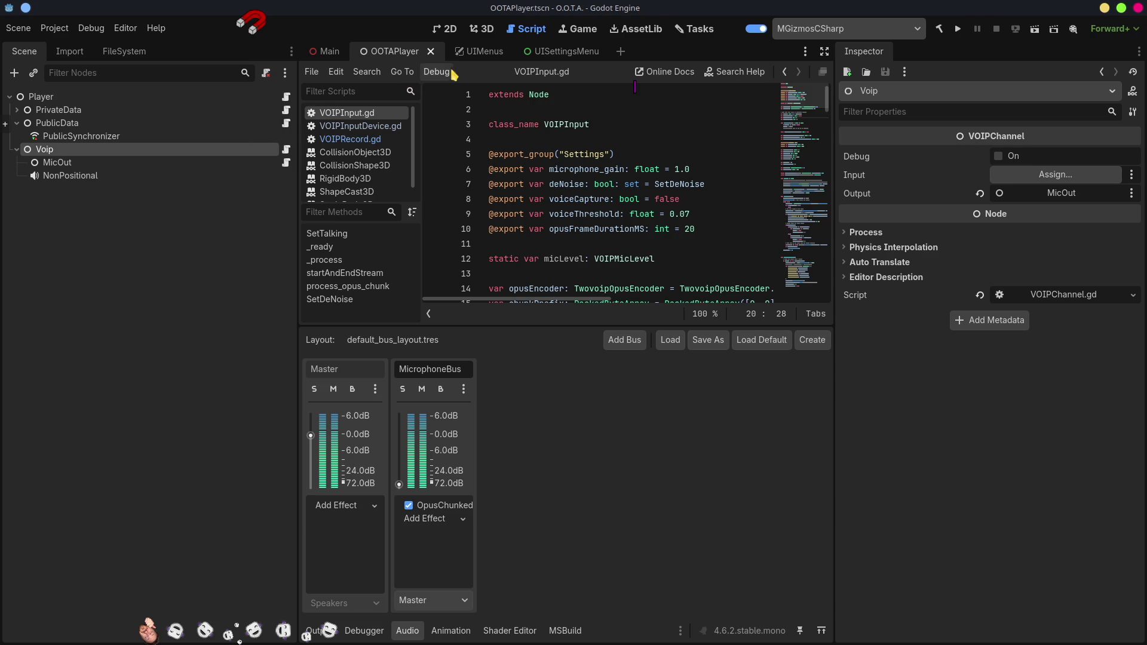
# - Switch to the Main scene tab and select the MicIn node to view its voice input settings
pyautogui.click(327, 51)
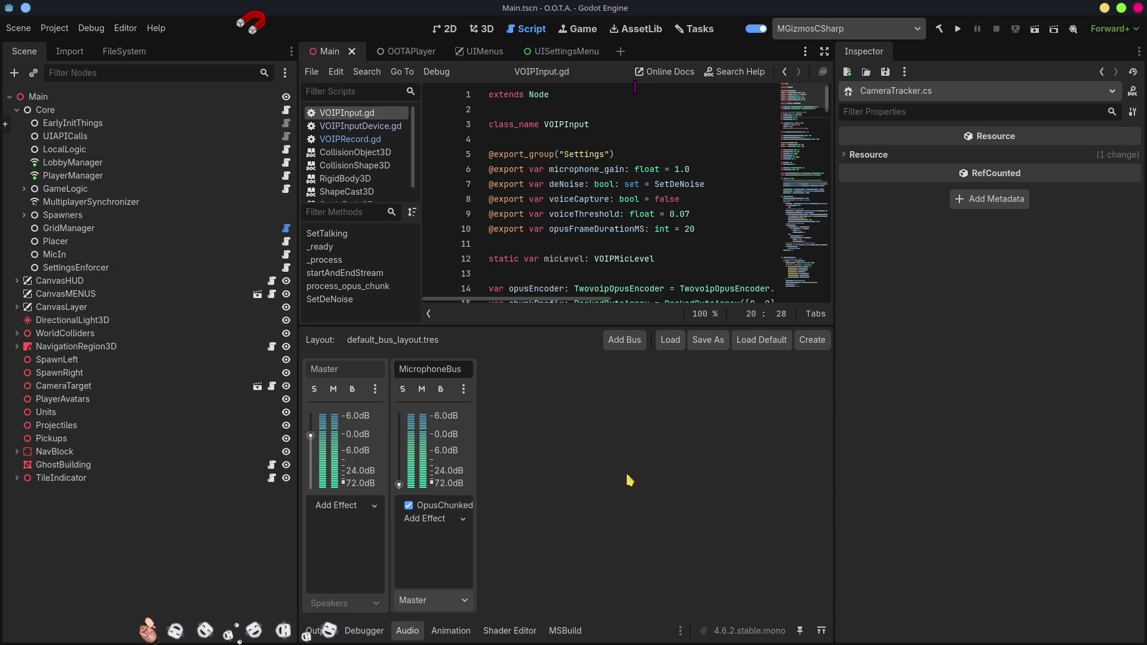
pyautogui.click(54, 255)
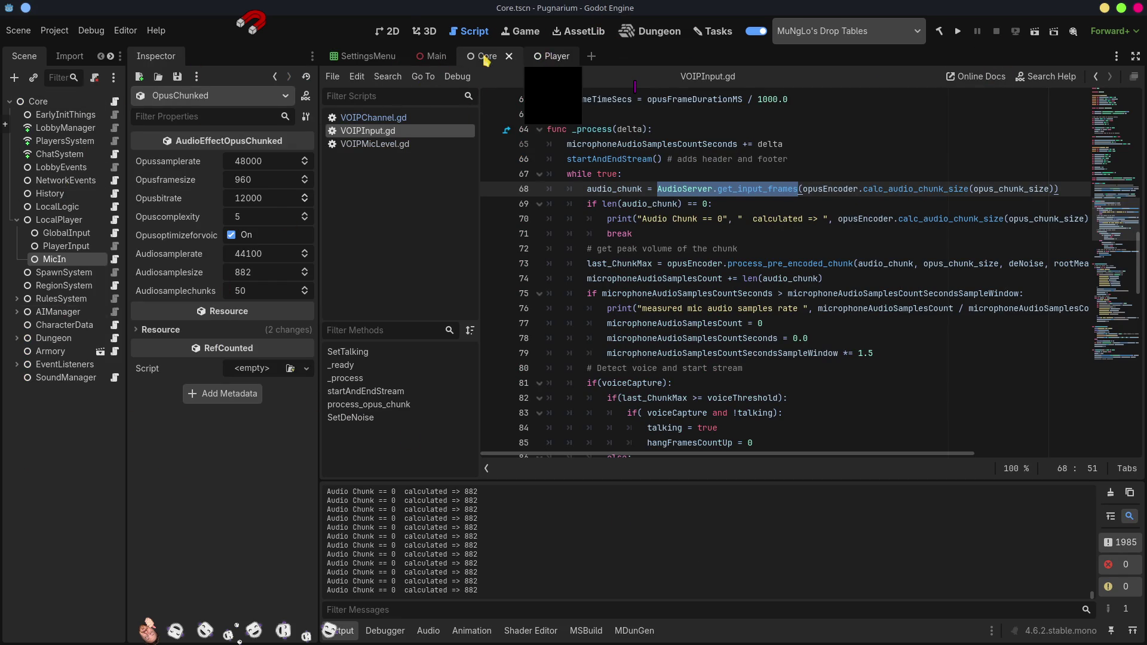
# - Enable De Noise on the MicIn node's VOIPInput properties and save Core.tscn with Ctrl+S
pyautogui.click(64, 246)
pyautogui.click(57, 259)
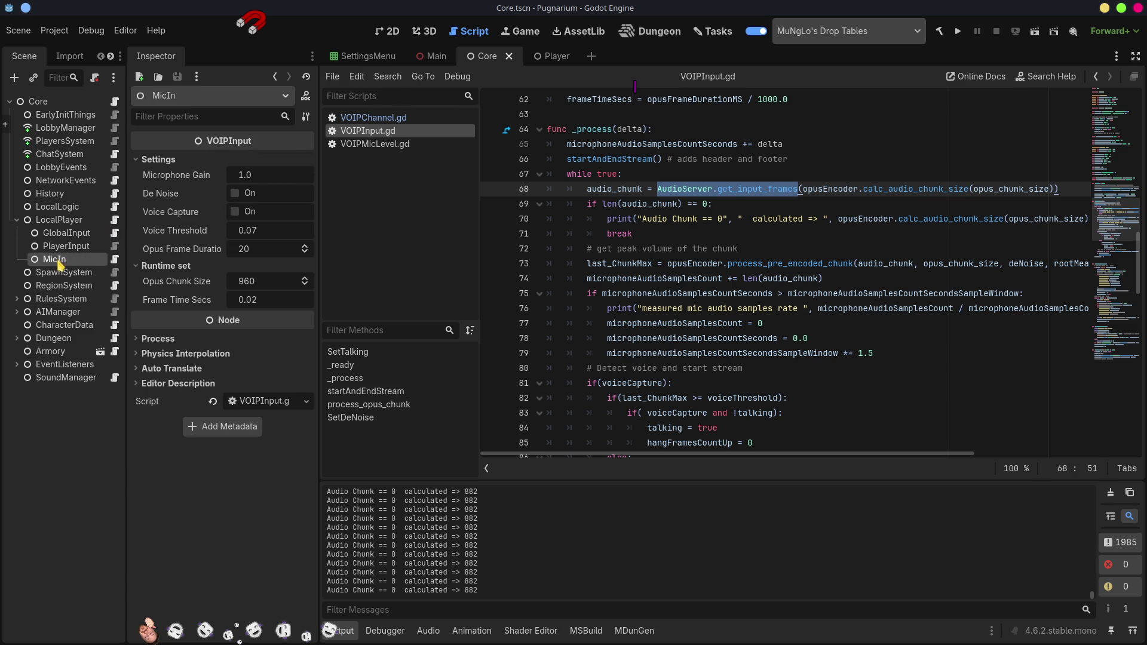
pyautogui.click(235, 194)
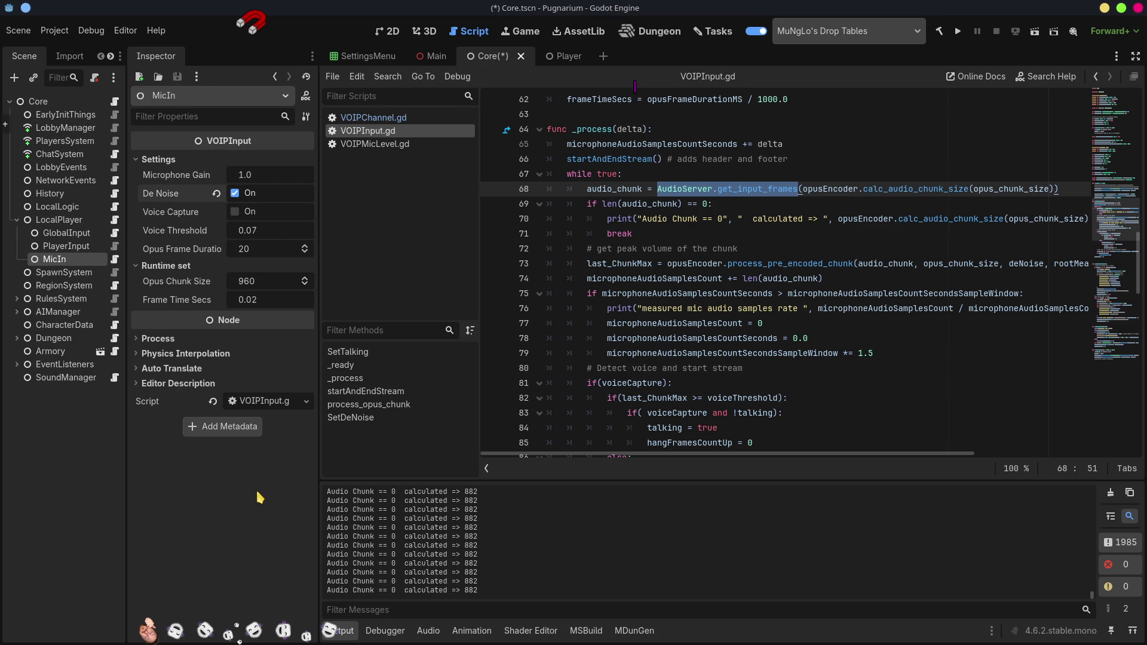
pyautogui.hotkey('ctrl', 's')
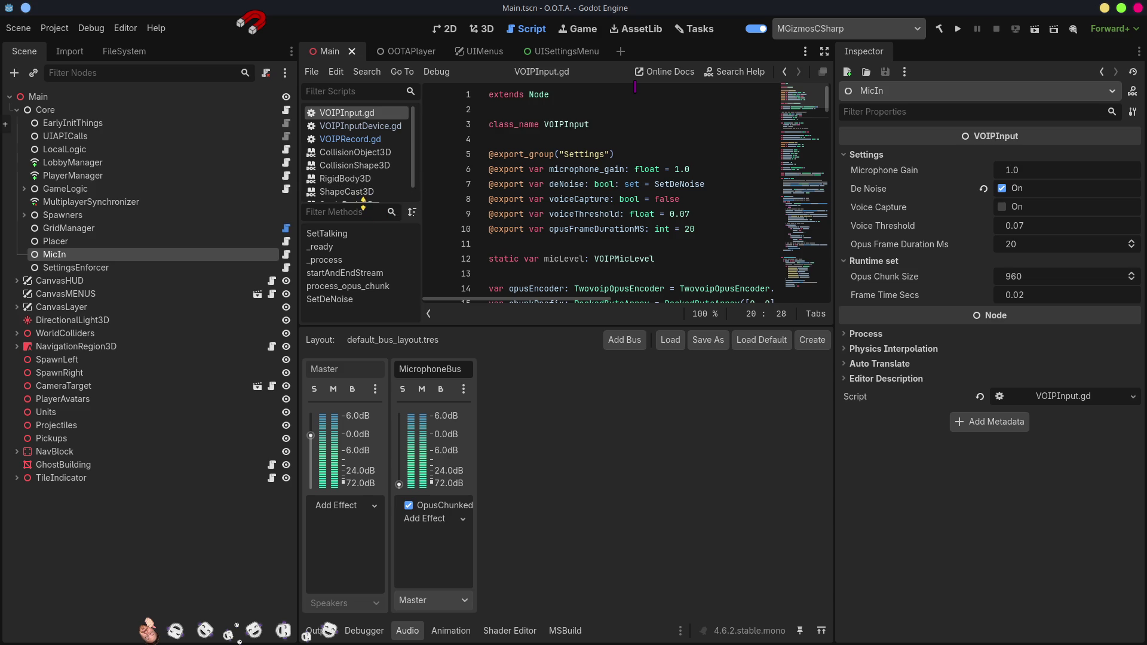
# - Review the OOTAPlayer Voip, MicOut and NonPositional node properties, then switch to UISettingsMenu
pyautogui.click(394, 51)
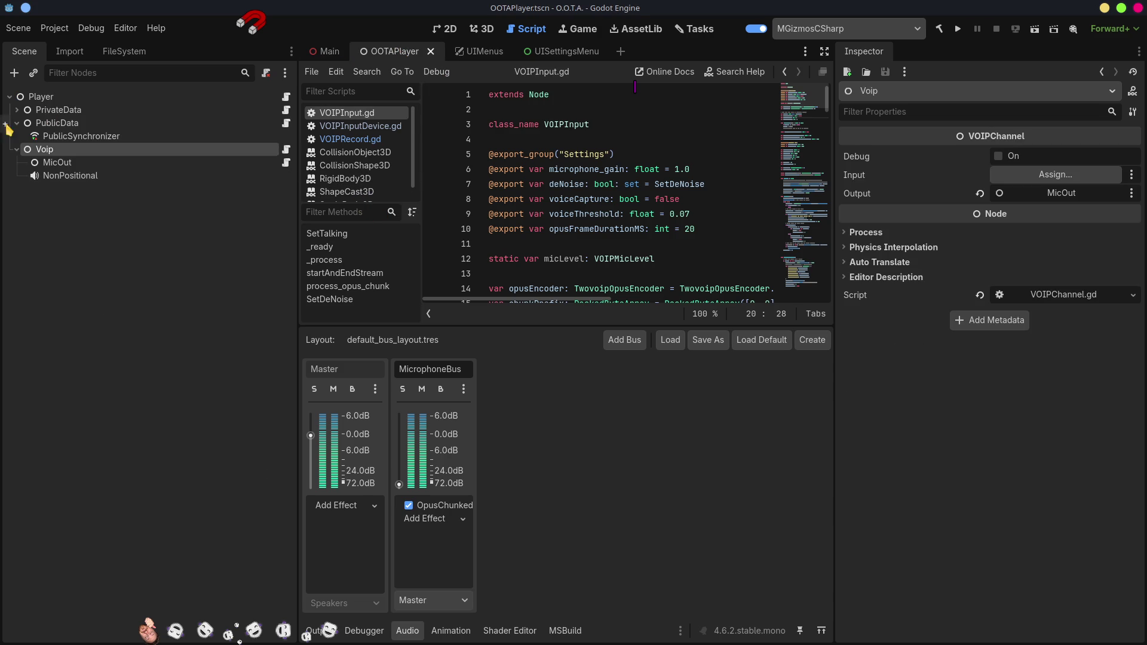
pyautogui.click(58, 162)
pyautogui.click(60, 152)
pyautogui.click(58, 163)
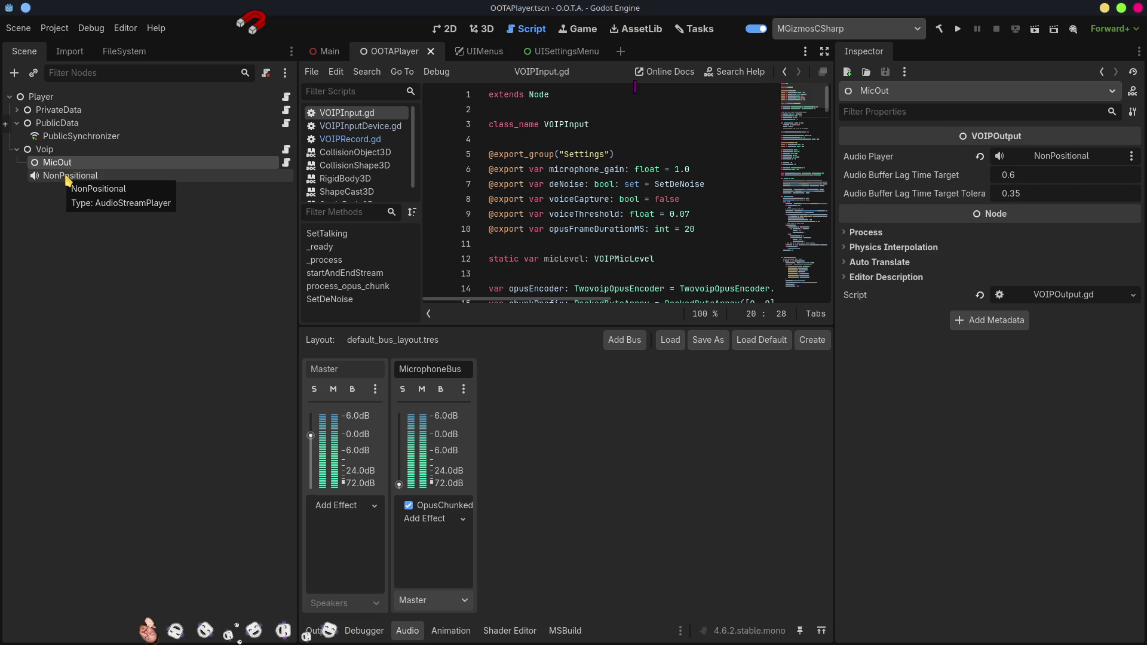
pyautogui.click(68, 179)
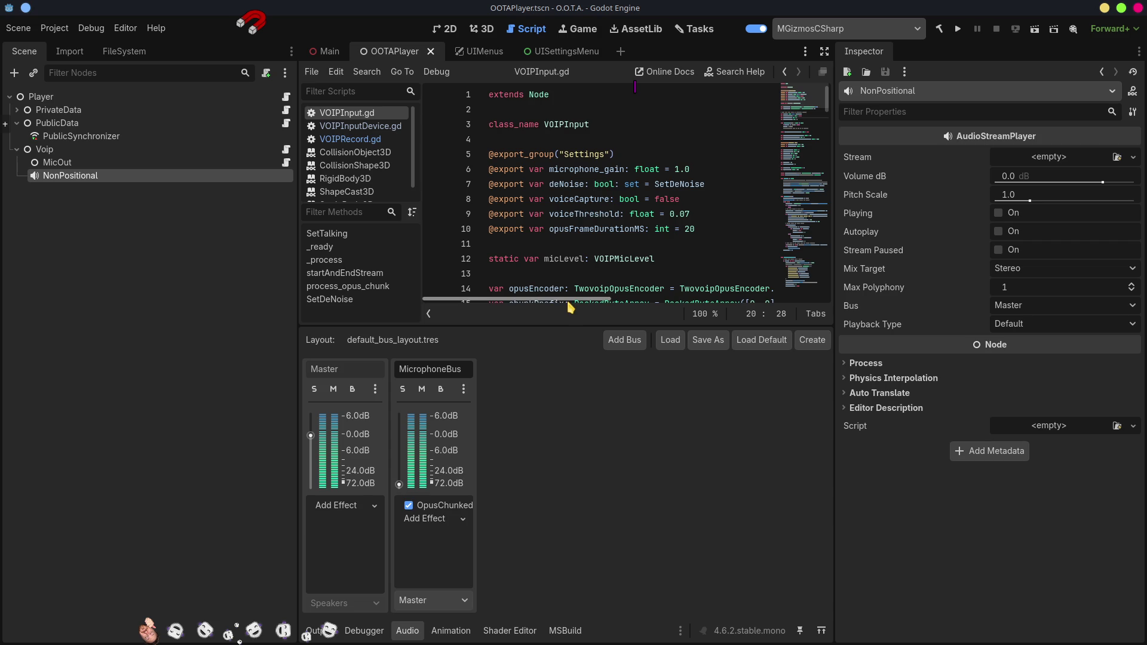
pyautogui.moveTo(549, 327)
pyautogui.mouseDown()
pyautogui.moveTo(558, 470)
pyautogui.moveTo(574, 281)
pyautogui.moveTo(570, 350)
pyautogui.mouseUp()
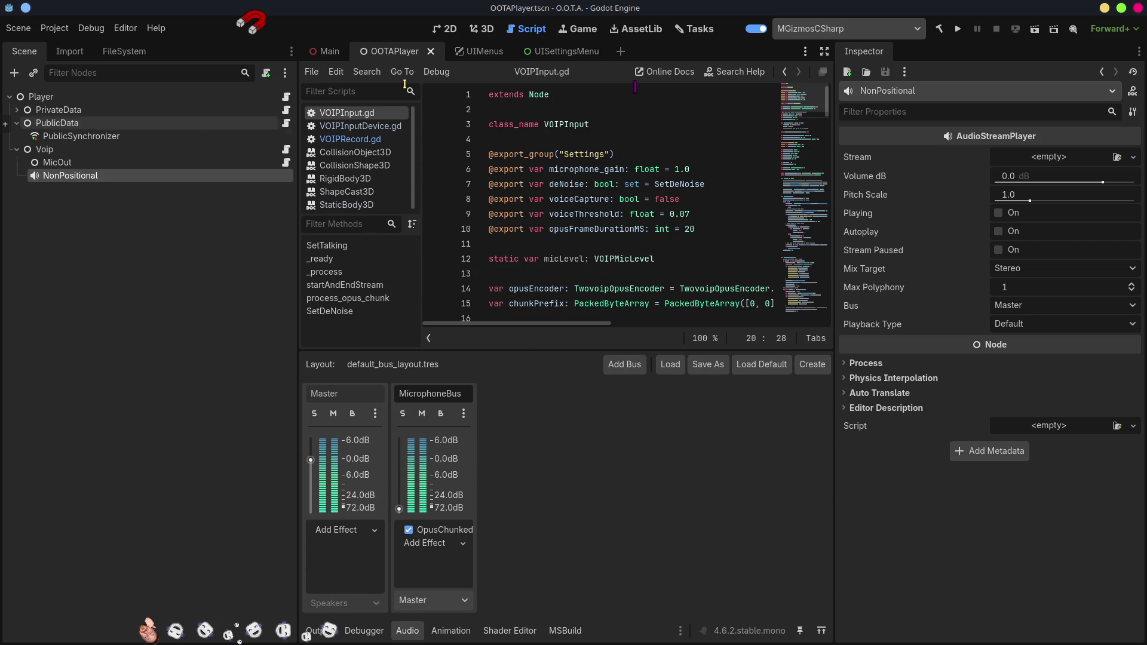
pyautogui.click(559, 51)
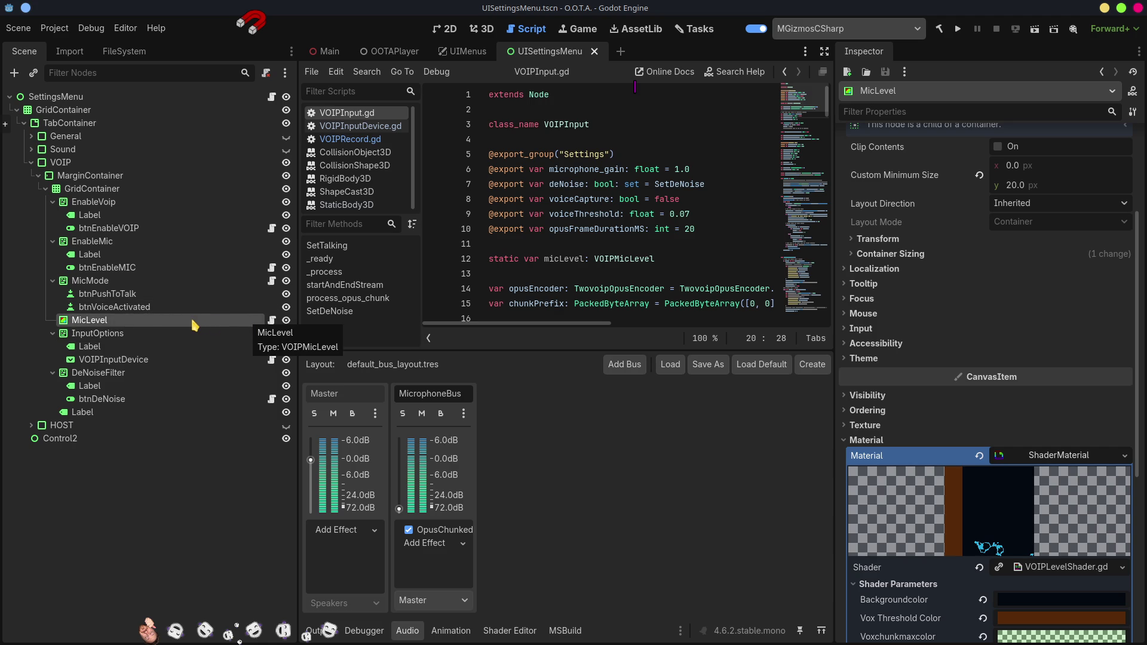
# - Open VOIPLevelShader in the Shader Editor alongside the MicLevel node's VOIPMicLevel.gd script
pyautogui.scroll(-5, 977, 377)
pyautogui.scroll(1, 1061, 329)
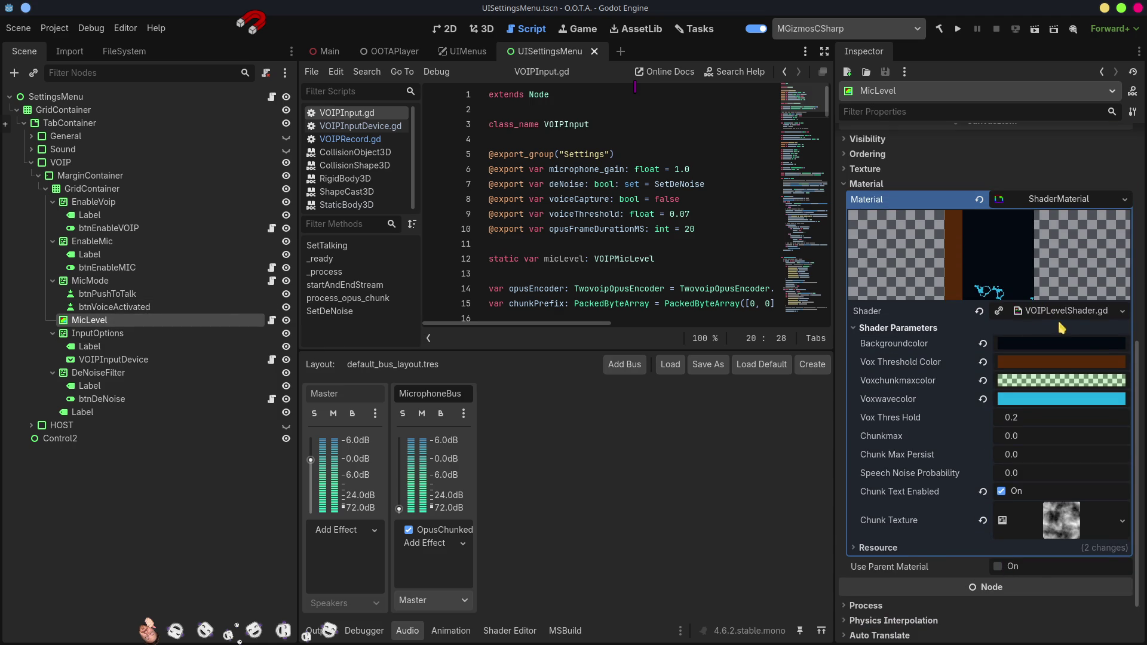
pyautogui.click(1061, 314)
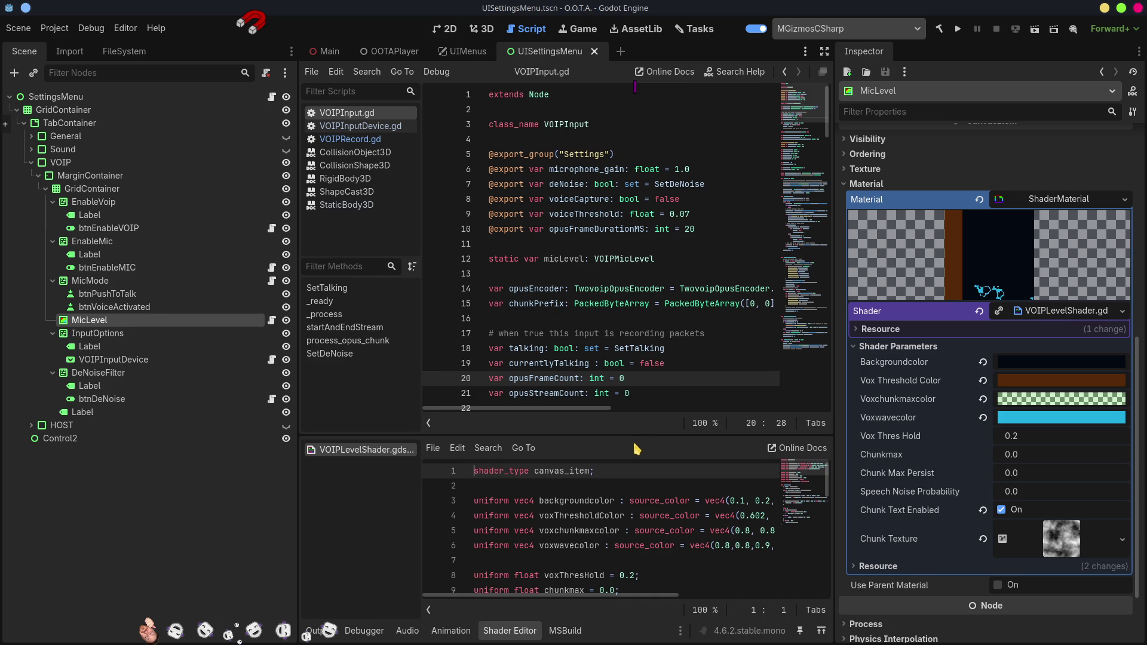
pyautogui.scroll(-2, 1117, 538)
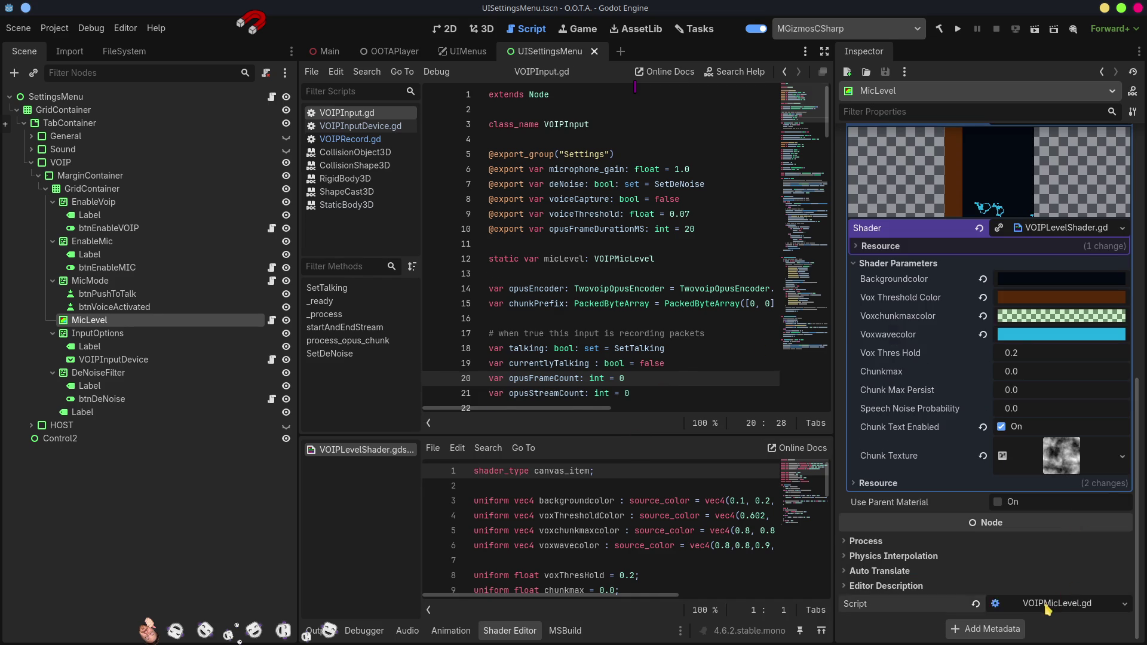
pyautogui.click(1046, 604)
pyautogui.scroll(-6, 578, 351)
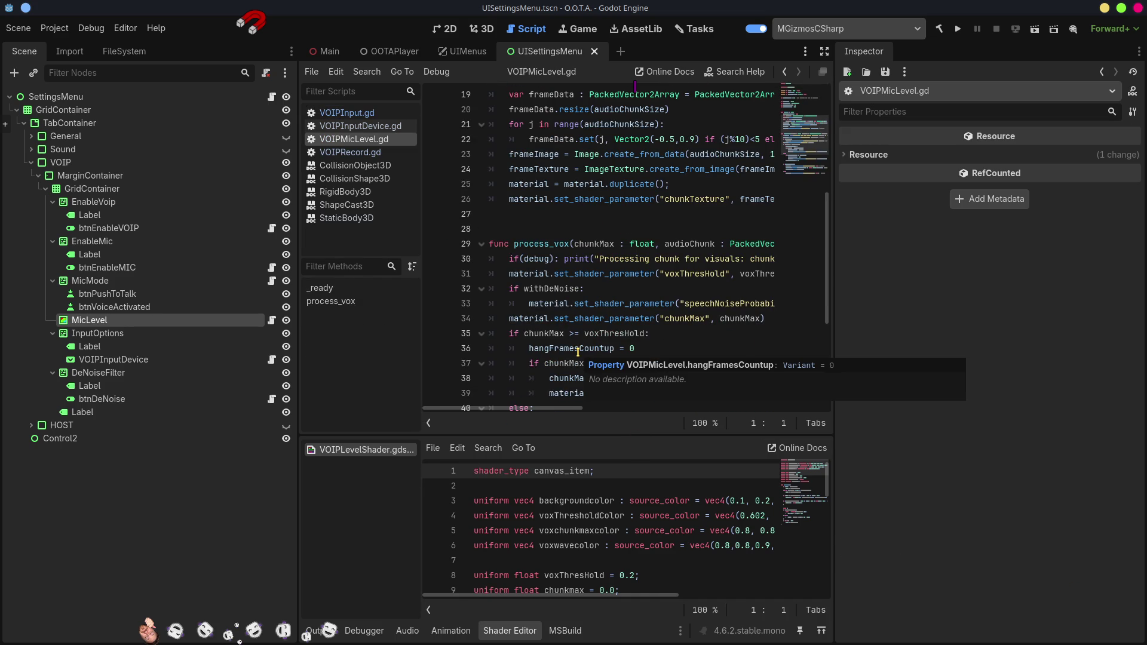
pyautogui.scroll(-2, 658, 550)
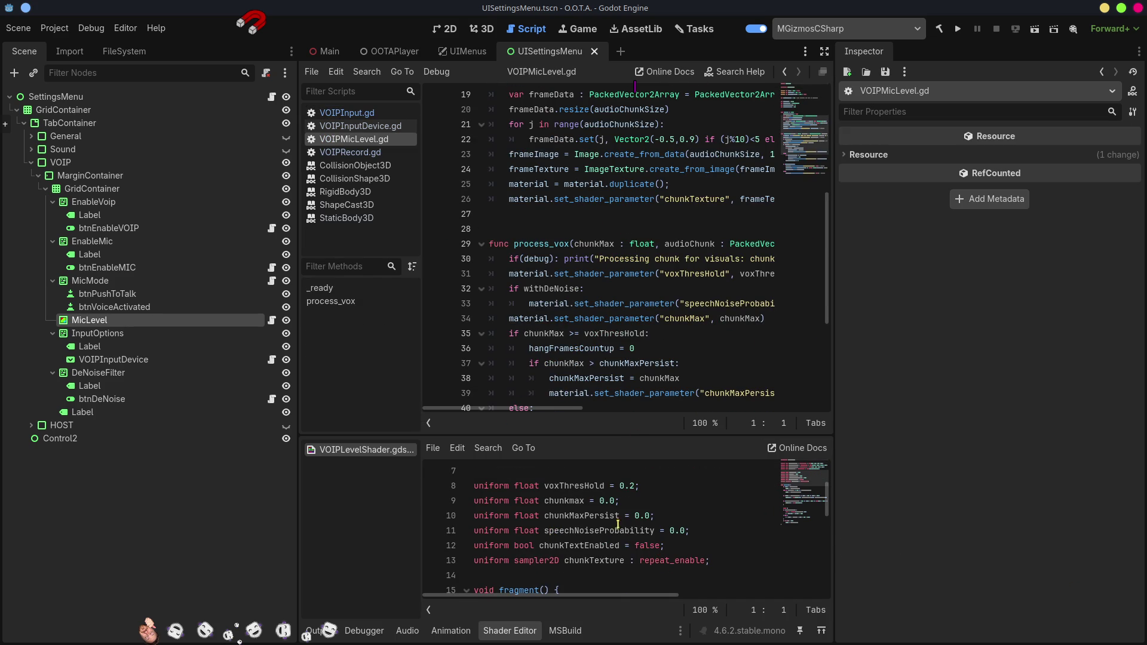
# - Rename the line 9 uniform from chunkmax to chunkMax and select the new name
pyautogui.click(572, 501)
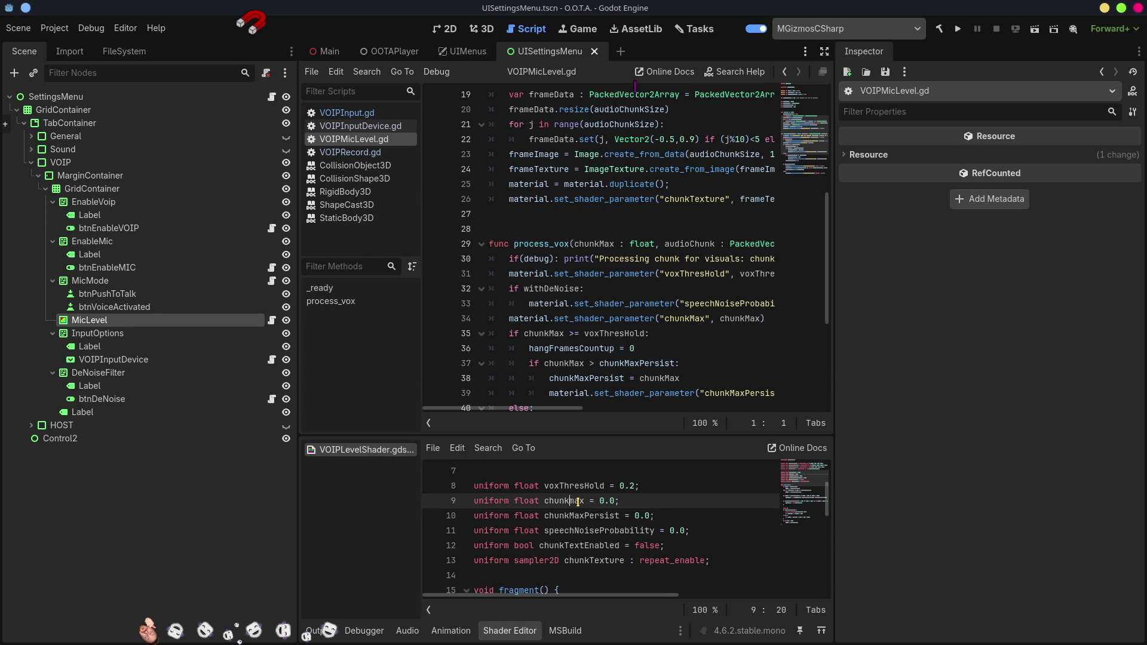
pyautogui.doubleClick(562, 501)
pyautogui.click(577, 502)
pyautogui.press('BackSpace')
pyautogui.write('M')
pyautogui.doubleClick(567, 500)
pyautogui.hotkey('ctrl', 'c')
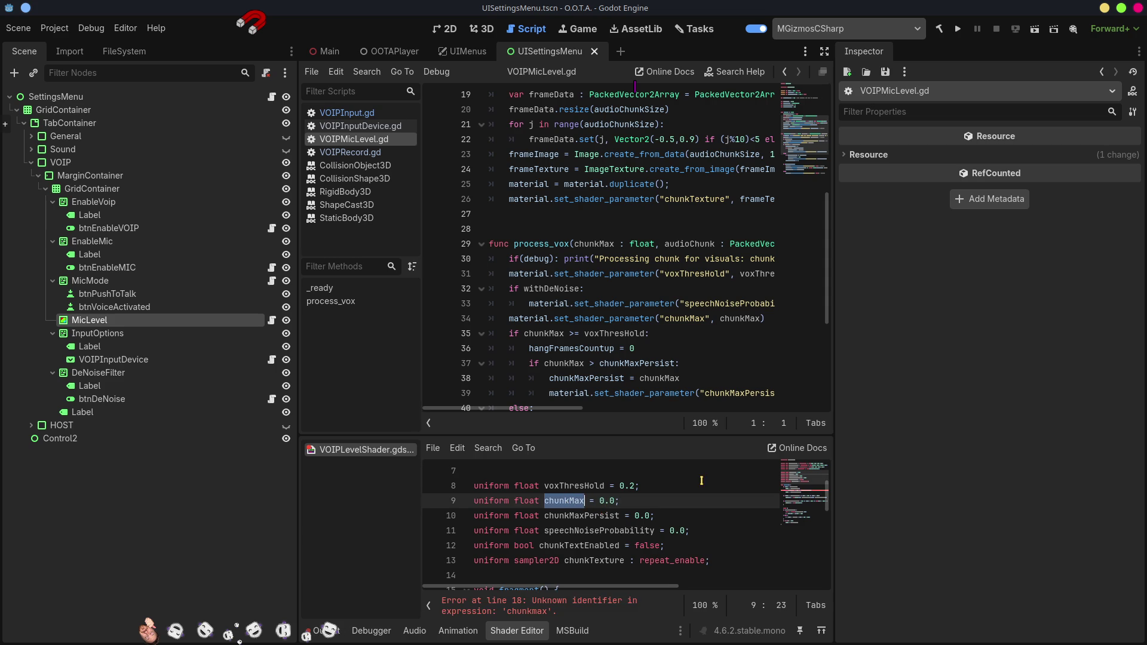
# - Paste chunkMax over chunkmax on lines 18 and 33
pyautogui.scroll(-3, 797, 504)
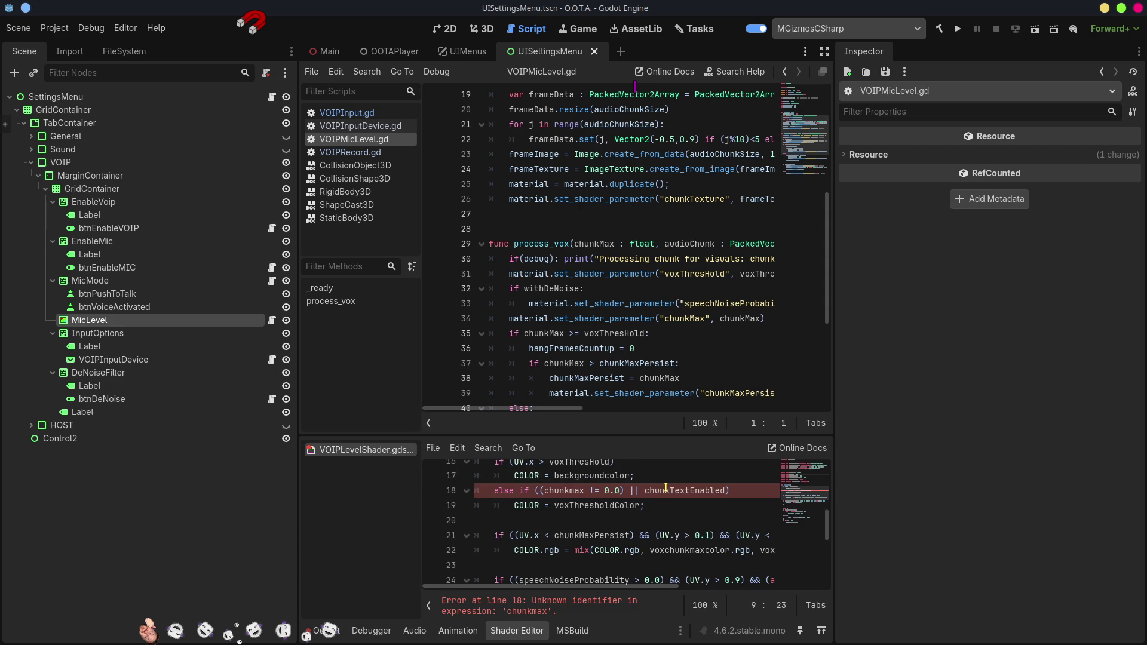
pyautogui.doubleClick(567, 491)
pyautogui.hotkey('ctrl', 'v')
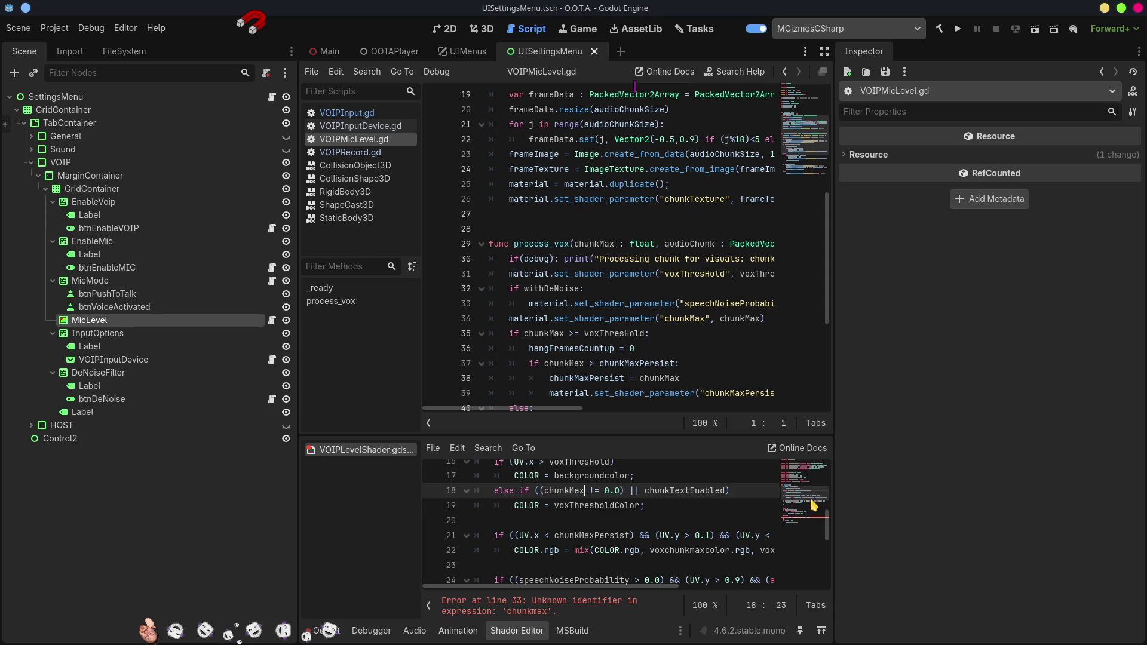
pyautogui.click(817, 523)
pyautogui.doubleClick(596, 555)
pyautogui.hotkey('ctrl', 'v')
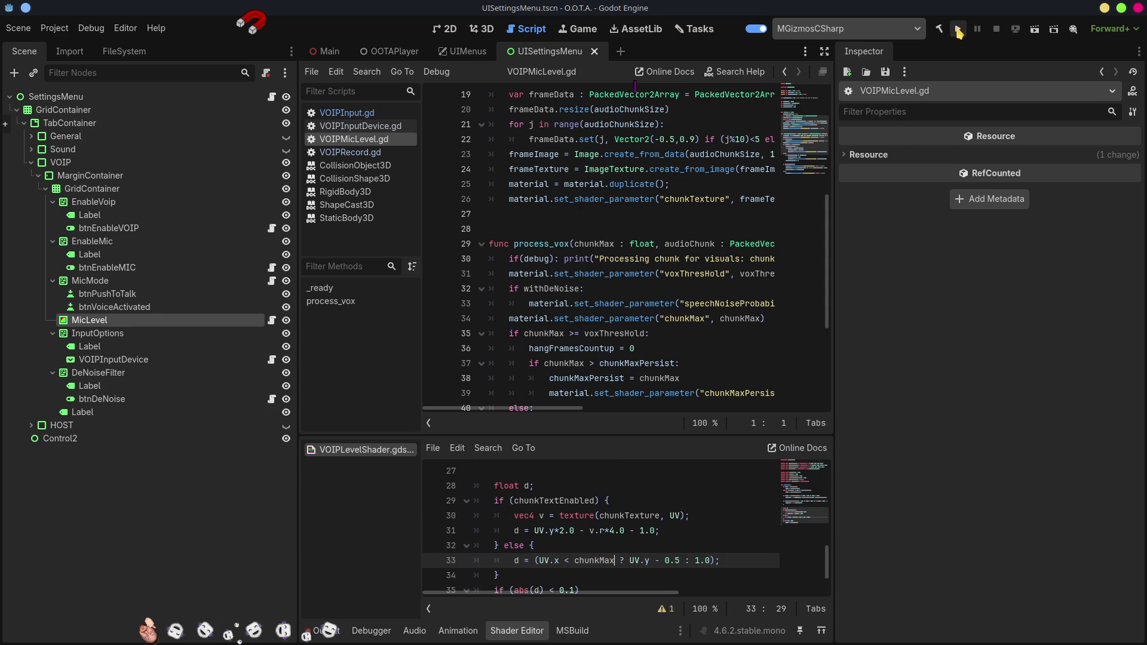
# - Run the O.O.T.A. project, center its window, and open the game's VOIP settings panel
pyautogui.click(957, 29)
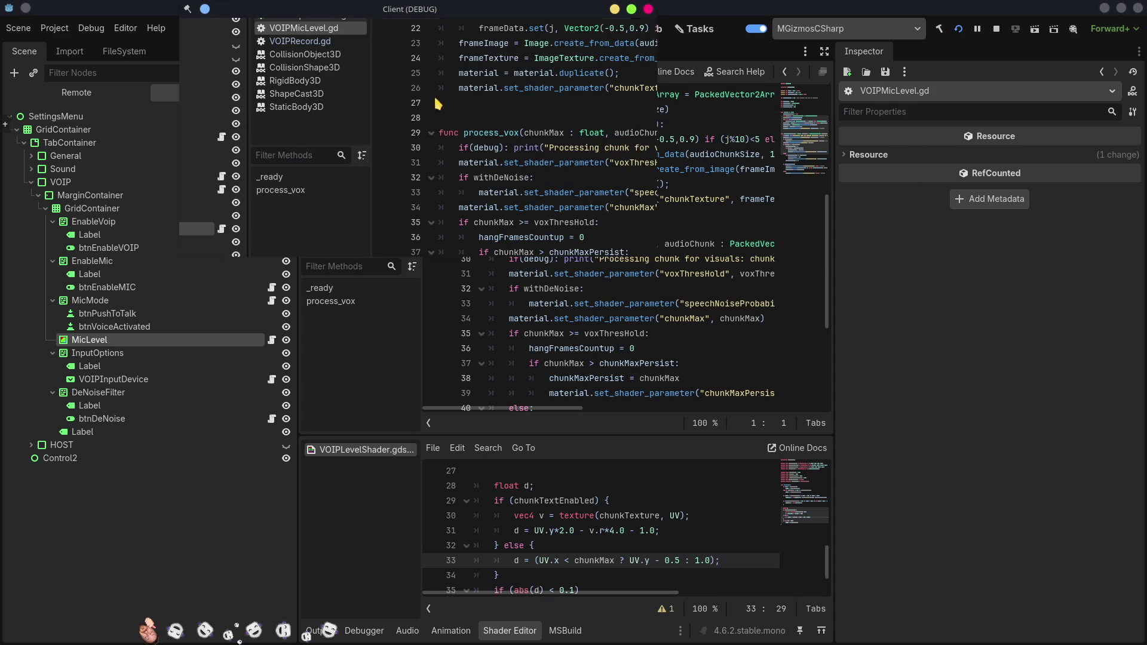
pyautogui.moveTo(505, 12)
pyautogui.mouseDown()
pyautogui.moveTo(568, 110)
pyautogui.moveTo(555, 106)
pyautogui.mouseUp()
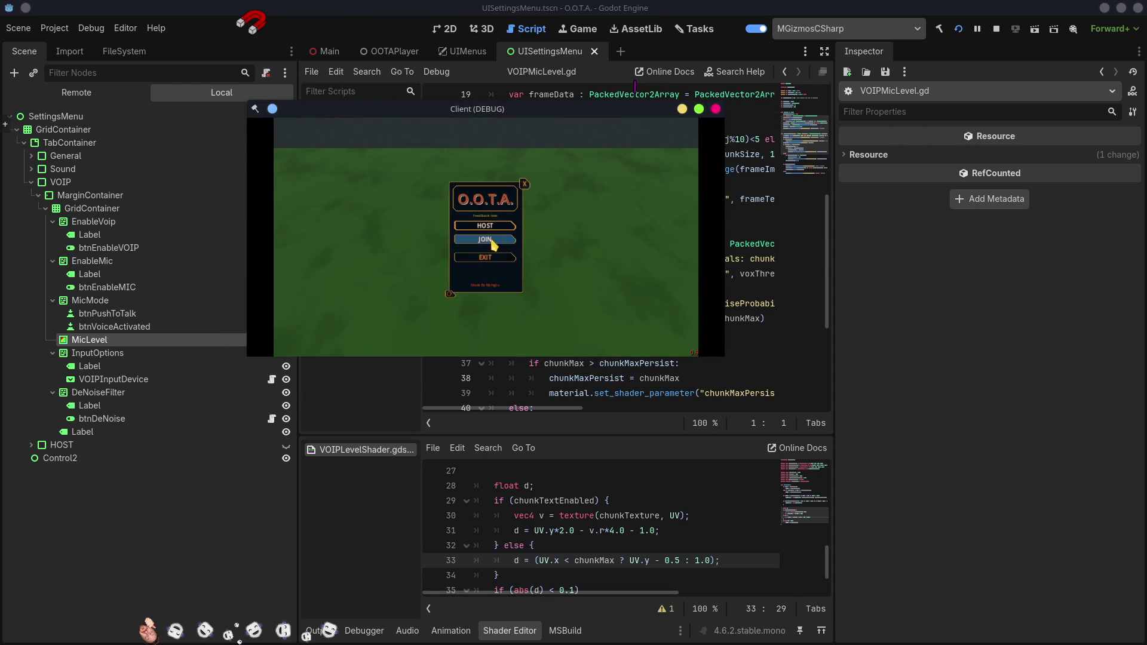
pyautogui.click(447, 293)
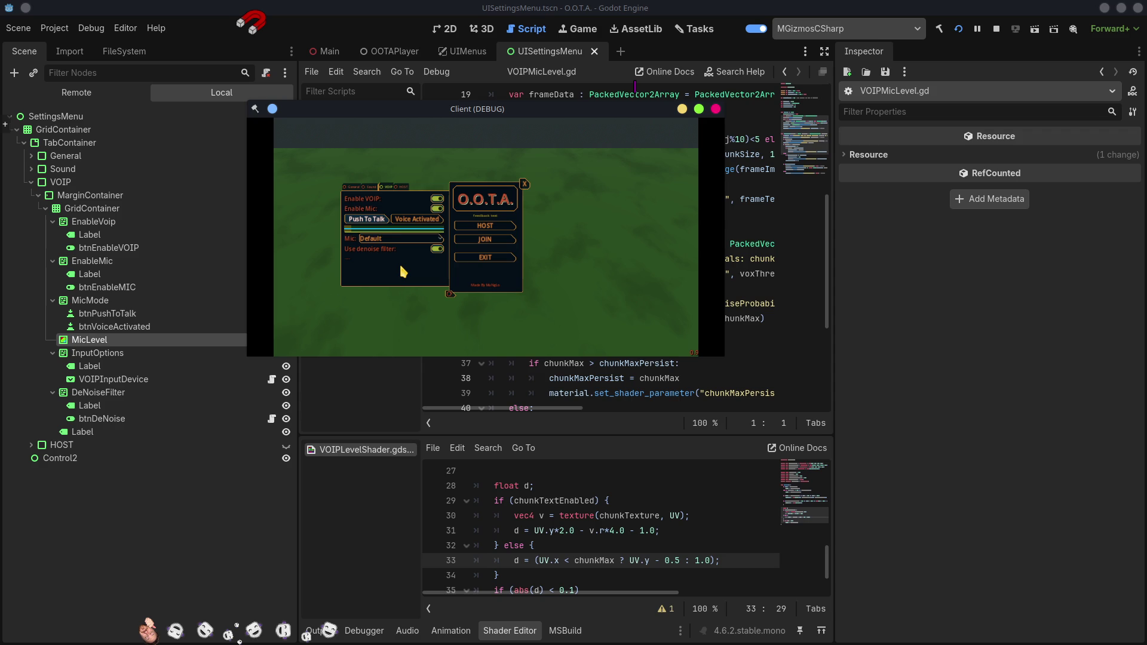
# - Enable the mic in Voice Activated mode with denoise on, then open the Mic device list
pyautogui.click(412, 219)
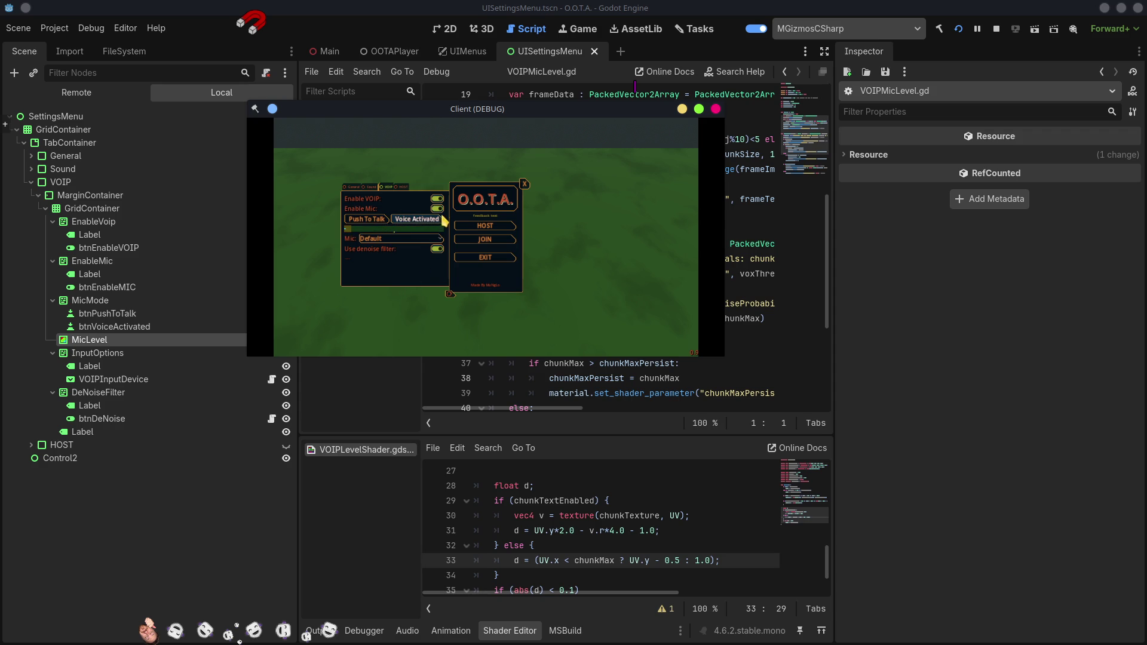
pyautogui.click(438, 249)
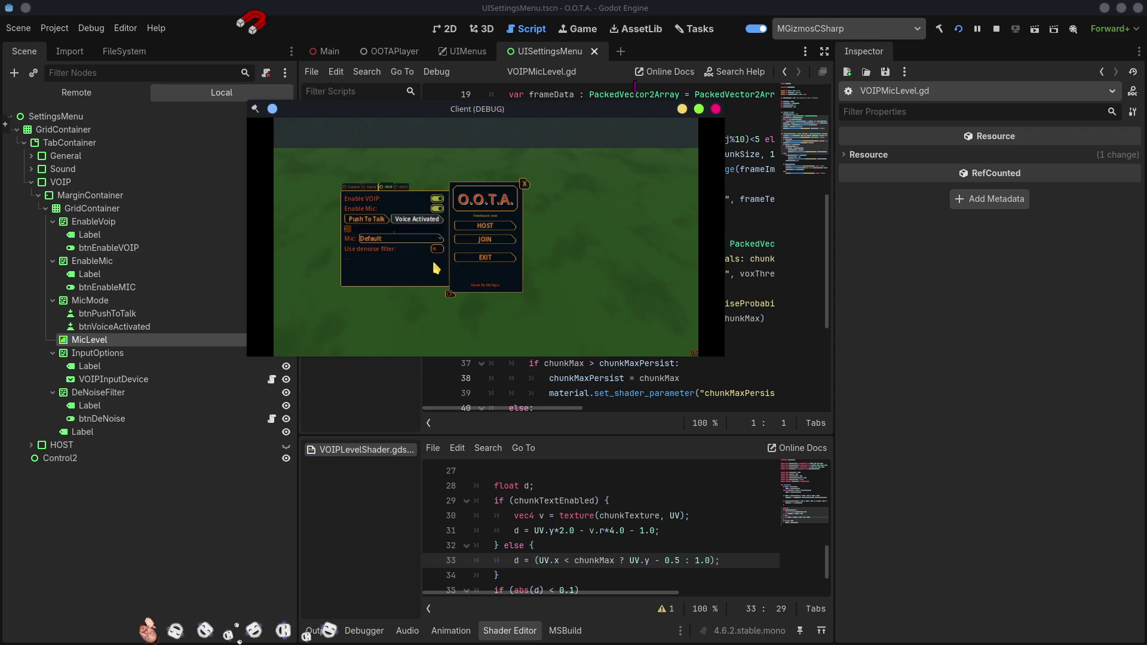
pyautogui.click(434, 249)
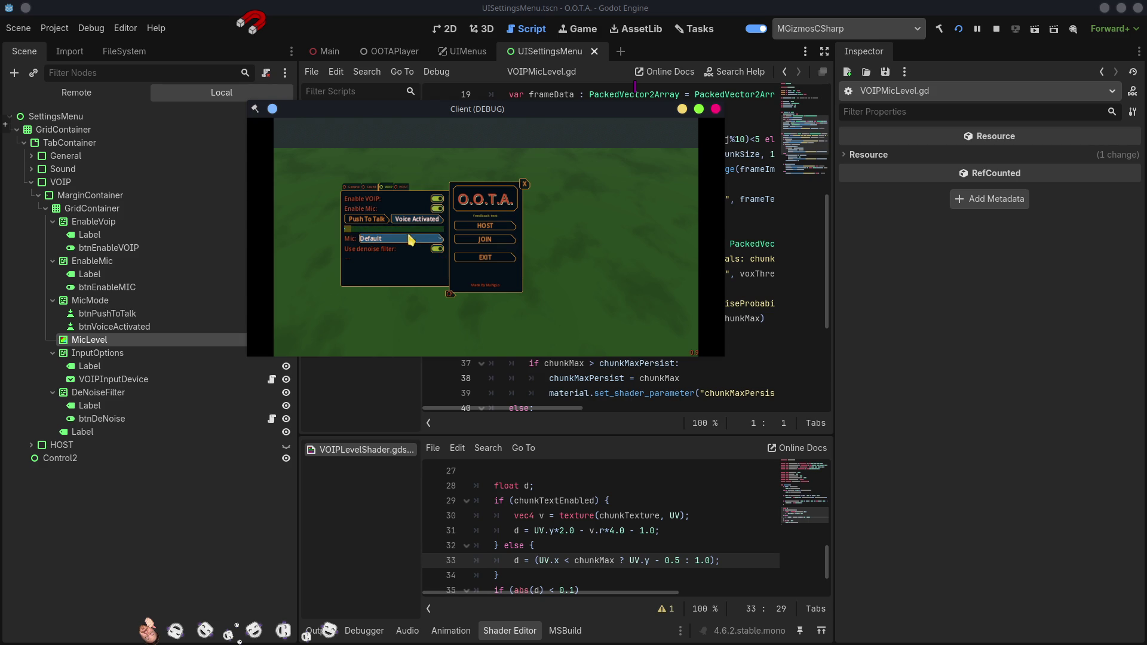
pyautogui.click(372, 220)
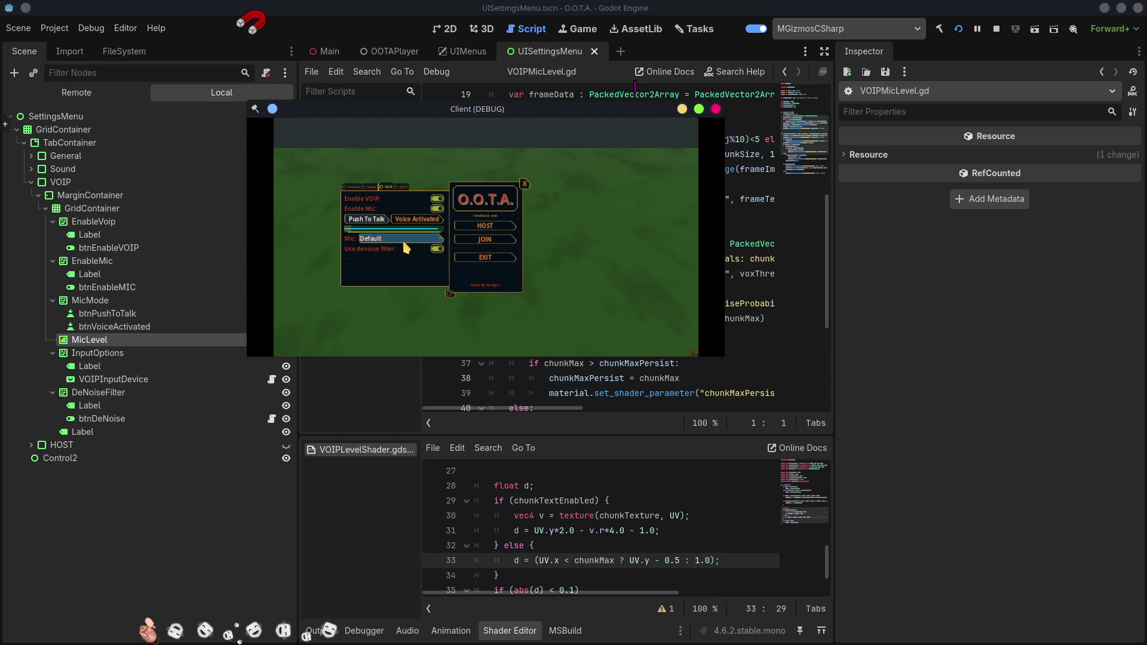
pyautogui.click(439, 208)
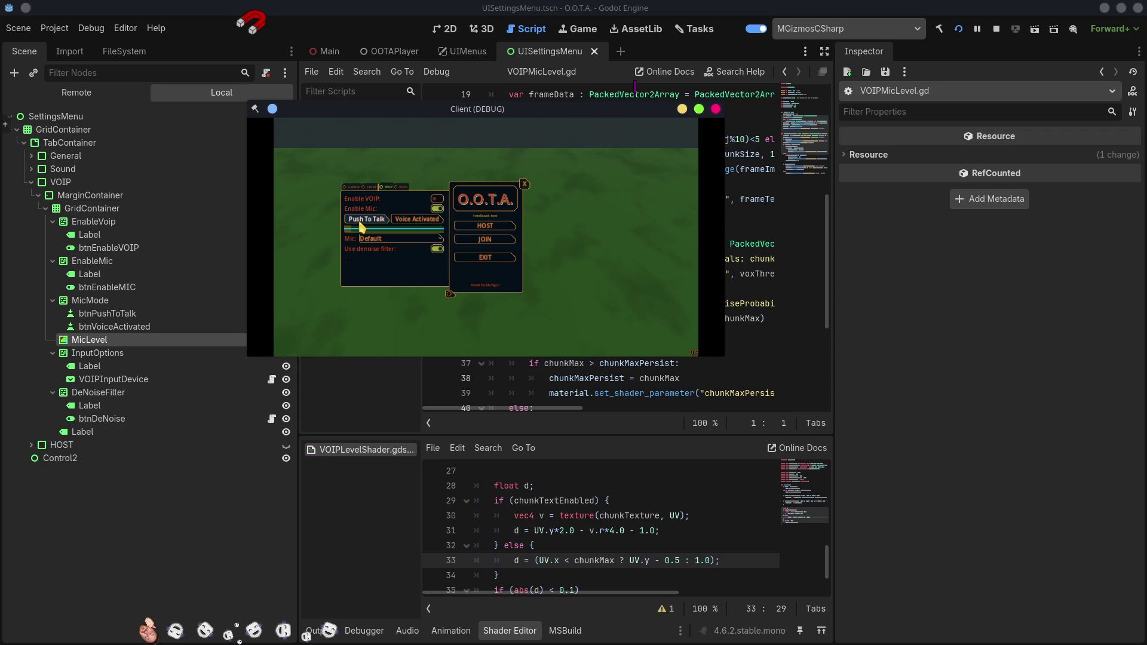
pyautogui.click(416, 221)
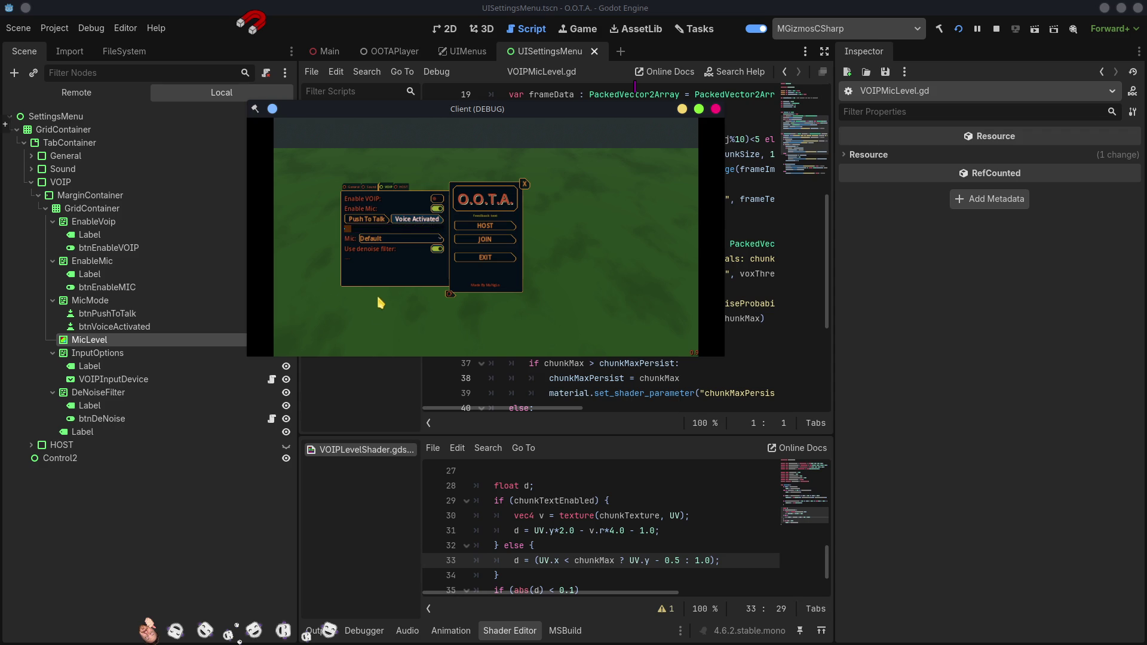
pyautogui.click(387, 240)
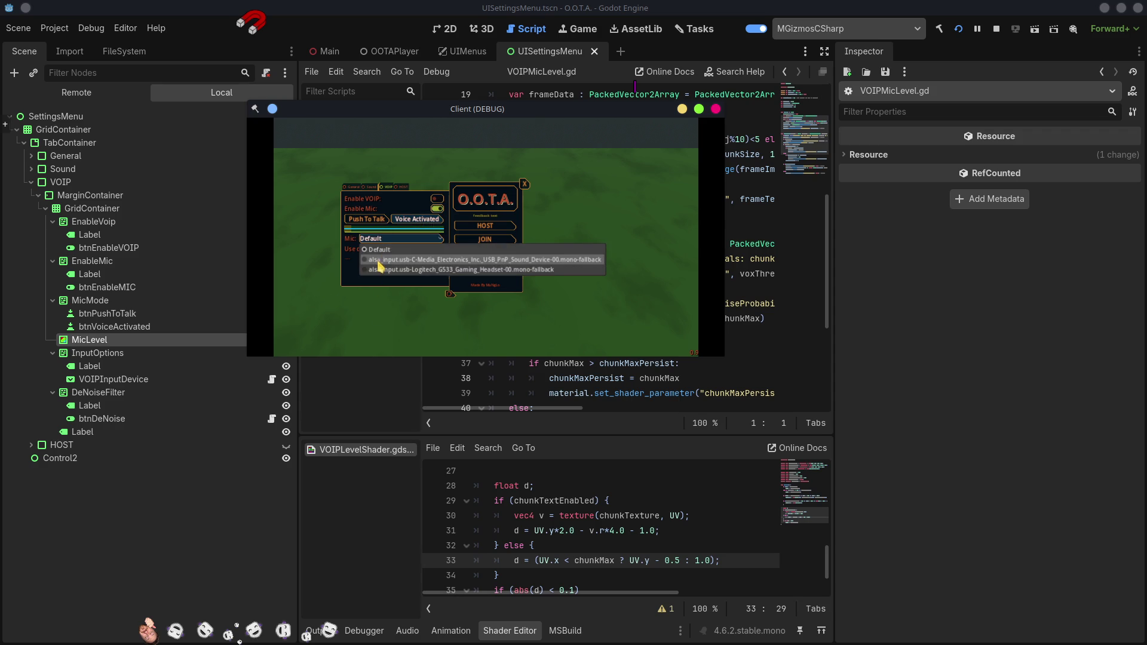
# - Try the C-Media USB and Logitech headset mics, turn denoise off, and return Mic to Default
pyautogui.click(380, 261)
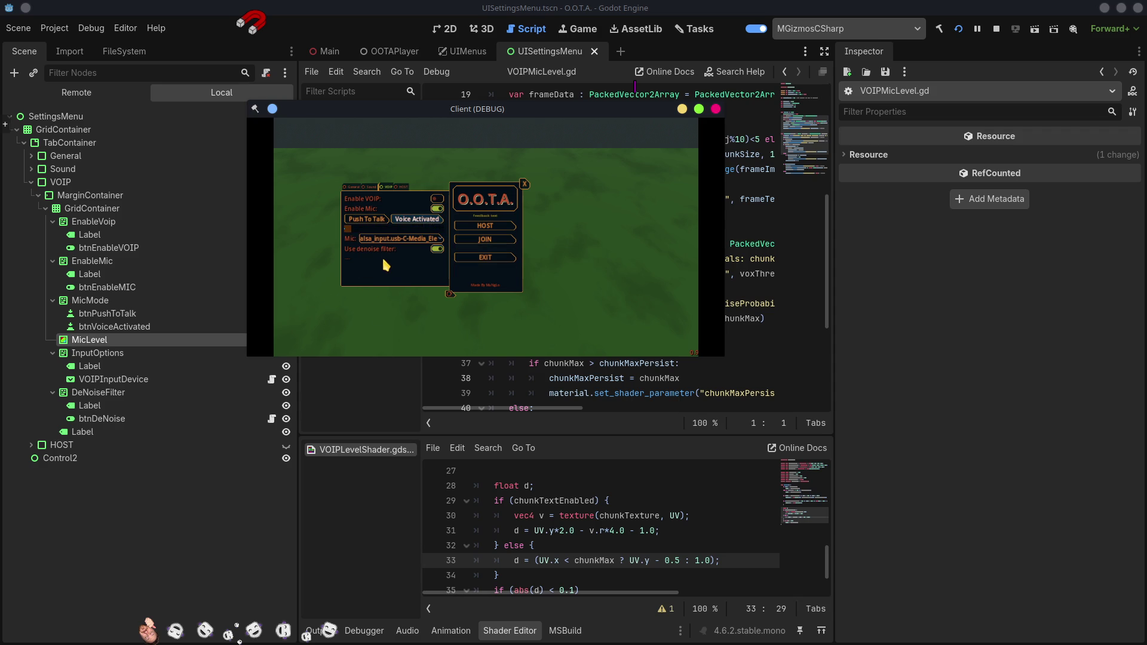
pyautogui.click(391, 239)
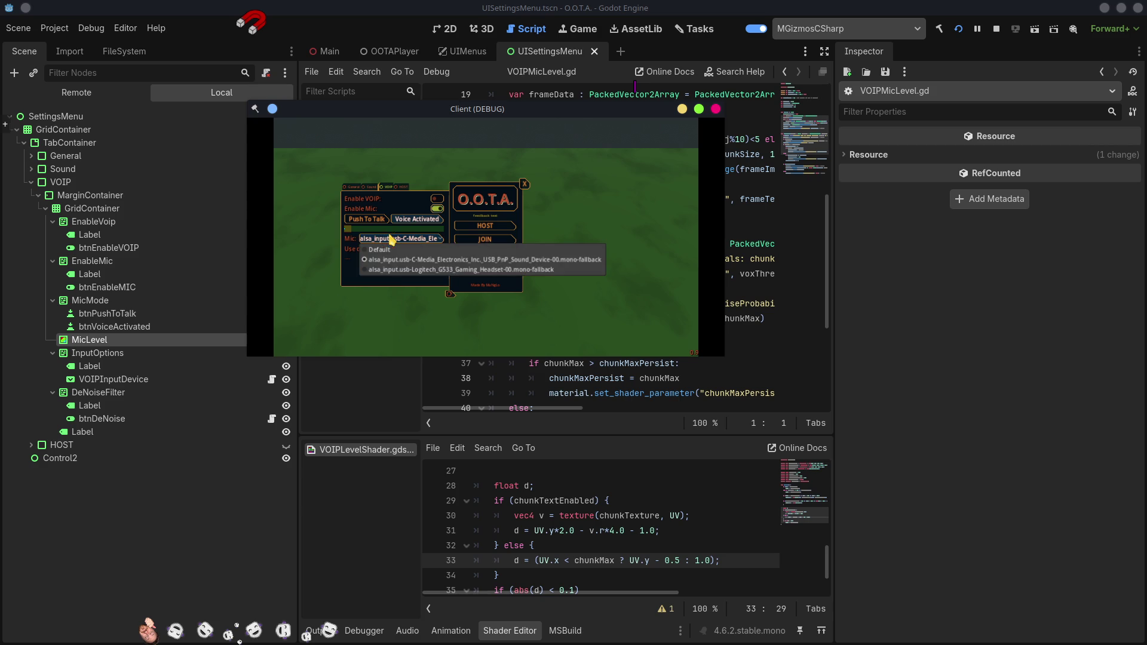
pyautogui.click(398, 273)
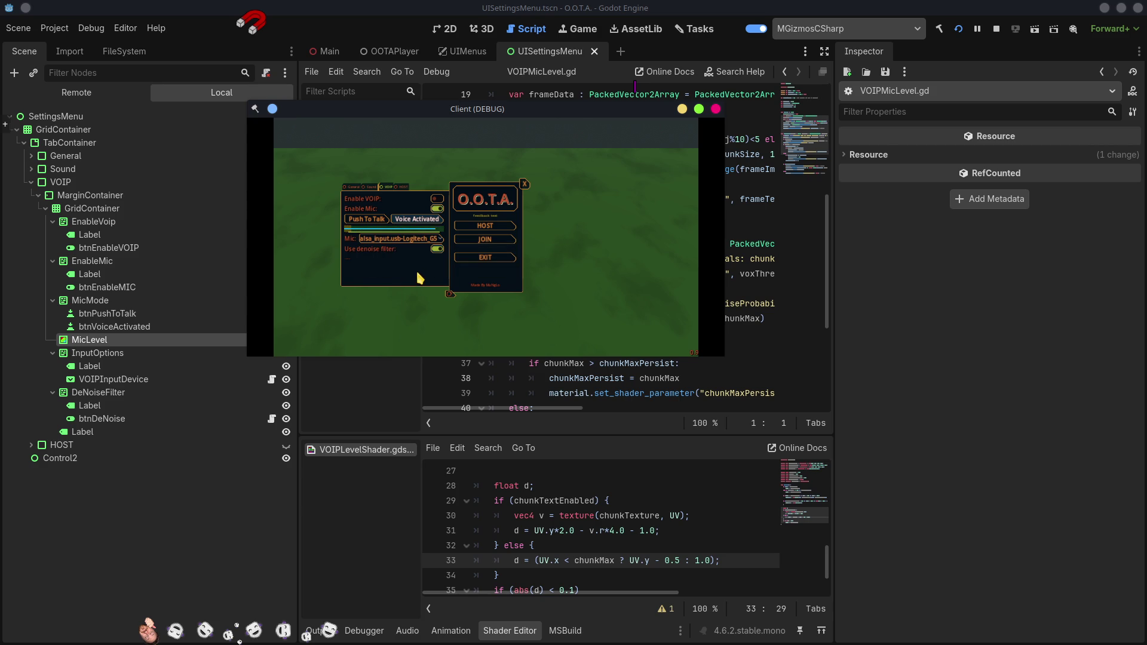
pyautogui.click(399, 239)
pyautogui.click(399, 252)
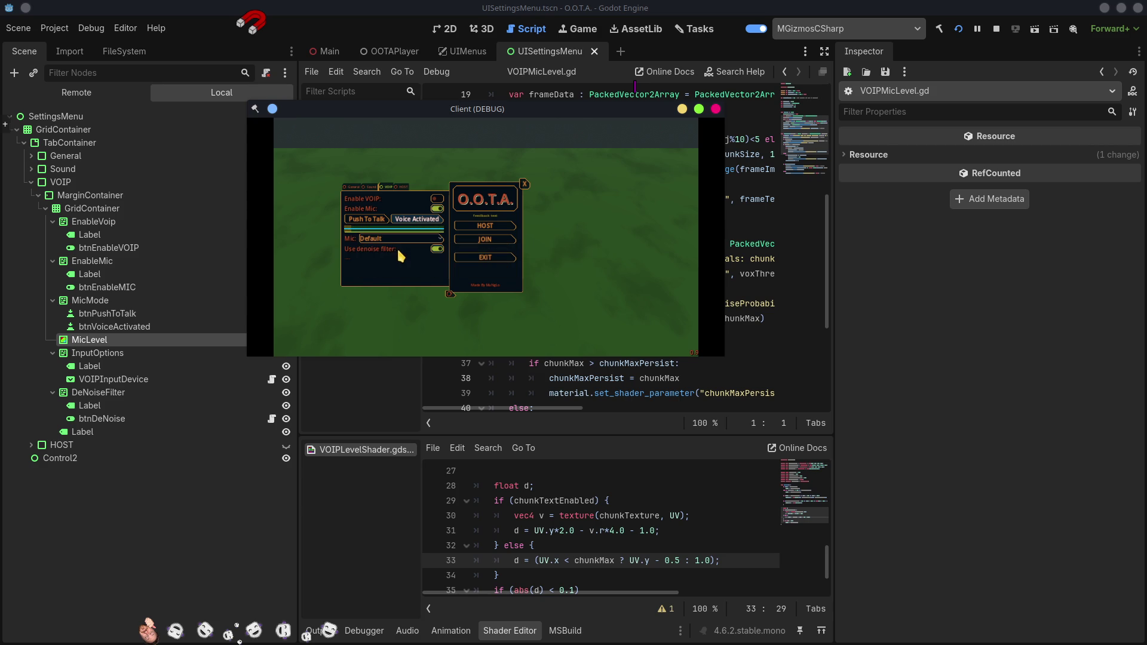
pyautogui.click(435, 249)
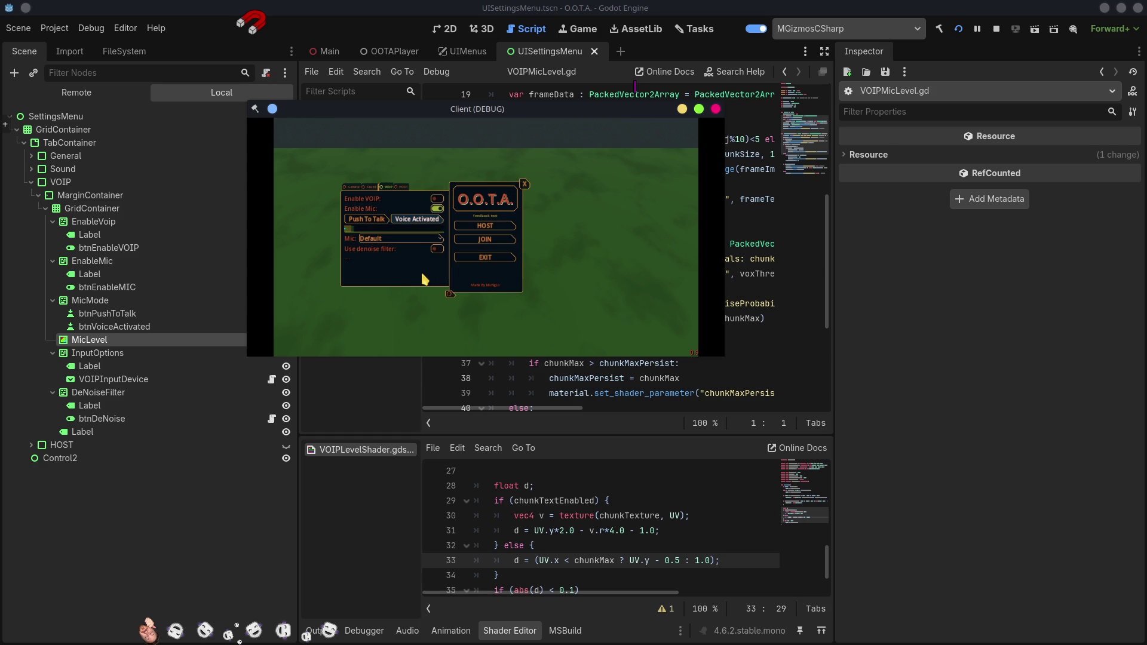
pyautogui.click(366, 238)
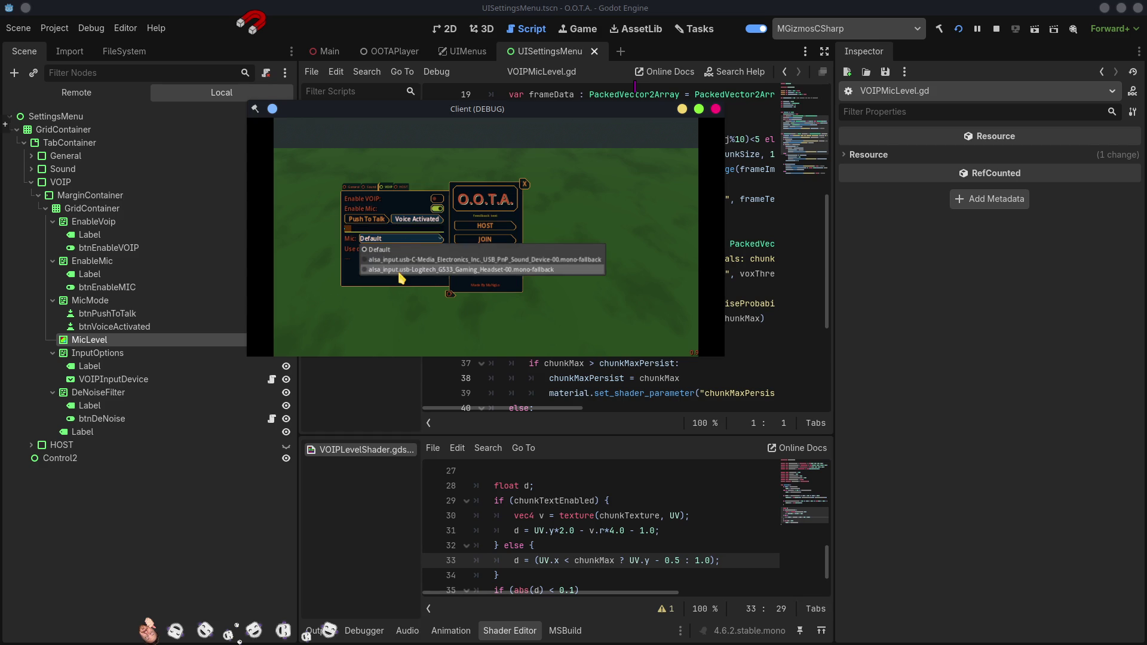
pyautogui.click(402, 270)
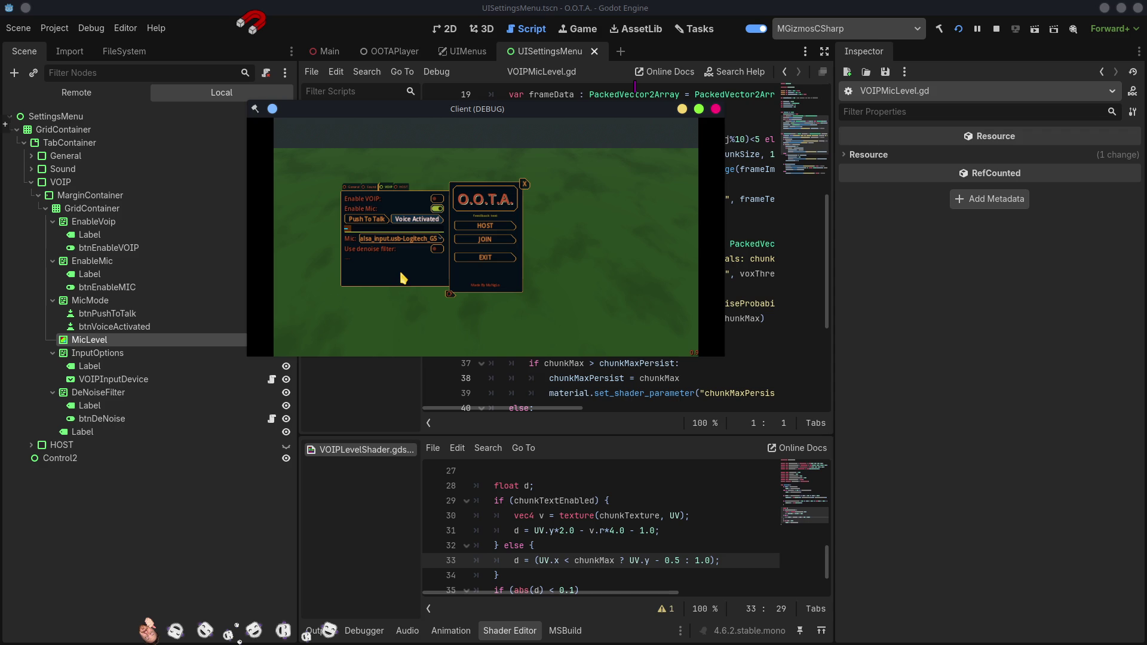
pyautogui.click(402, 240)
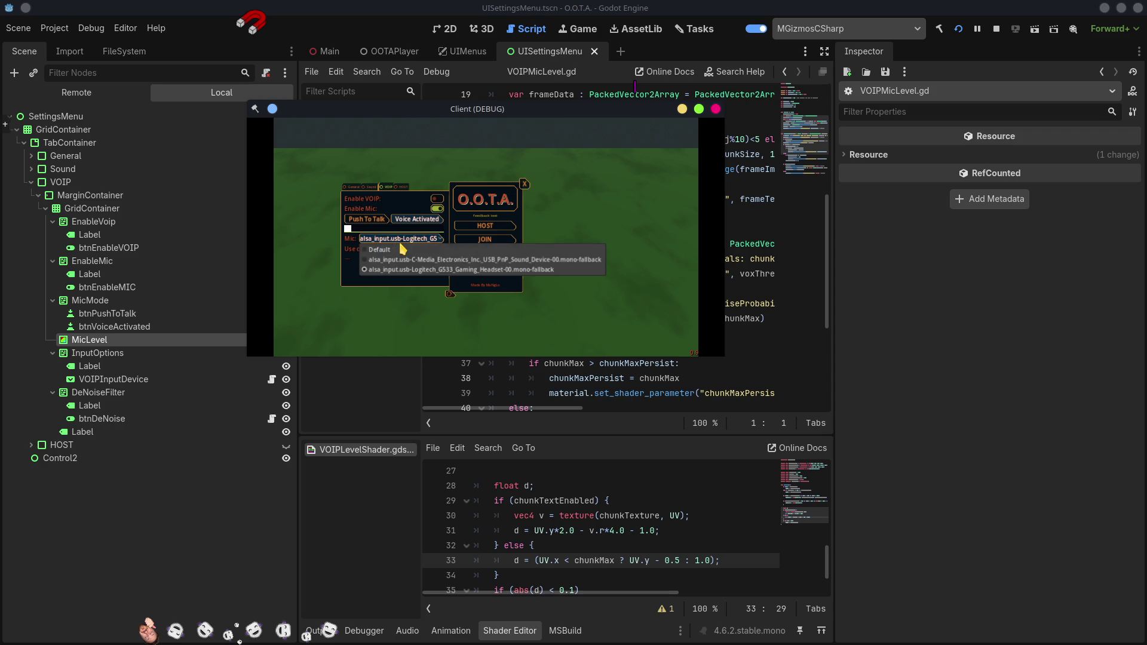
pyautogui.click(404, 249)
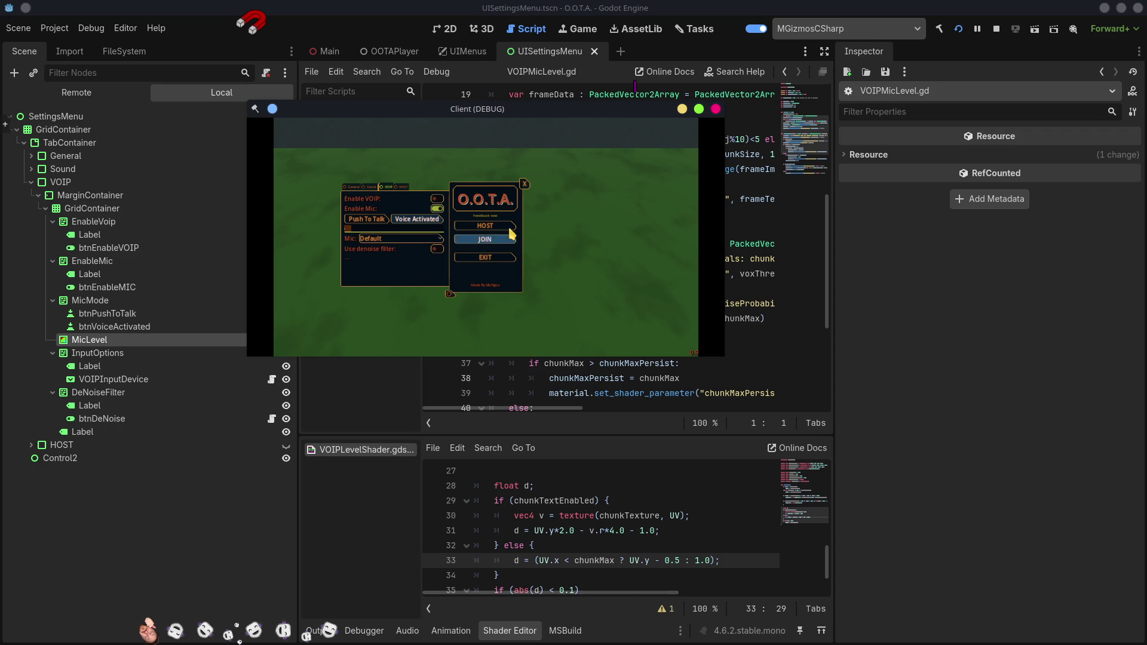
# - Close the game menus, reopen them with Escape, and stop the running game
pyautogui.click(524, 186)
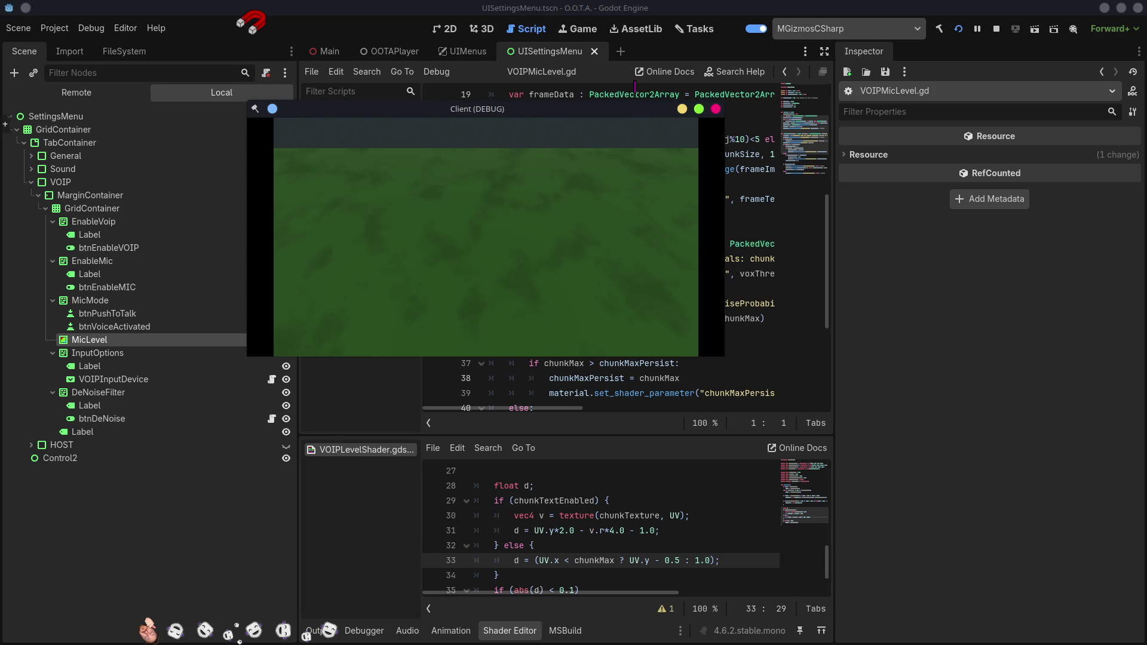
pyautogui.press('Escape')
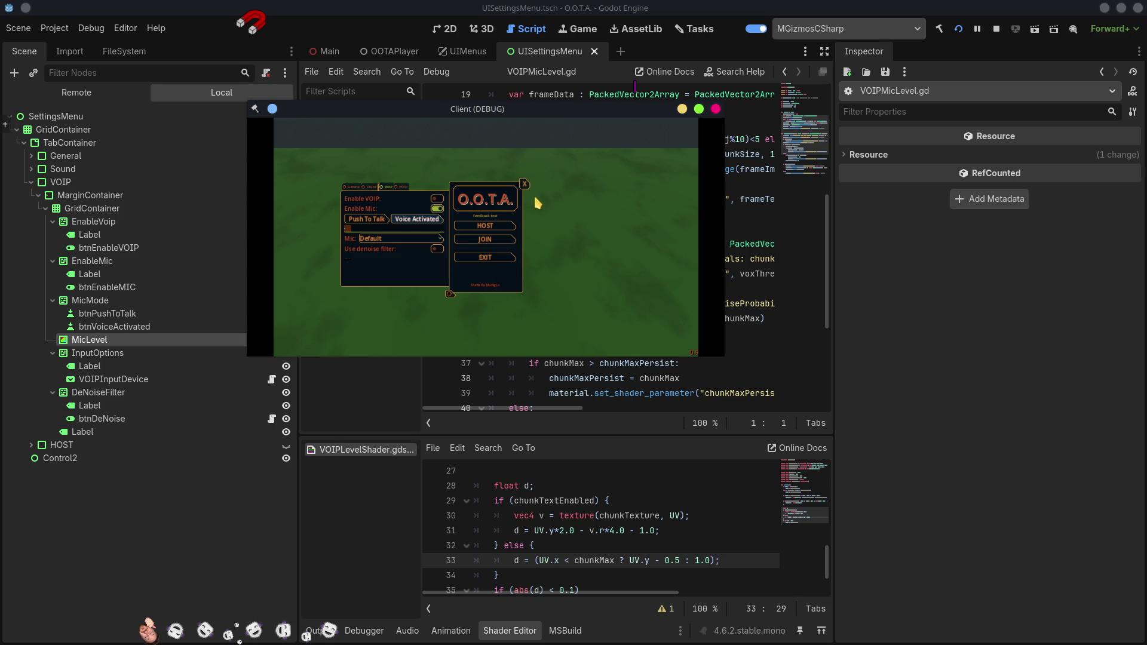
pyautogui.click(717, 110)
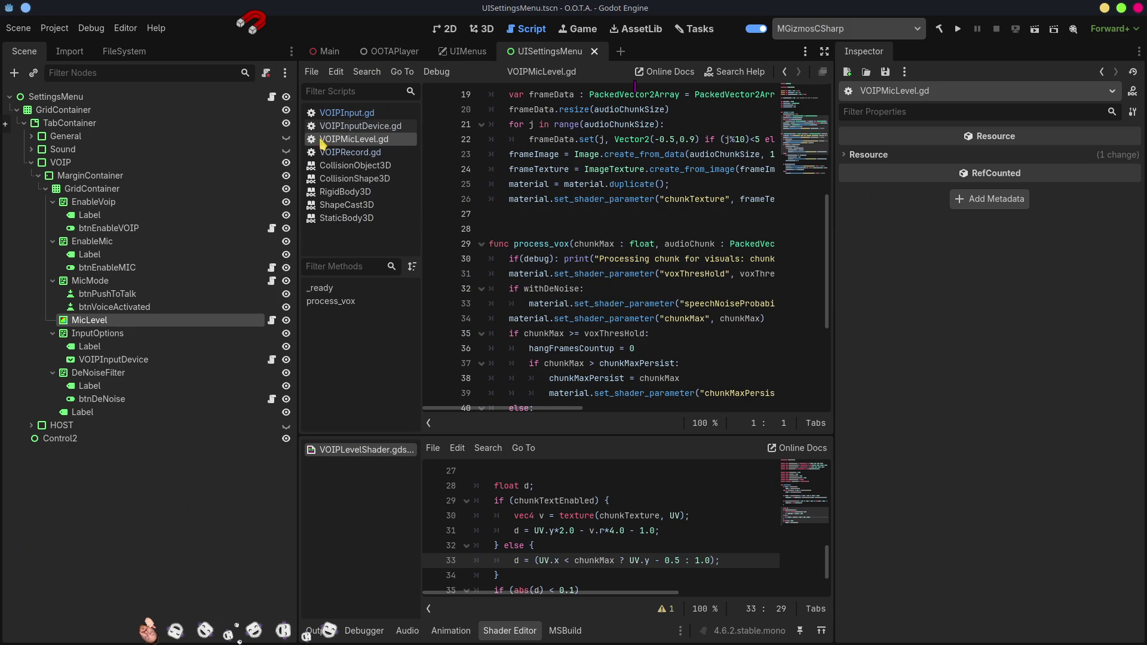
# - Close the CollisionObject3D, CollisionShape3D, RigidBody3D, ShapeCast3D and StaticBody3D doc pages
pyautogui.middleClick(346, 167)
pyautogui.middleClick(346, 166)
pyautogui.middleClick(346, 166)
pyautogui.middleClick(346, 166)
pyautogui.middleClick(346, 167)
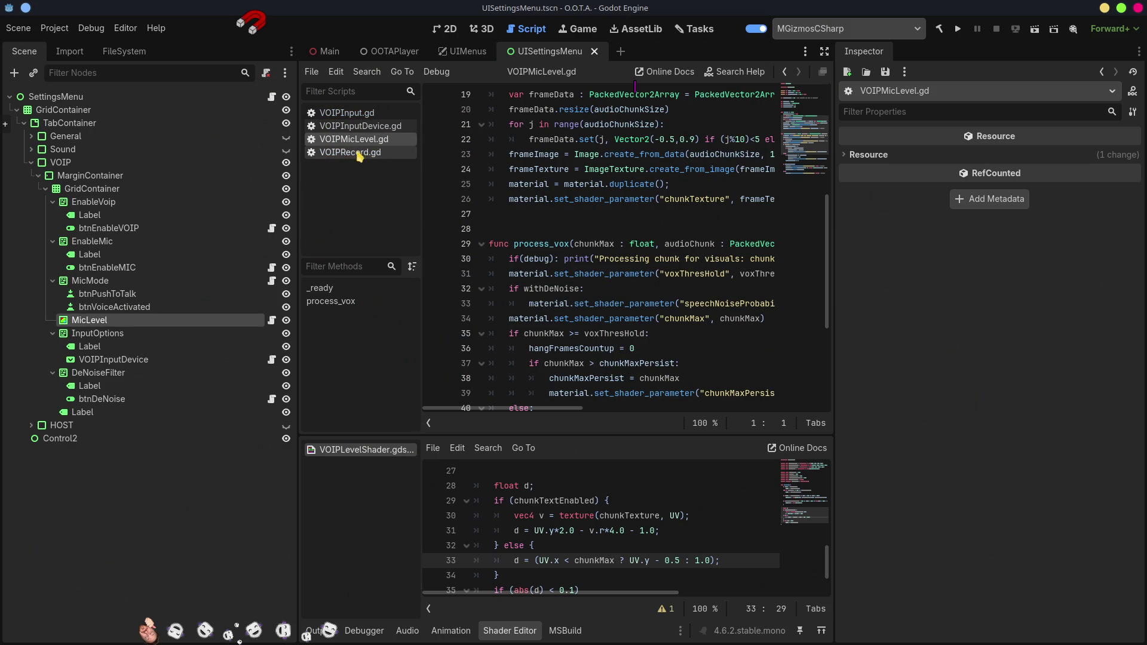
# - Widen the script editor, scroll through VOIPMicLevel.gd, and open VOIPInput.gd
pyautogui.moveTo(833, 217); pyautogui.dragTo(1012, 217)
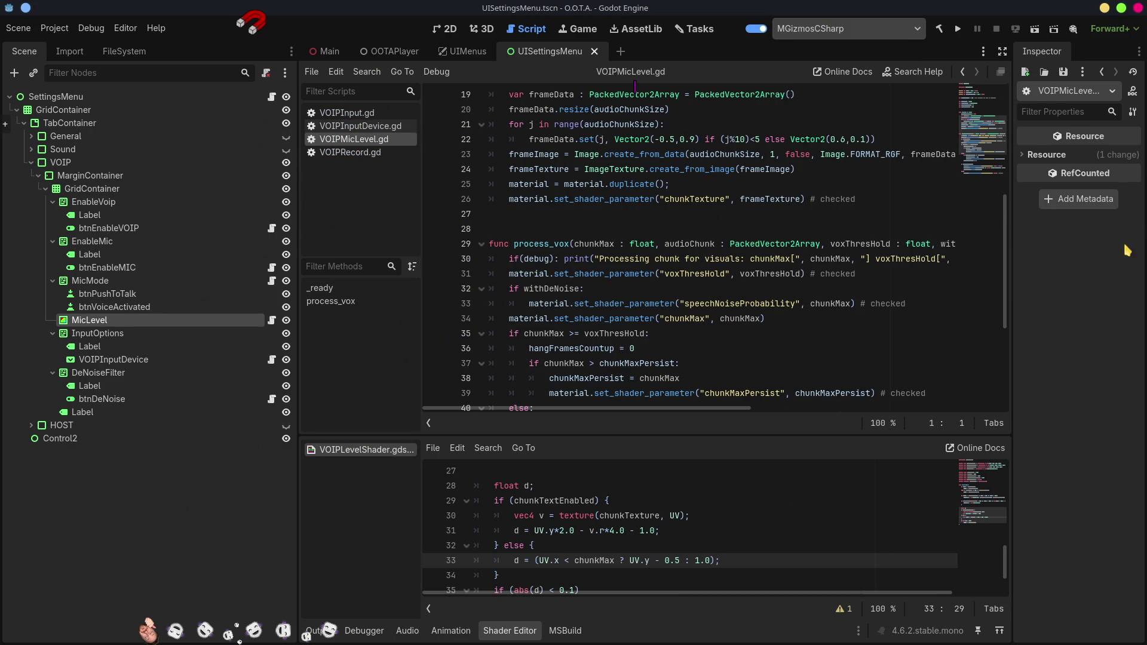
pyautogui.scroll(2, 764, 300)
pyautogui.scroll(4, 763, 300)
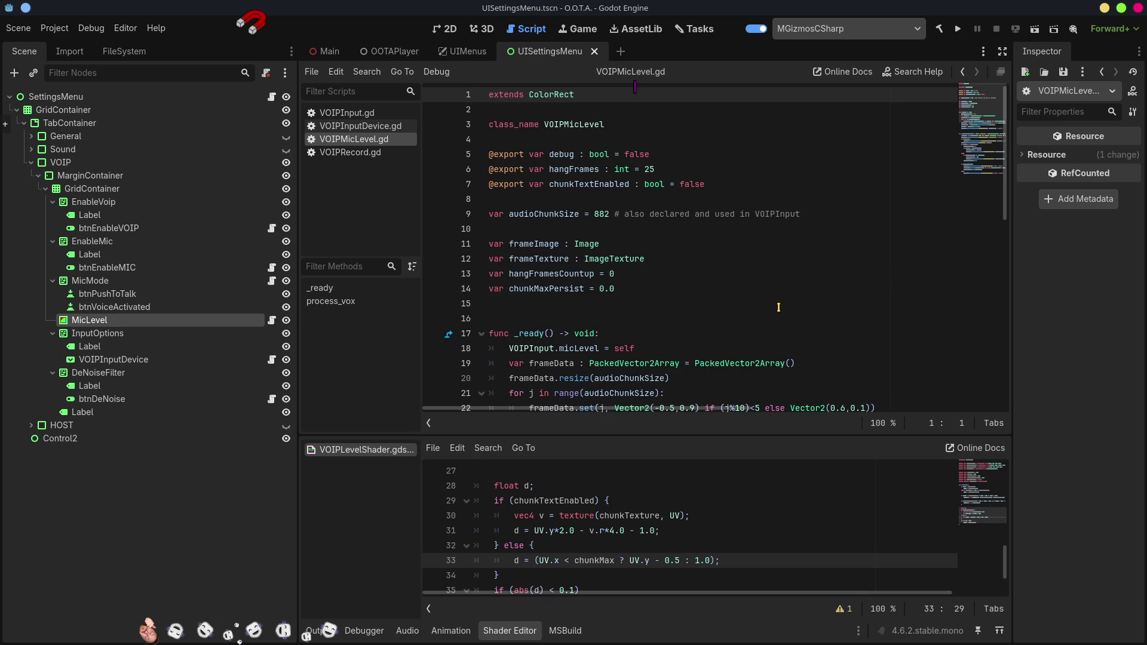
pyautogui.scroll(-5, 778, 307)
pyautogui.scroll(-1, 779, 307)
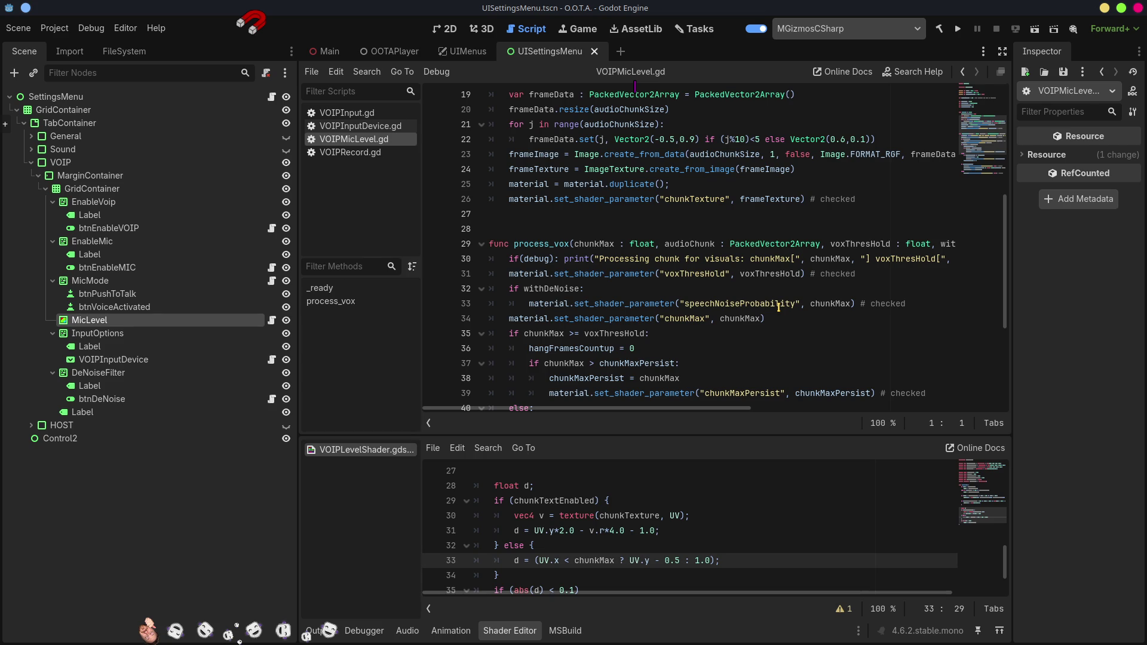
pyautogui.scroll(-4, 778, 307)
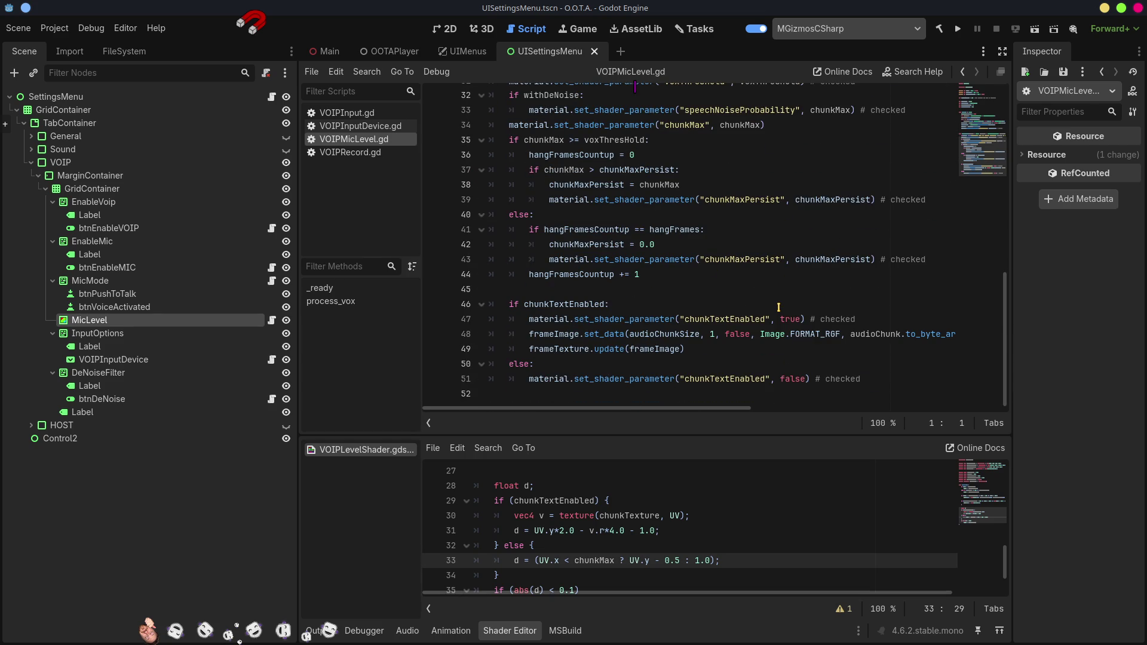
pyautogui.click(353, 112)
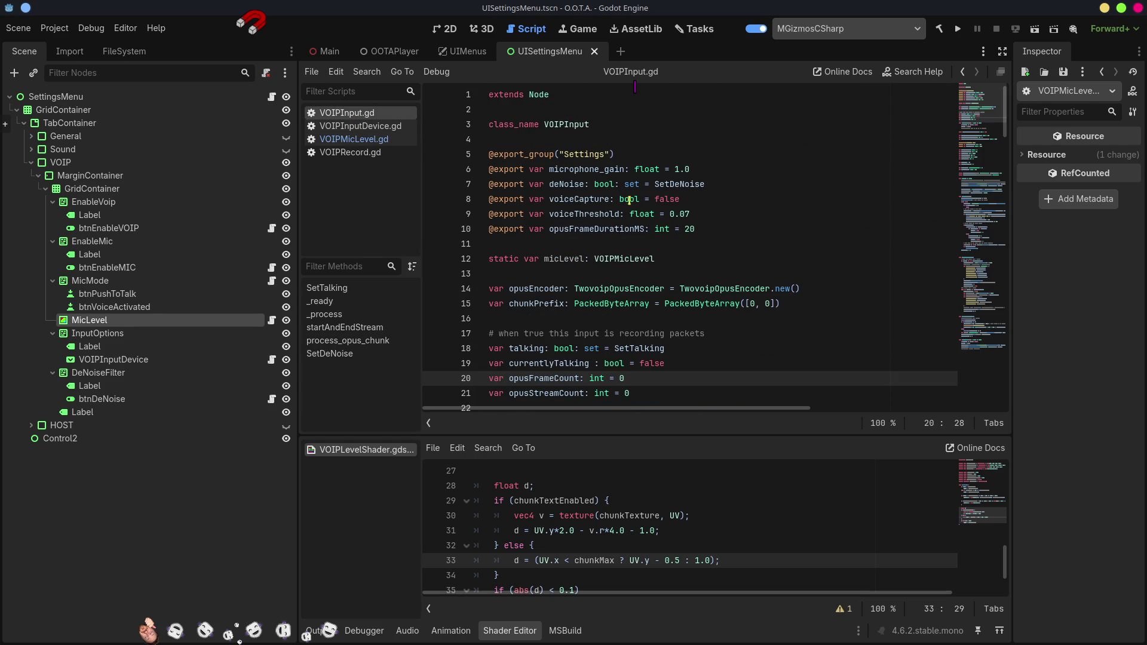
pyautogui.moveTo(657, 213)
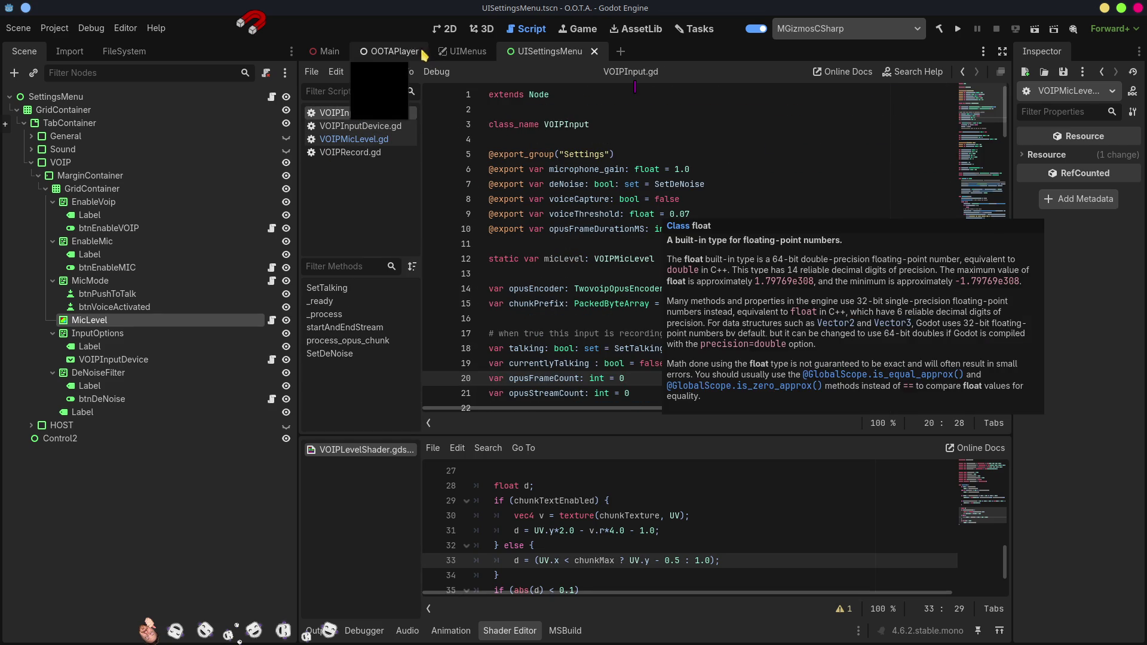
pyautogui.click(376, 50)
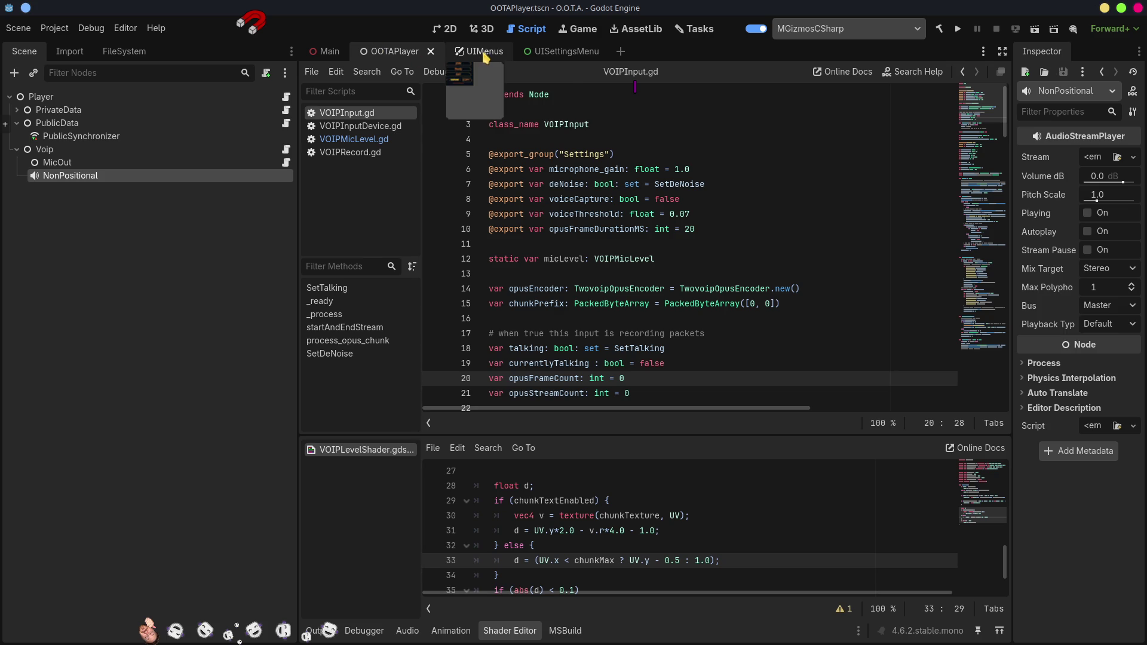
pyautogui.click(330, 51)
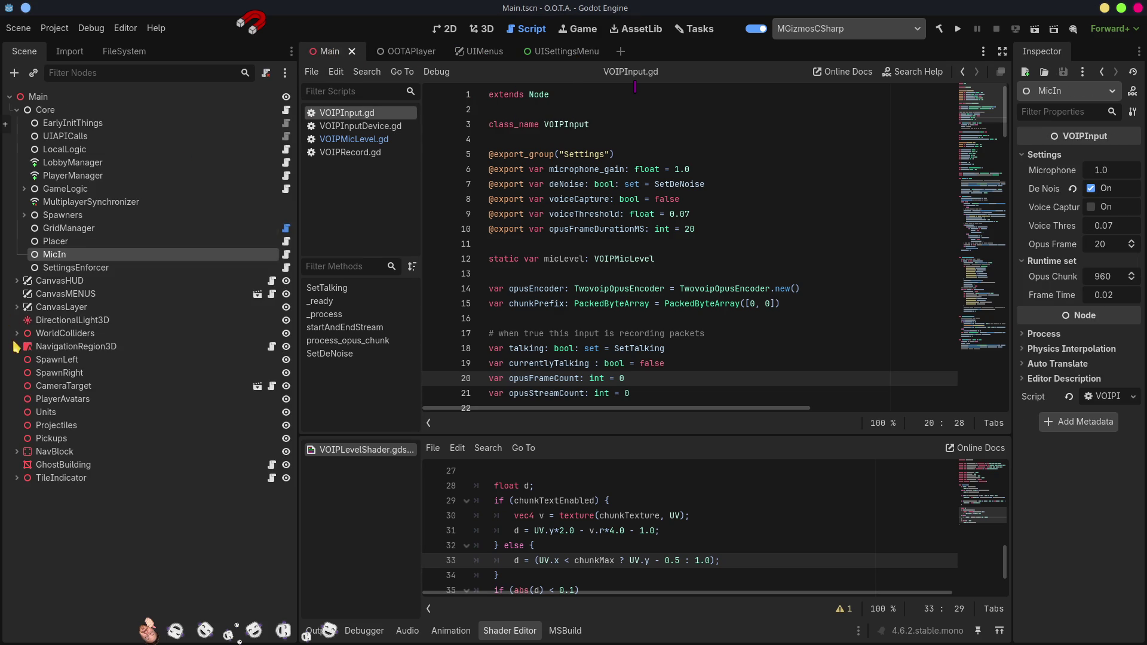
pyautogui.click(286, 254)
pyautogui.scroll(-1, 718, 239)
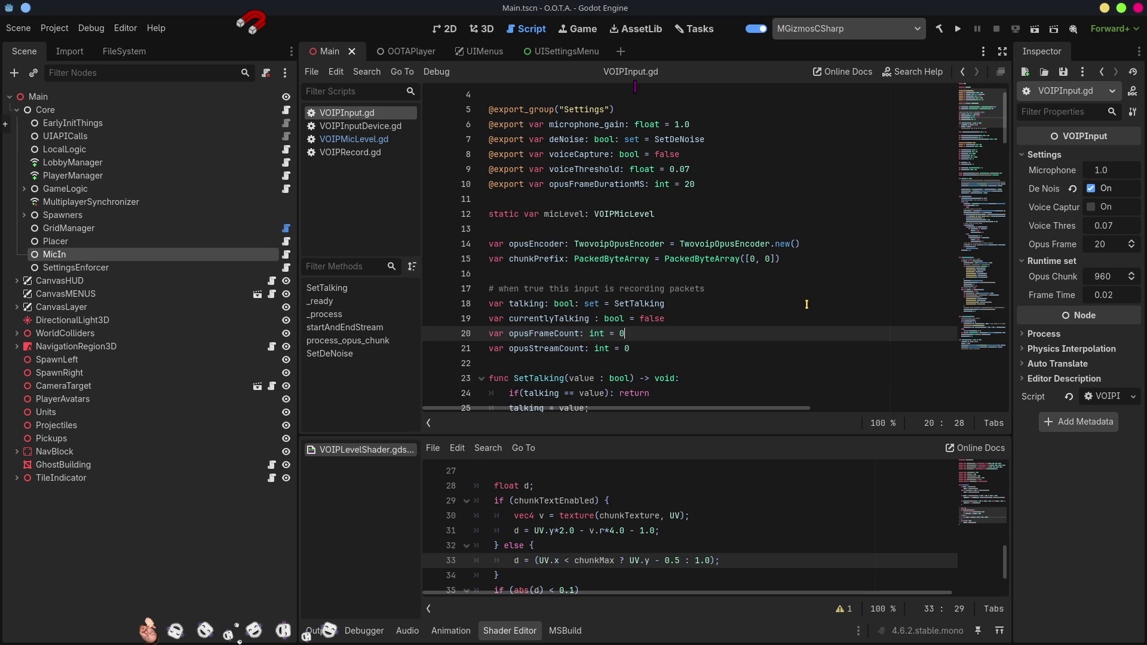
pyautogui.scroll(-4, 806, 304)
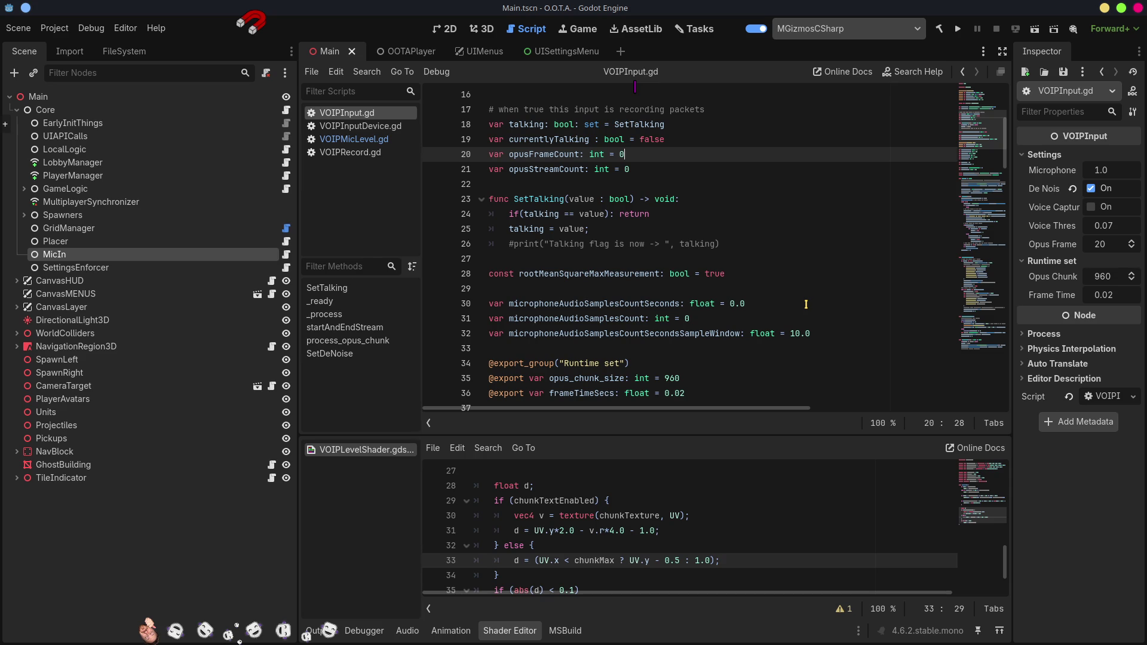
pyautogui.scroll(-5, 806, 304)
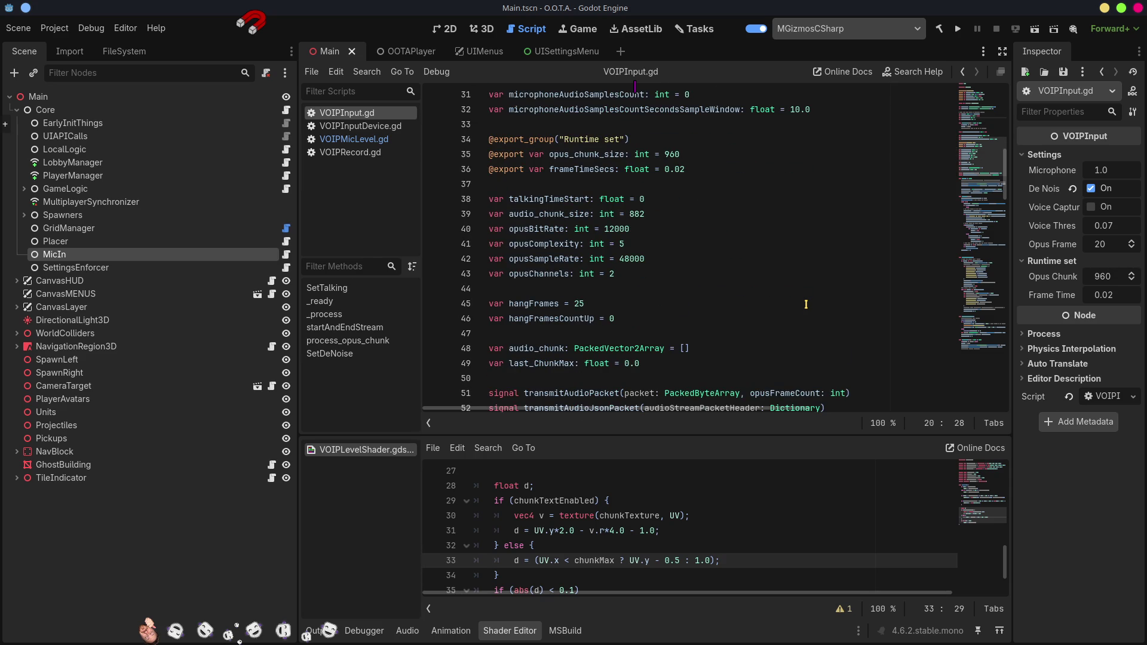
pyautogui.scroll(-4, 805, 304)
pyautogui.scroll(-3, 806, 304)
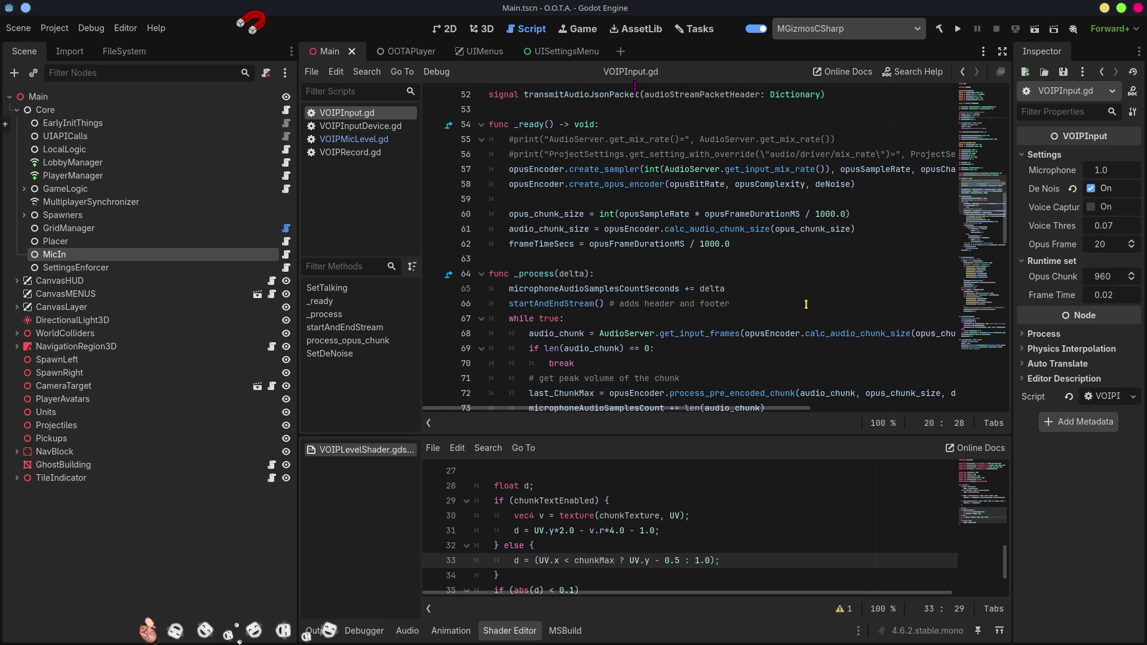
pyautogui.scroll(-3, 806, 304)
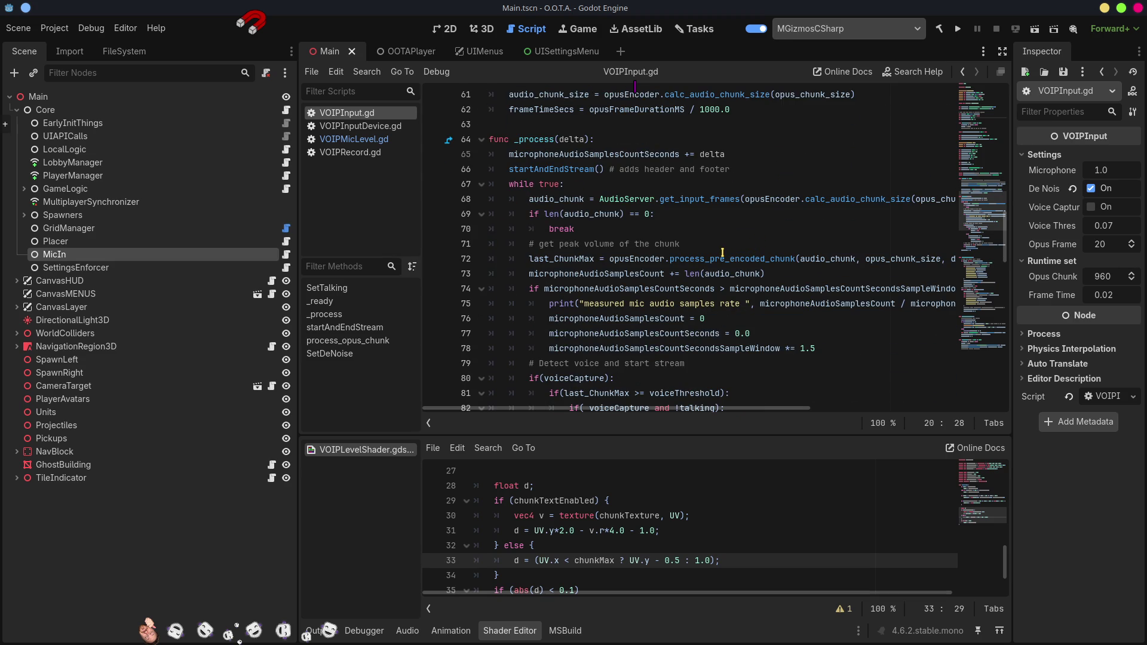
pyautogui.moveTo(722, 252)
pyautogui.scroll(-4, 794, 275)
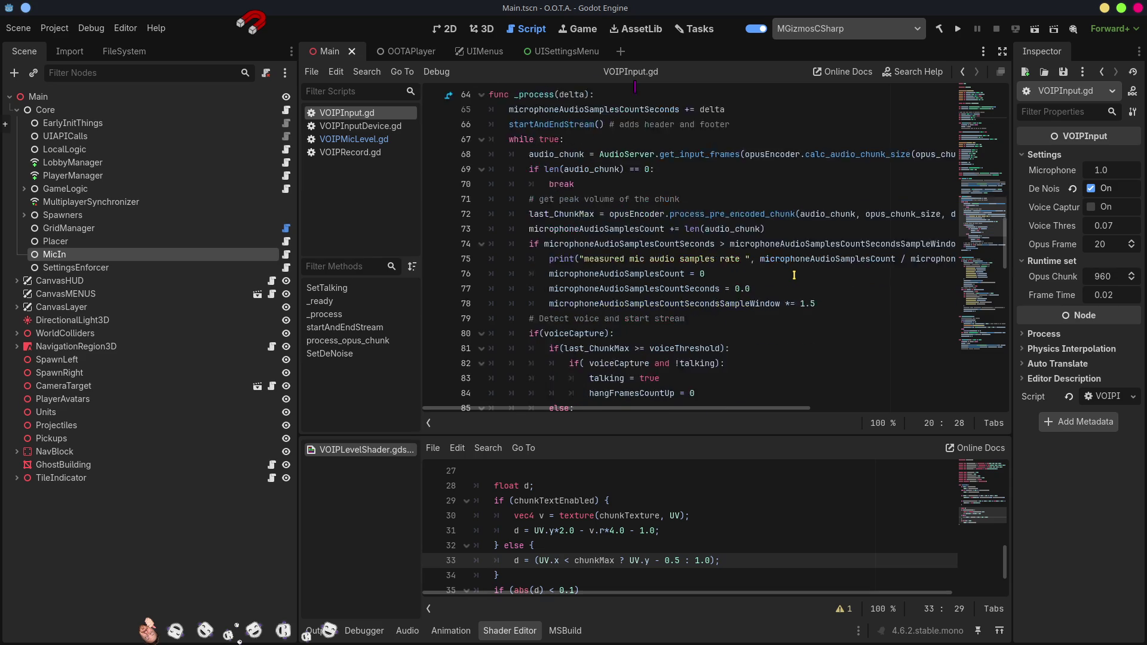
pyautogui.scroll(-5, 794, 274)
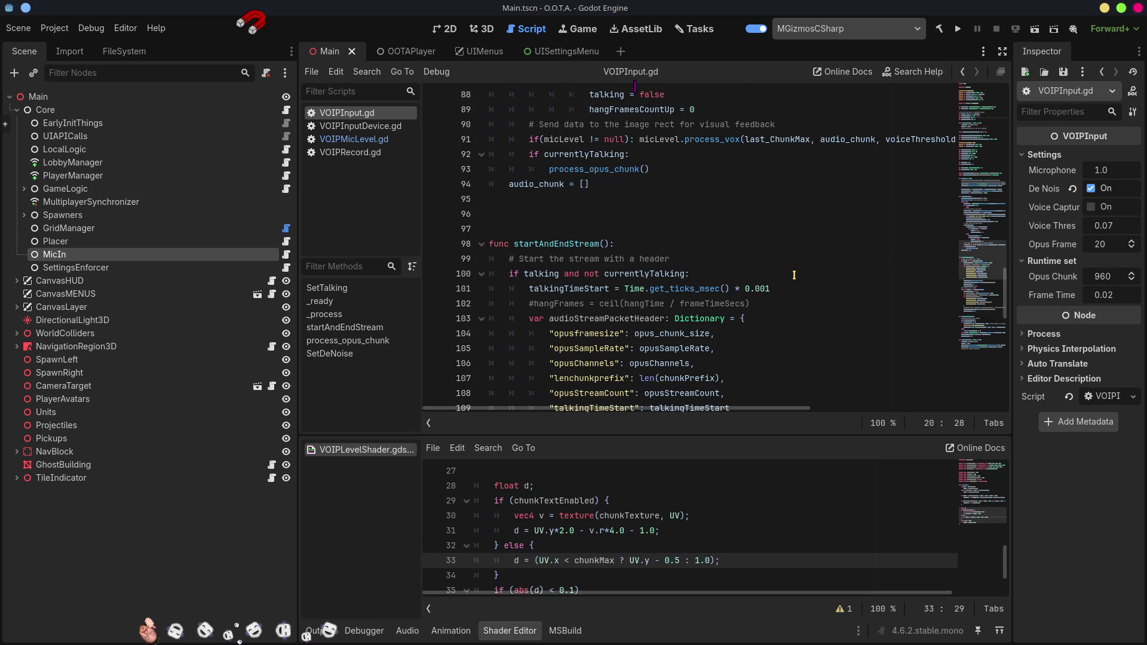
pyautogui.scroll(6, 793, 275)
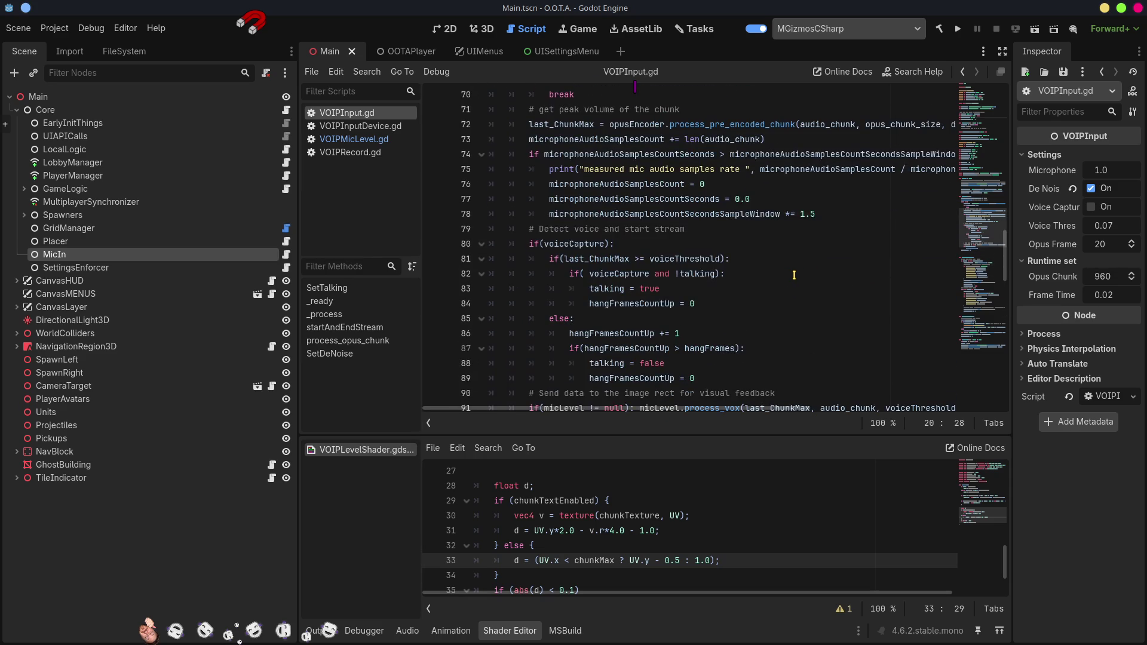
pyautogui.scroll(5, 794, 274)
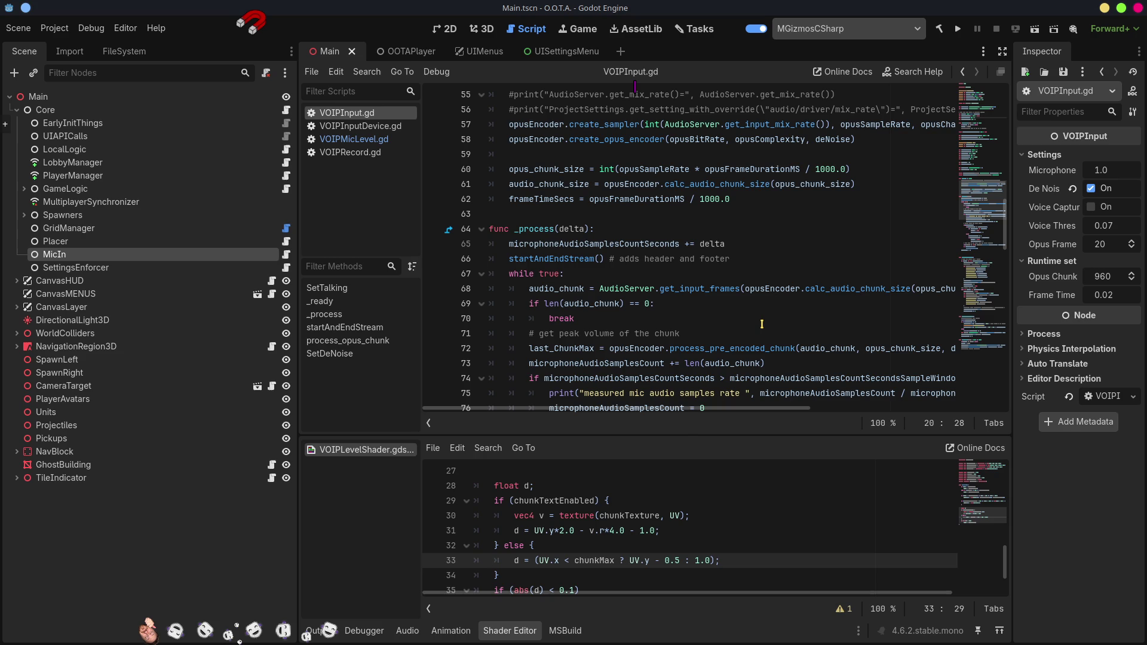
pyautogui.moveTo(638, 407)
pyautogui.mouseDown()
pyautogui.moveTo(748, 408)
pyautogui.moveTo(638, 408)
pyautogui.mouseUp()
pyautogui.scroll(-3, 592, 268)
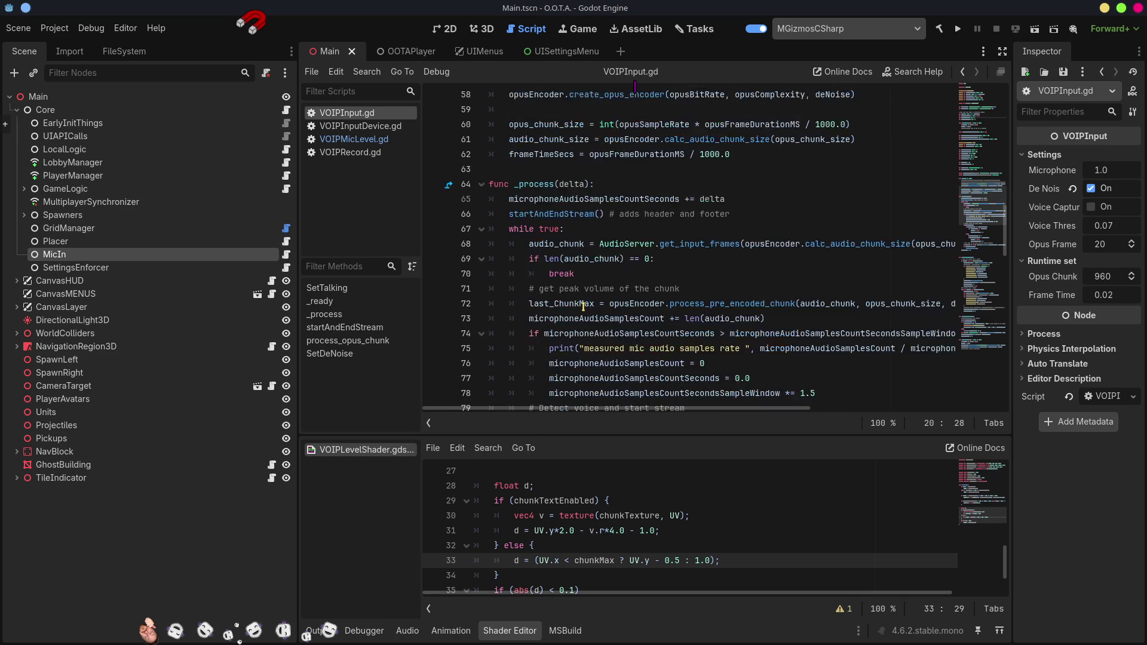
pyautogui.doubleClick(603, 169)
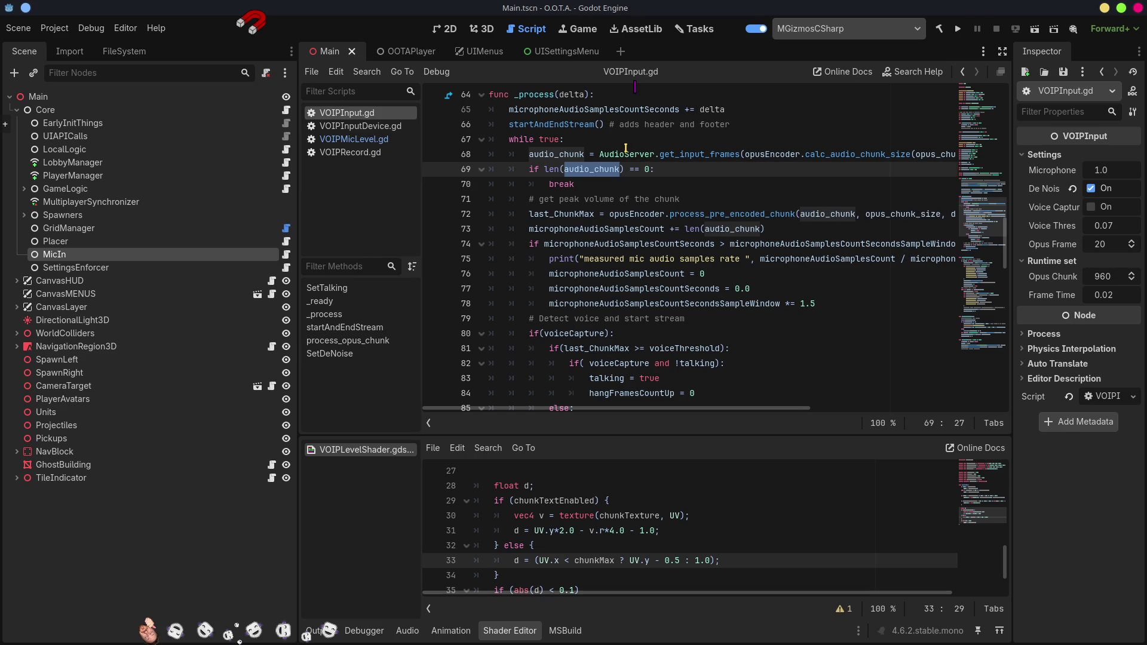
pyautogui.moveTo(687, 152)
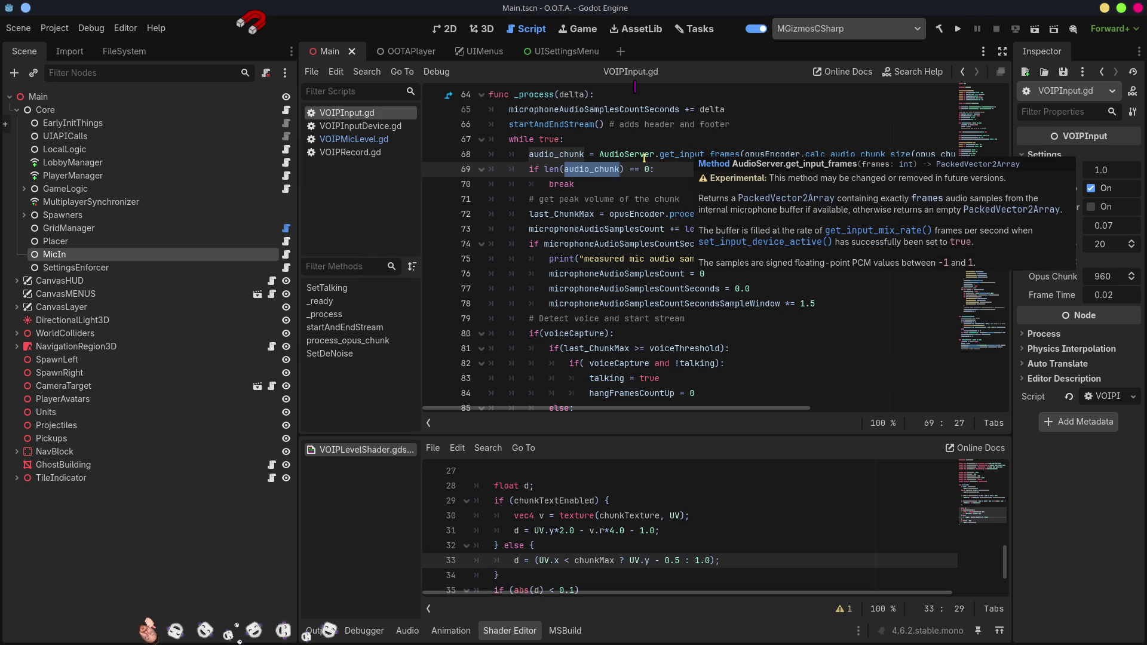
pyautogui.moveTo(599, 154); pyautogui.dragTo(741, 154)
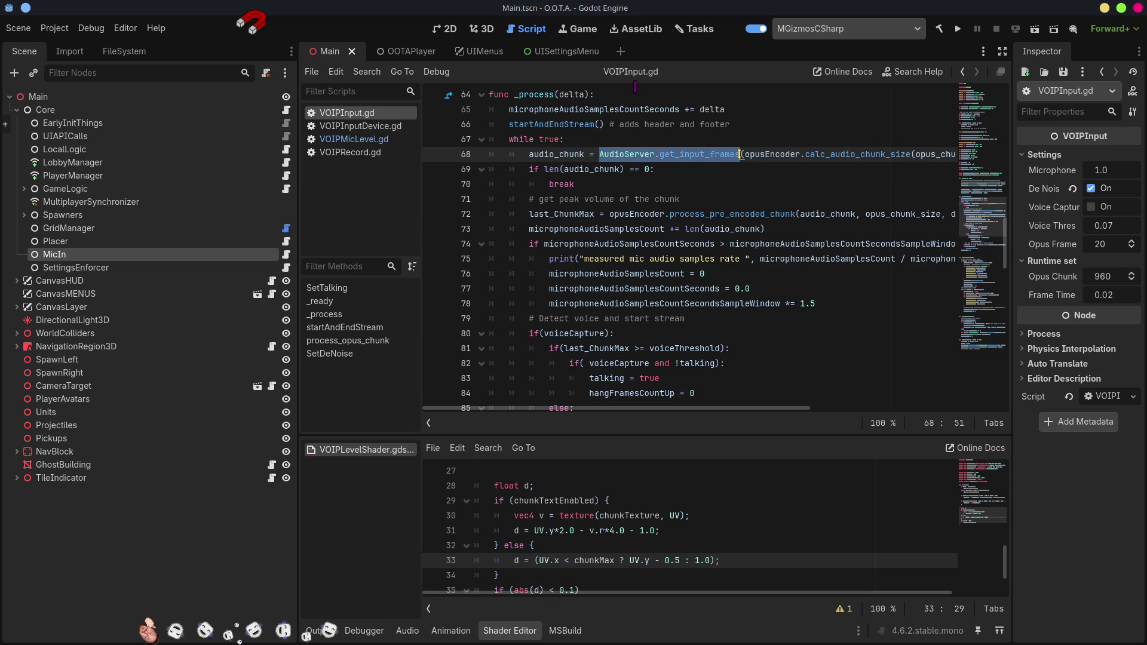
pyautogui.click(712, 154)
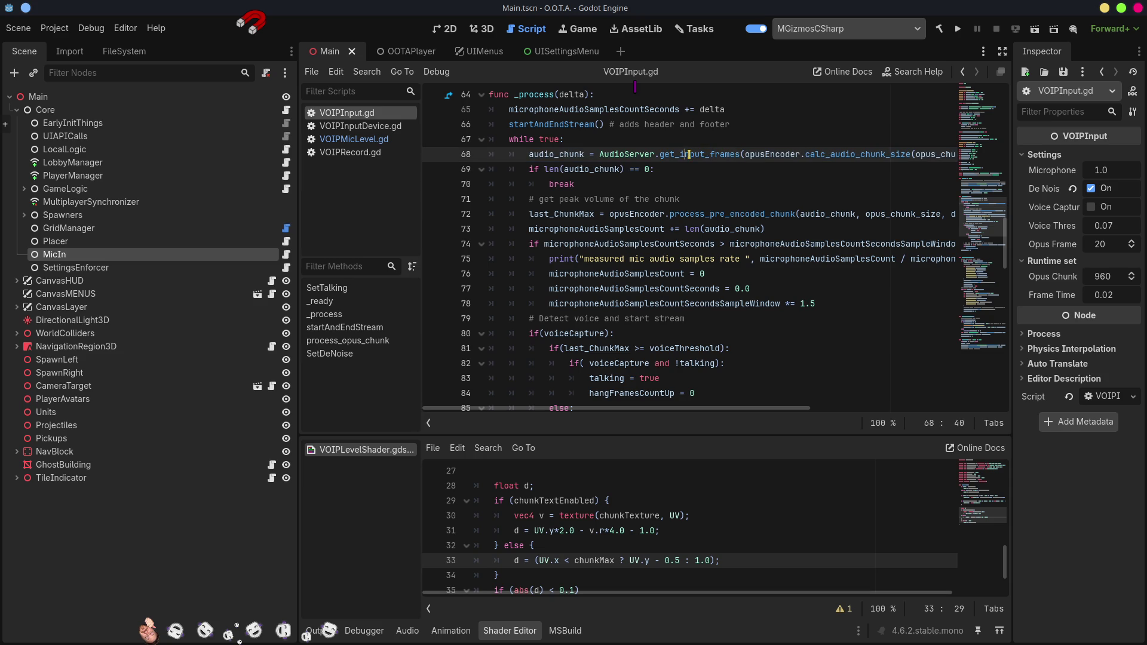
# - Look up get_input_frames in the AudioServer docs and read set_input_device_active, then select VOIPInputDevice.gd
pyautogui.rightClick(690, 154)
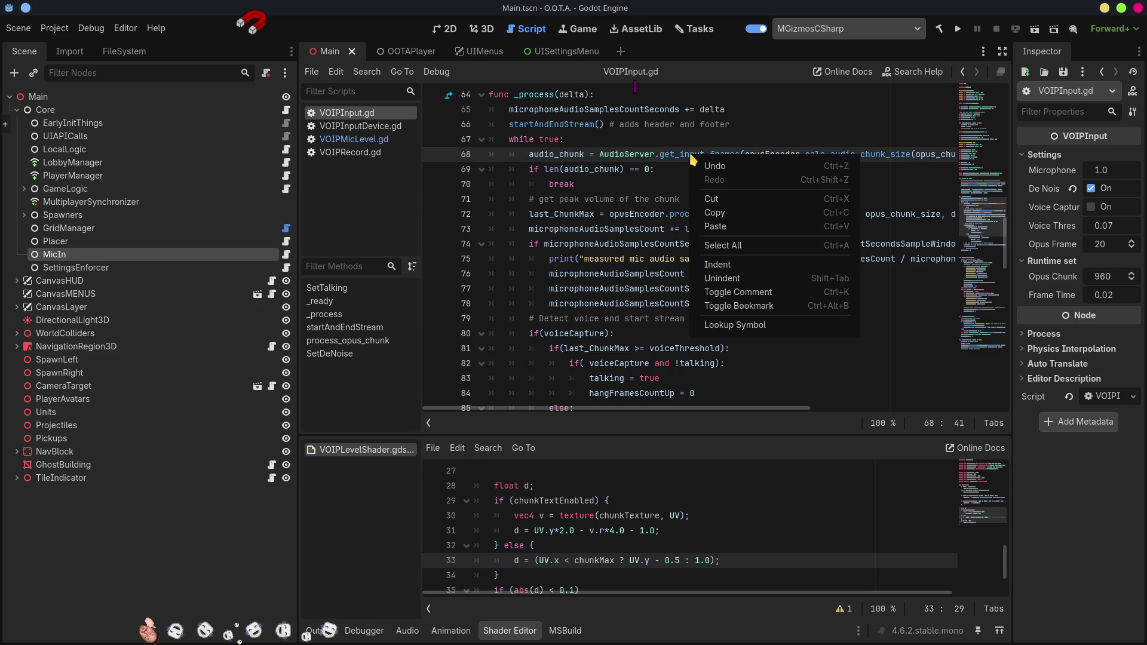
pyautogui.click(746, 326)
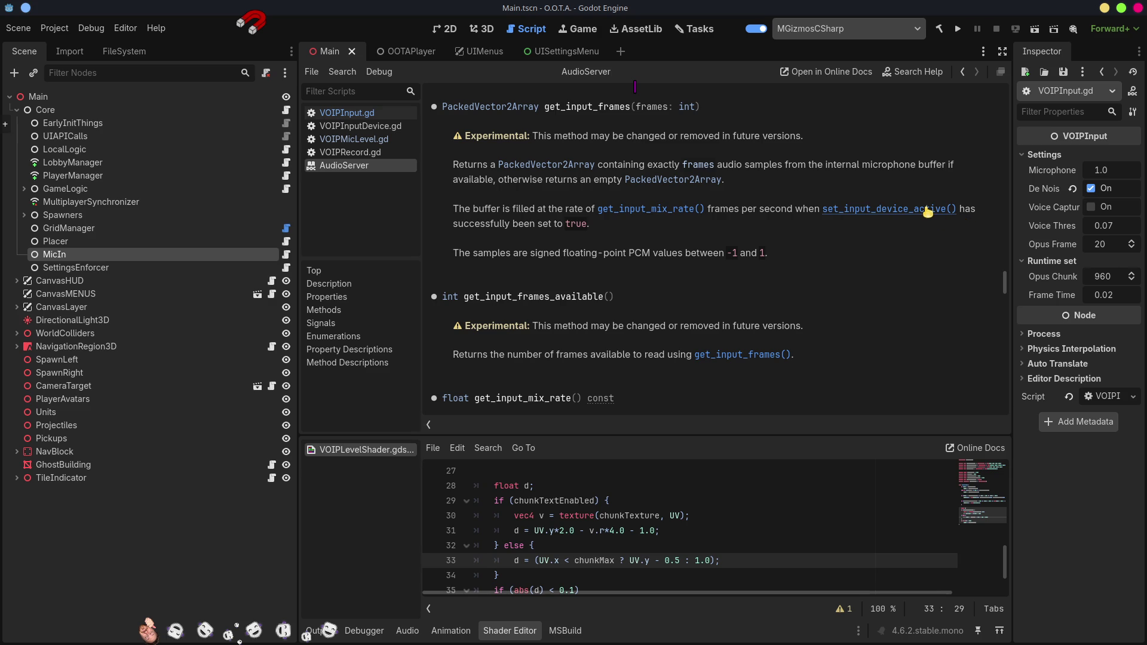
pyautogui.click(887, 210)
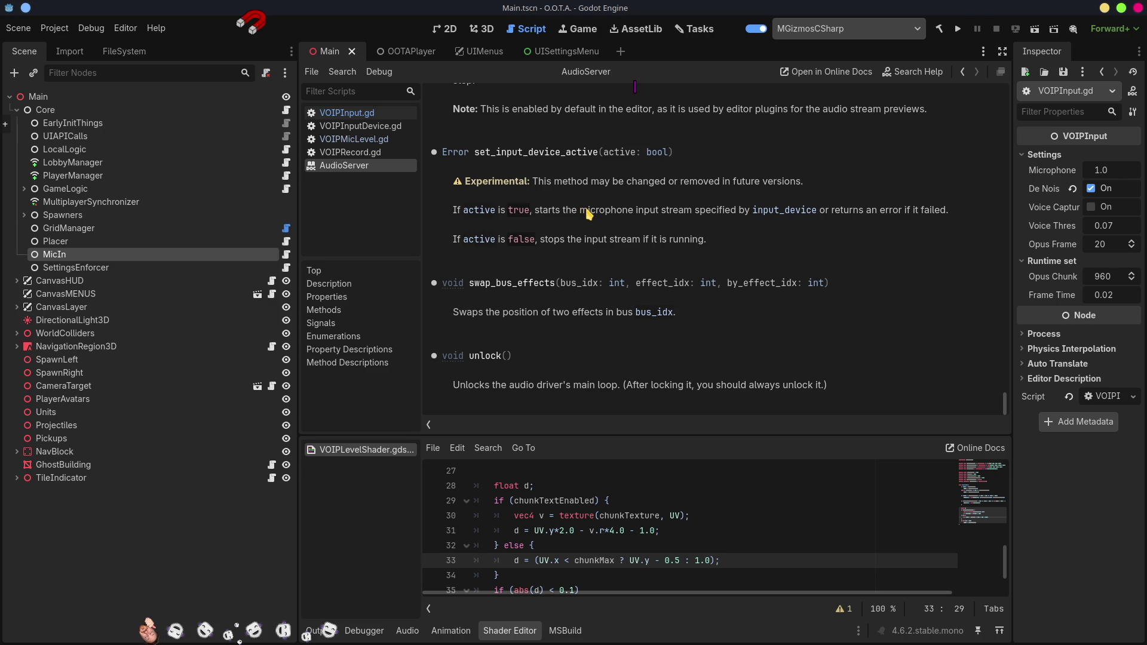
pyautogui.click(382, 127)
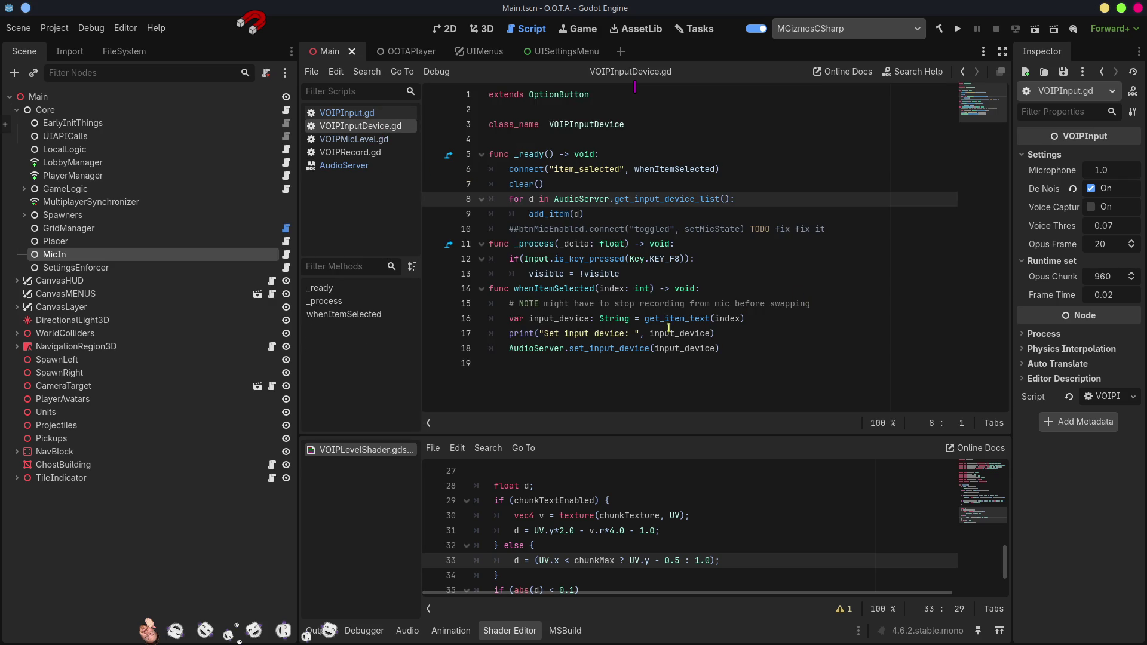
pyautogui.doubleClick(643, 348)
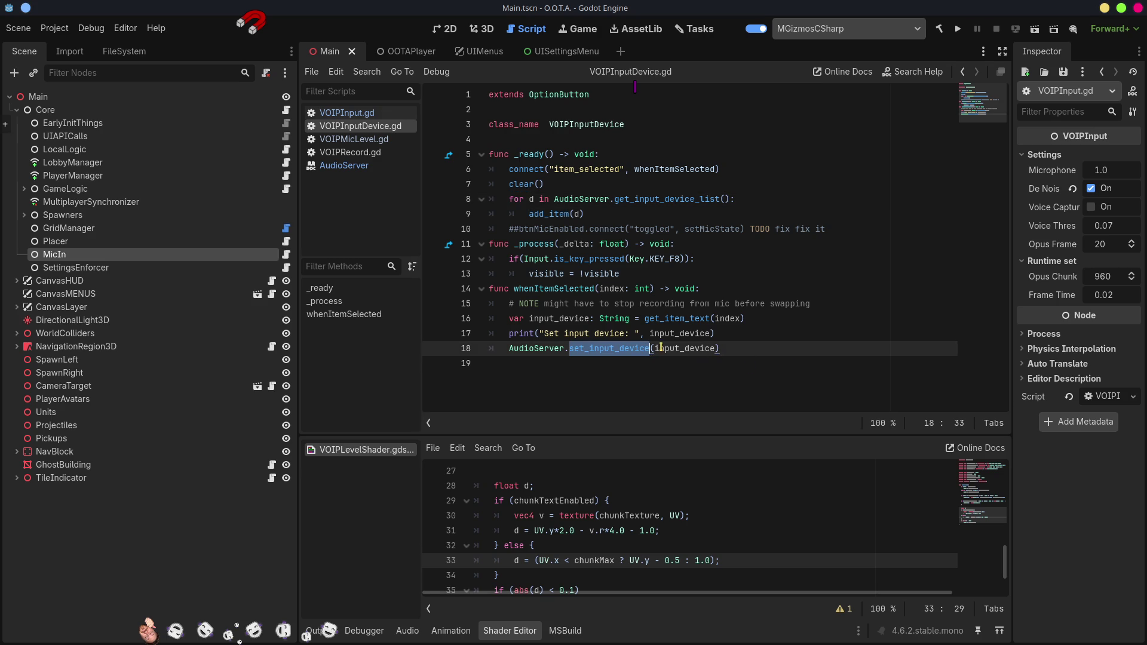
pyautogui.moveTo(617, 352)
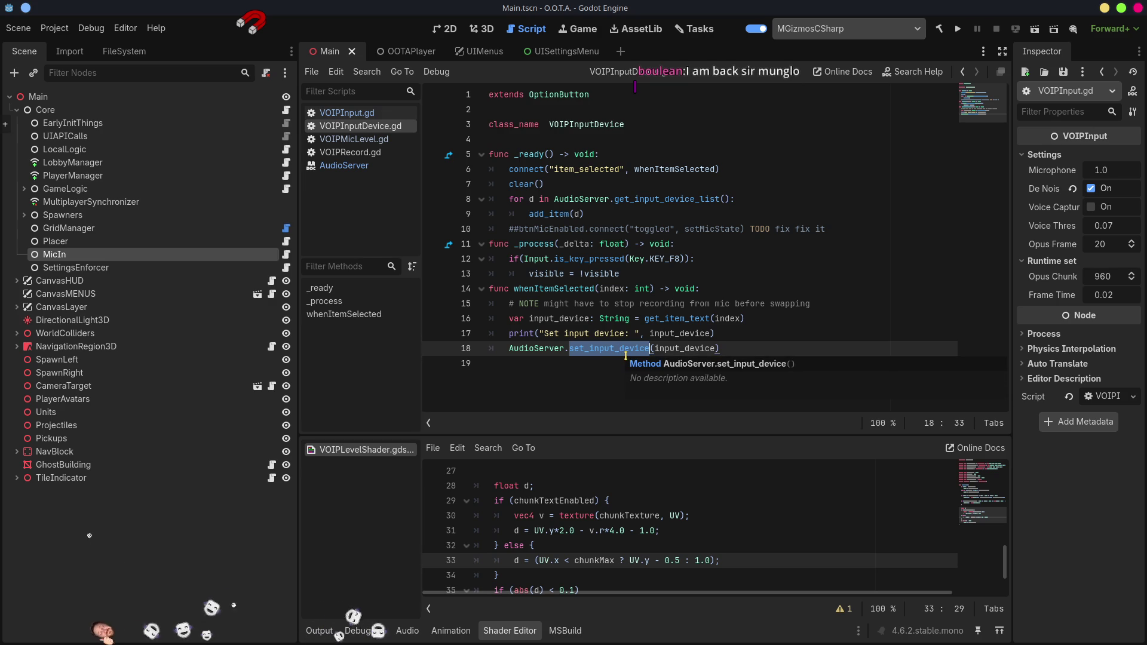
pyautogui.click(350, 113)
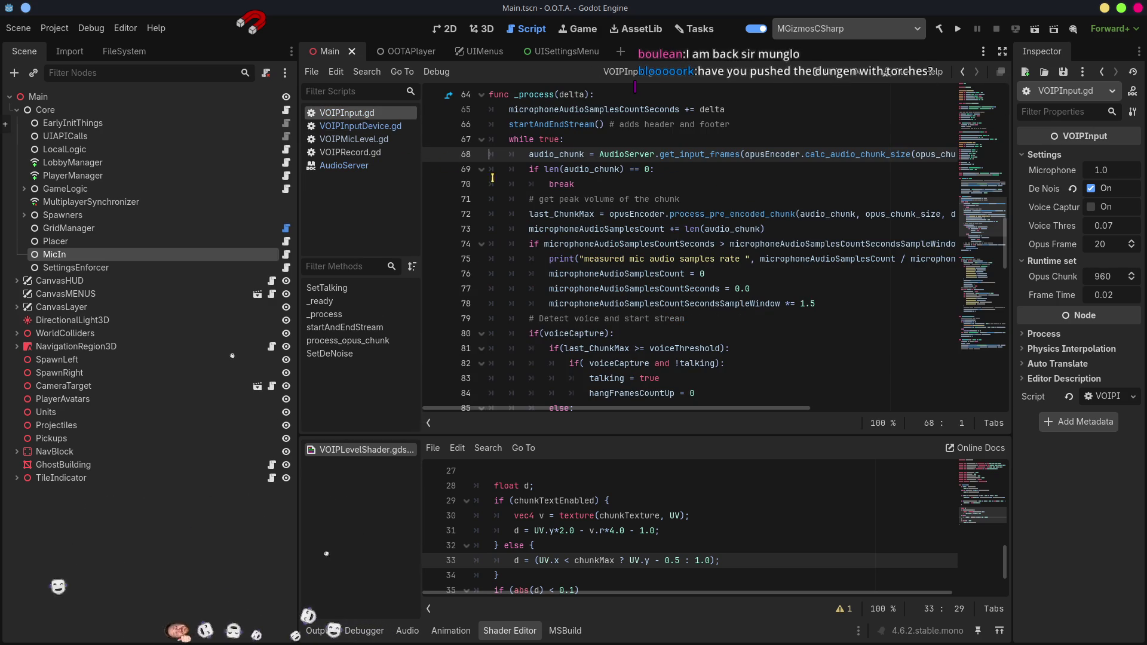
pyautogui.click(353, 166)
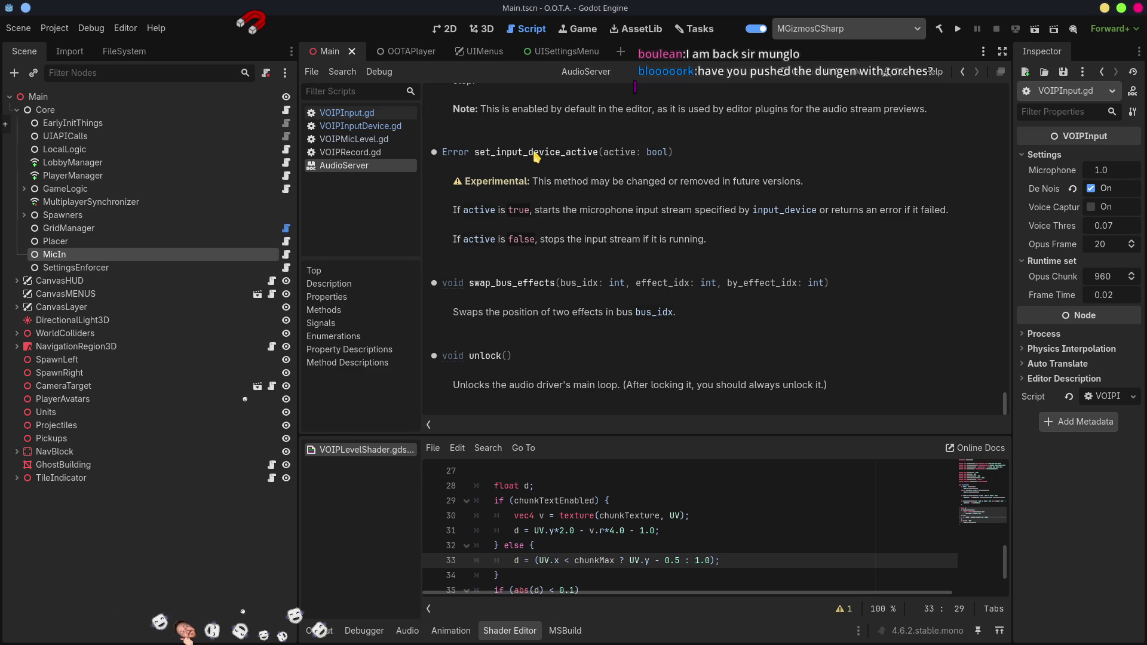
pyautogui.click(375, 113)
pyautogui.scroll(-7, 705, 322)
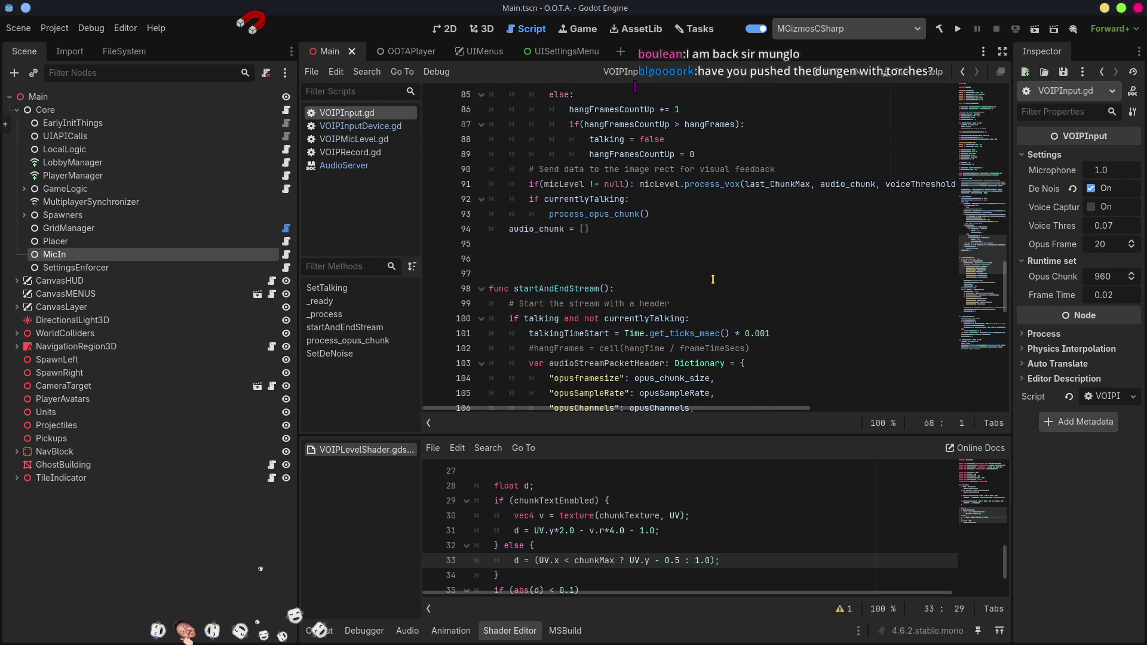
pyautogui.click(361, 126)
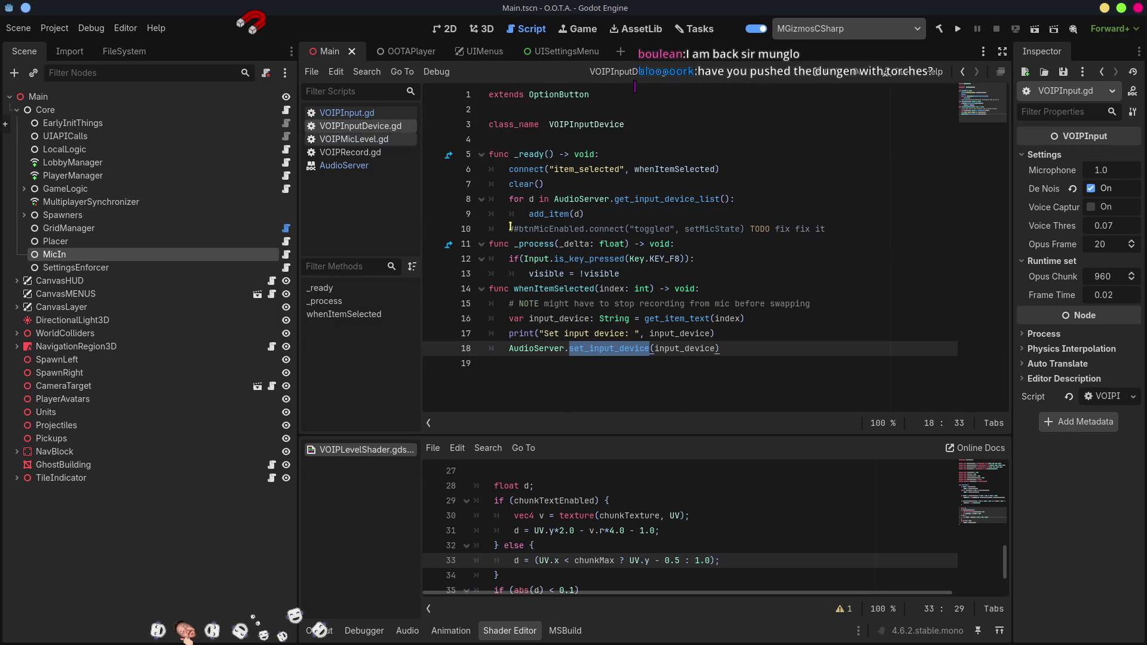
pyautogui.click(620, 371)
pyautogui.click(639, 349)
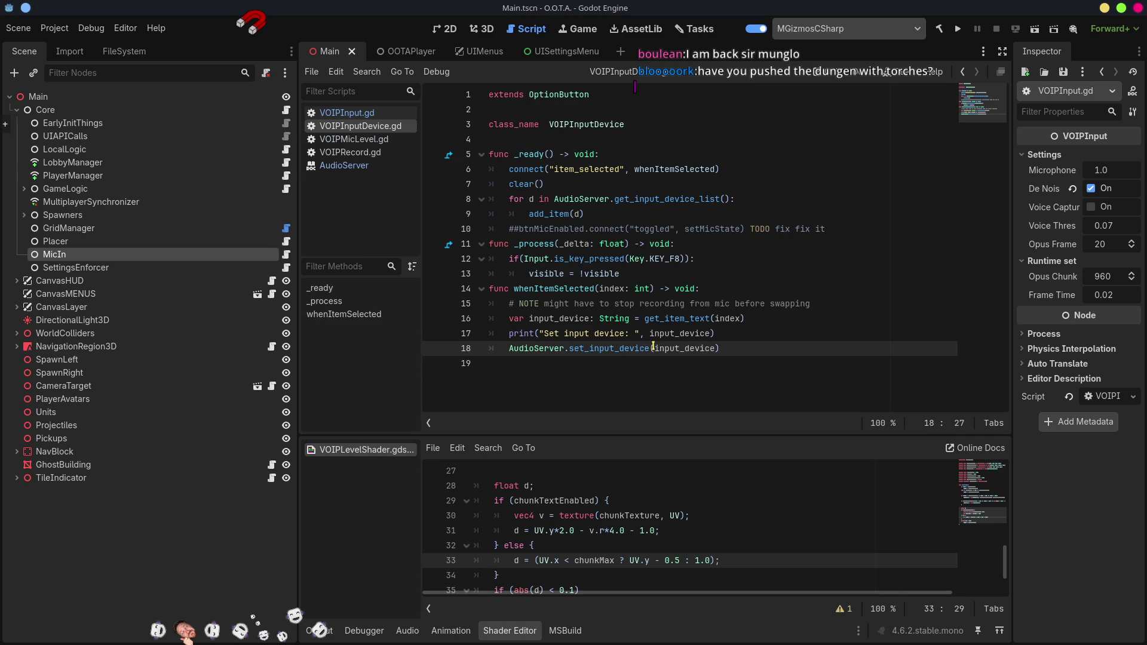
pyautogui.moveTo(641, 348)
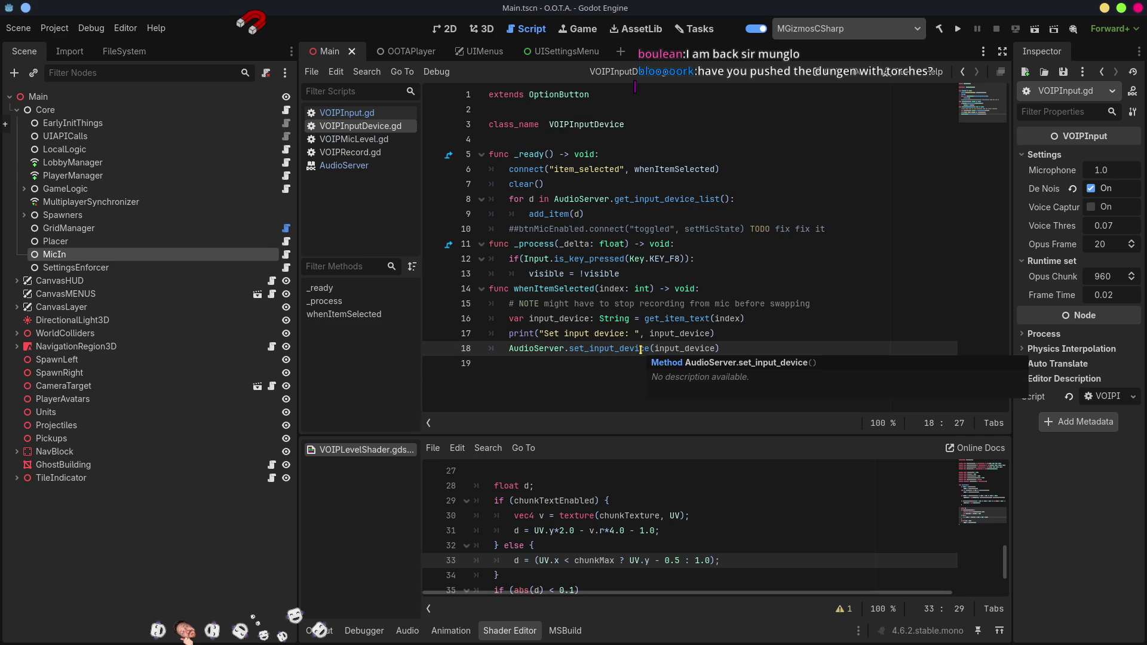
pyautogui.click(653, 349)
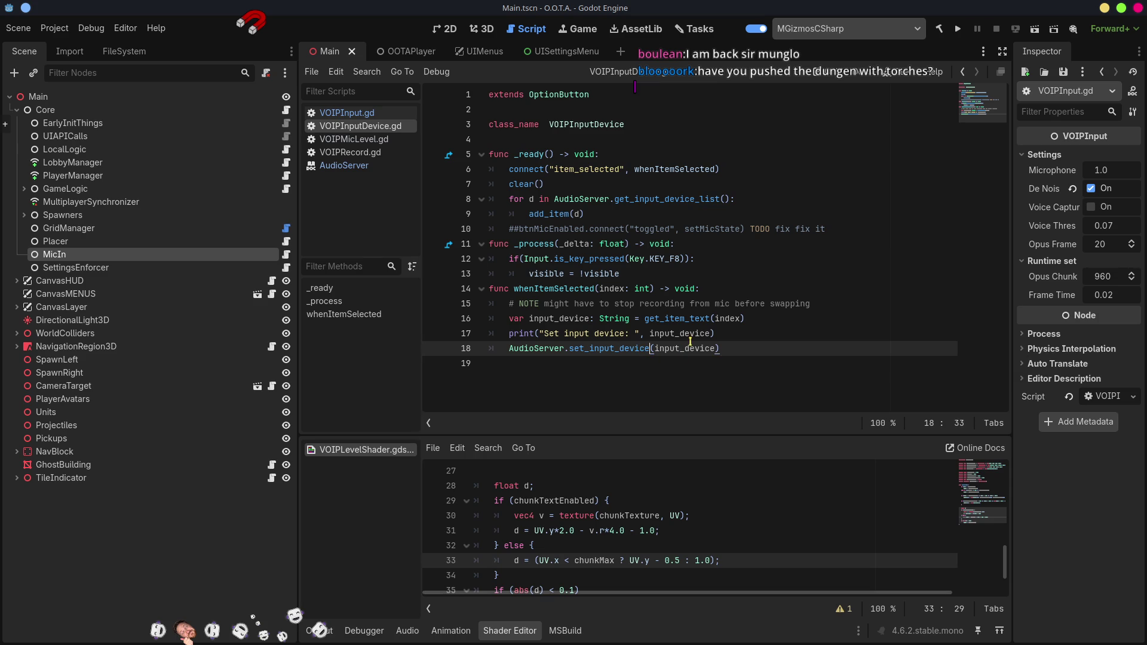
pyautogui.write('_a')
pyautogui.hotkey('ctrl', 'space')
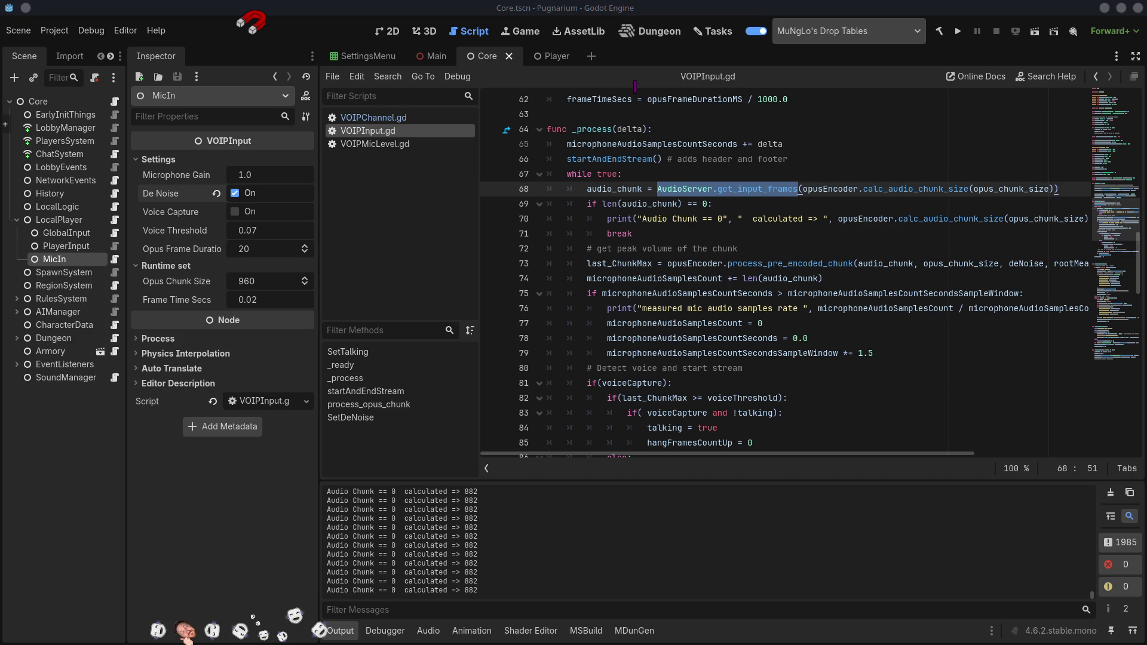
# - Focus the Pugnarium editor, widen the scene panel, and open the PugnariumBiome favorite from FileSystem
pyautogui.click(800, 606)
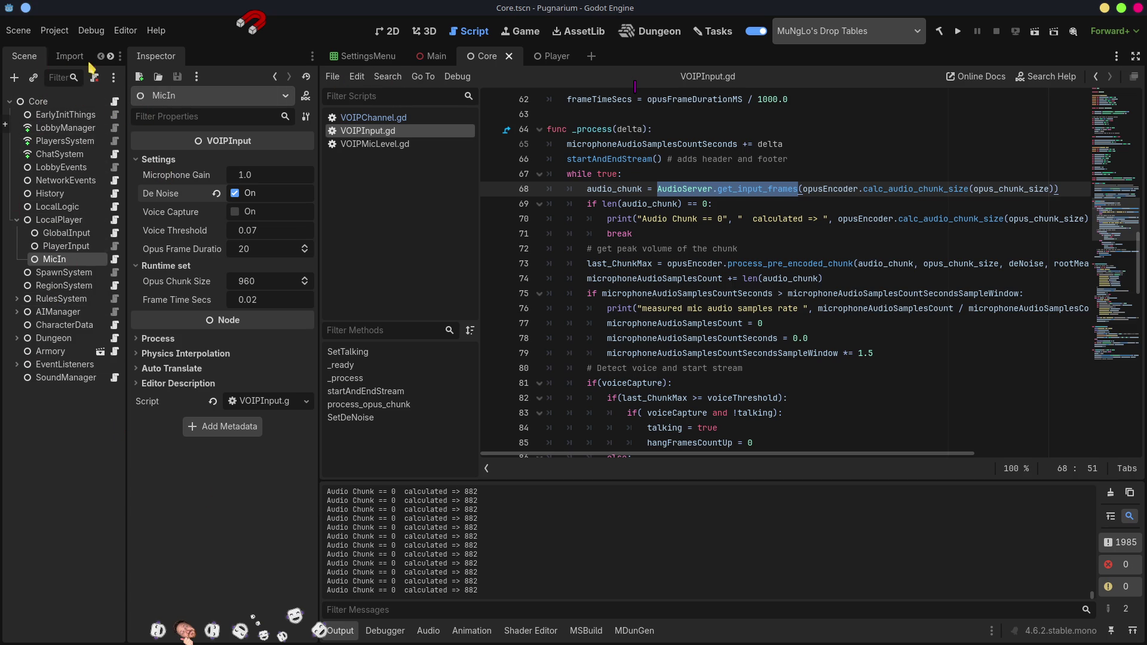
pyautogui.moveTo(127, 176); pyautogui.dragTo(210, 176)
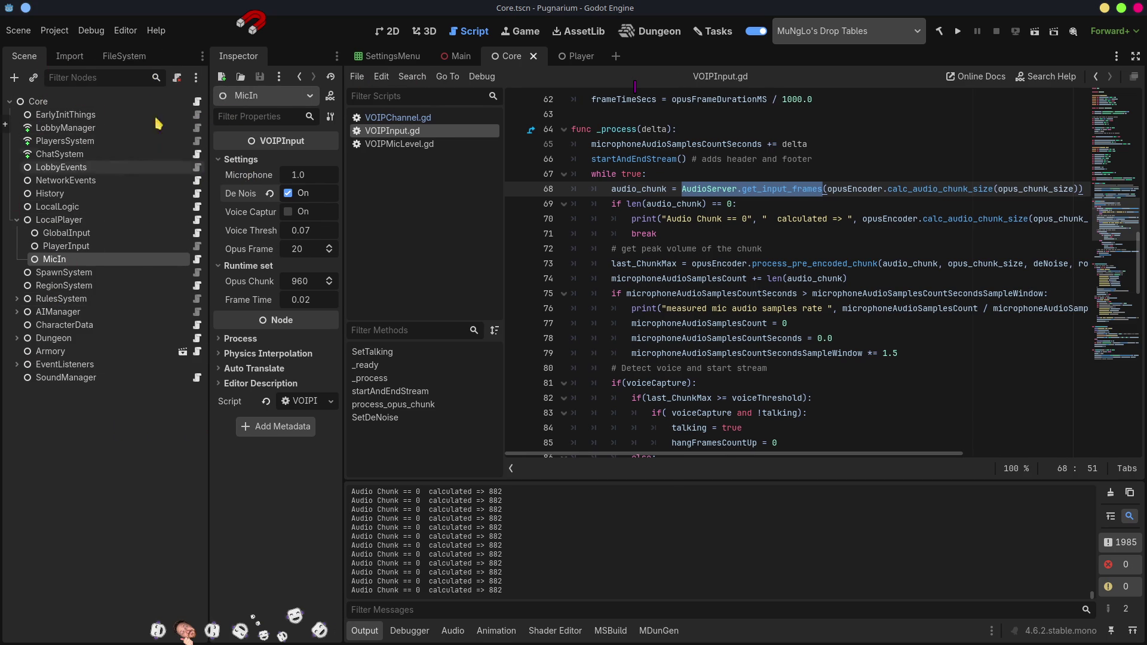
pyautogui.click(129, 61)
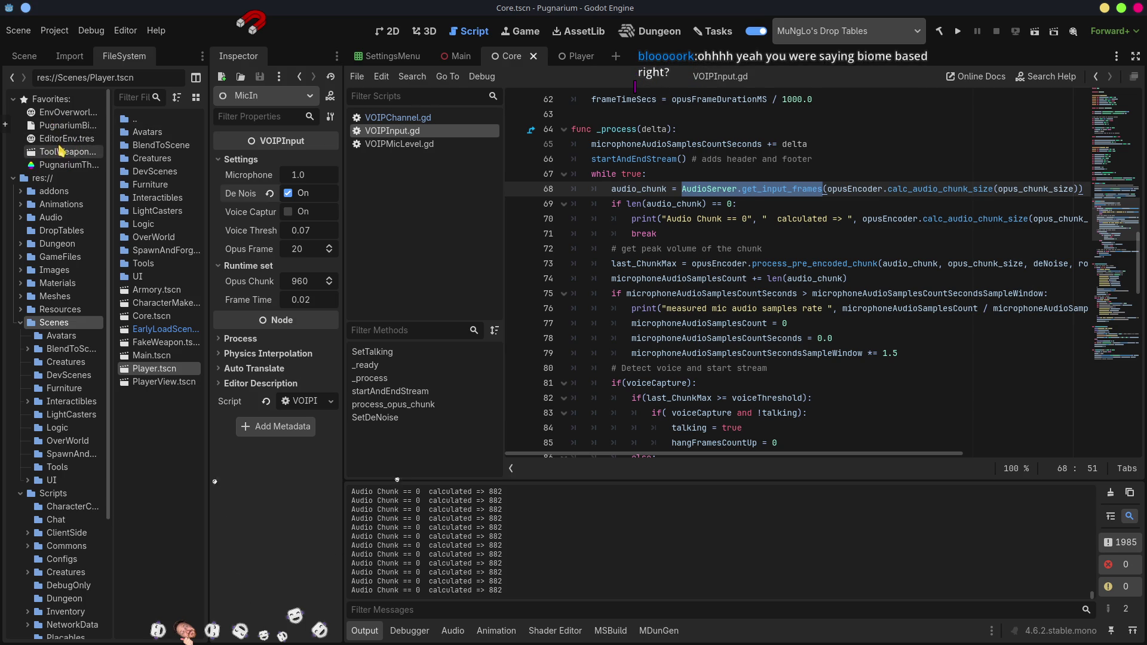
pyautogui.click(72, 127)
pyautogui.doubleClick(72, 127)
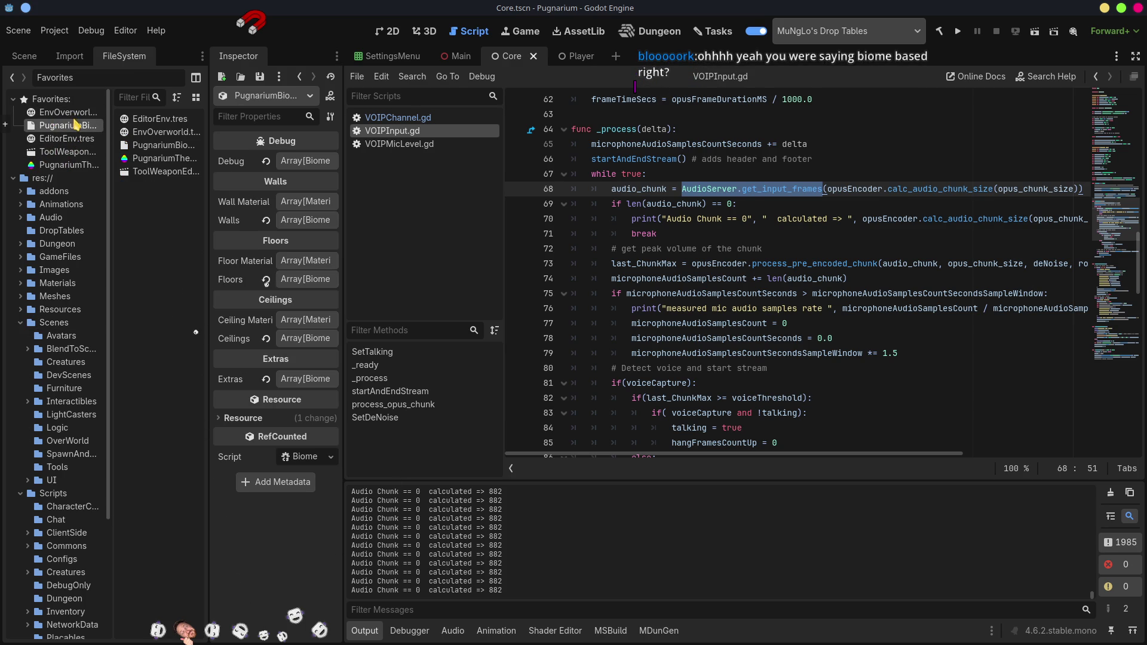
# - Expand Walls element 0's resources and open the Wall01 scene from its mesh entry
pyautogui.moveTo(344, 243); pyautogui.dragTo(546, 253)
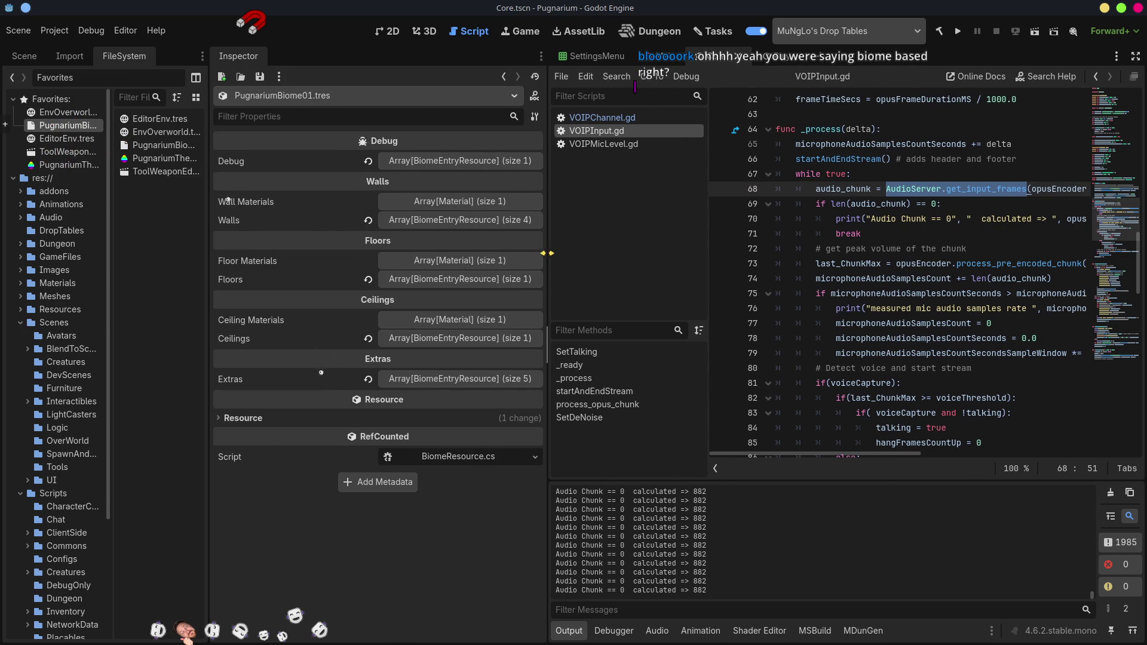
pyautogui.click(448, 225)
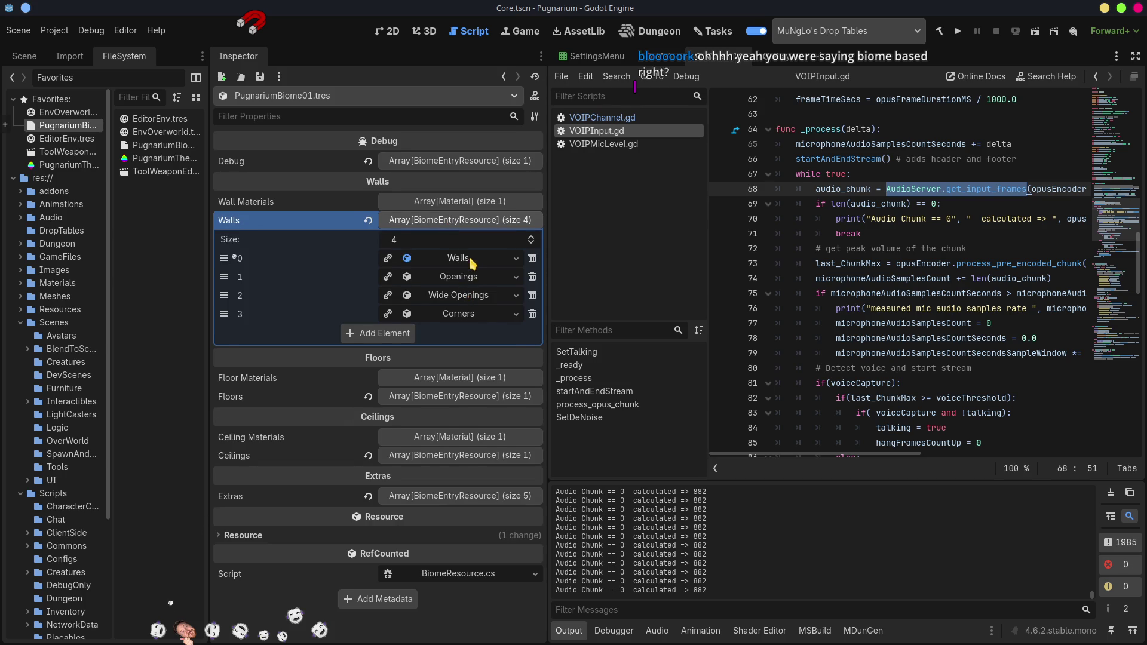
pyautogui.click(471, 263)
pyautogui.click(485, 301)
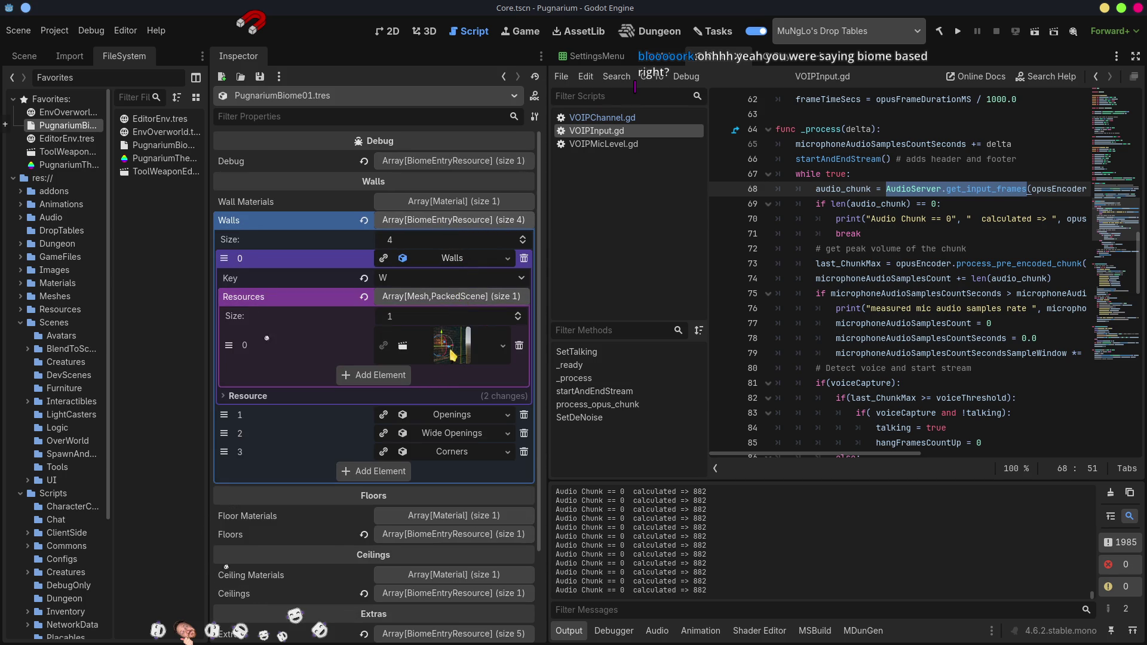
pyautogui.click(452, 353)
pyautogui.click(402, 381)
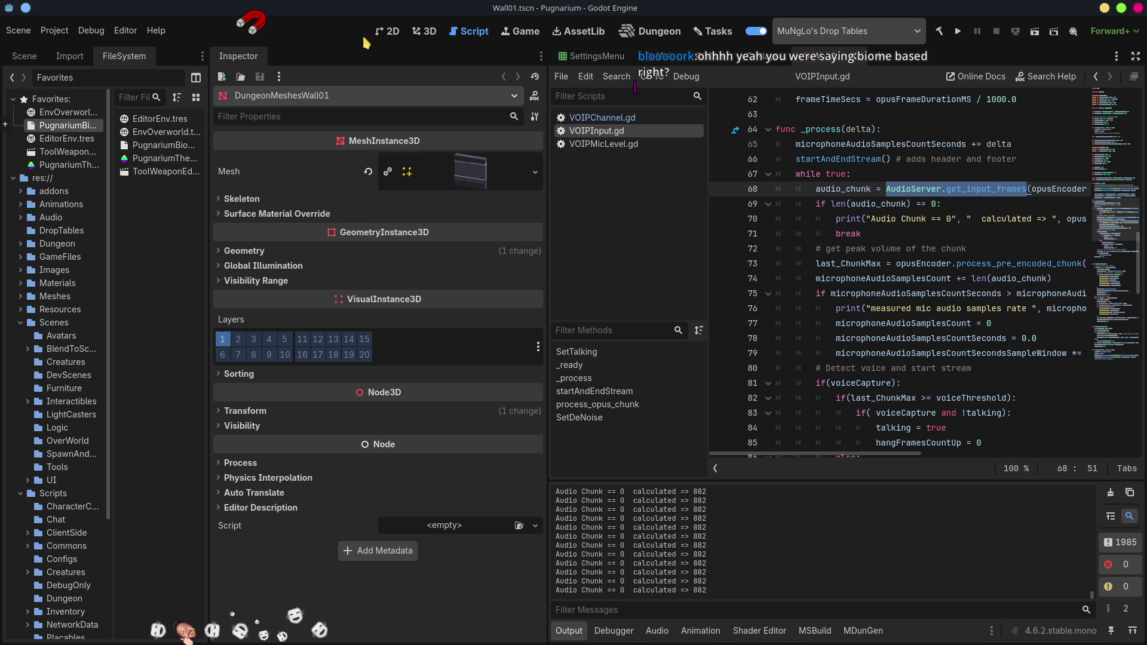
# - Show the Wall01 node tree in the 3D view and adjust the zoom on the wall
pyautogui.click(22, 59)
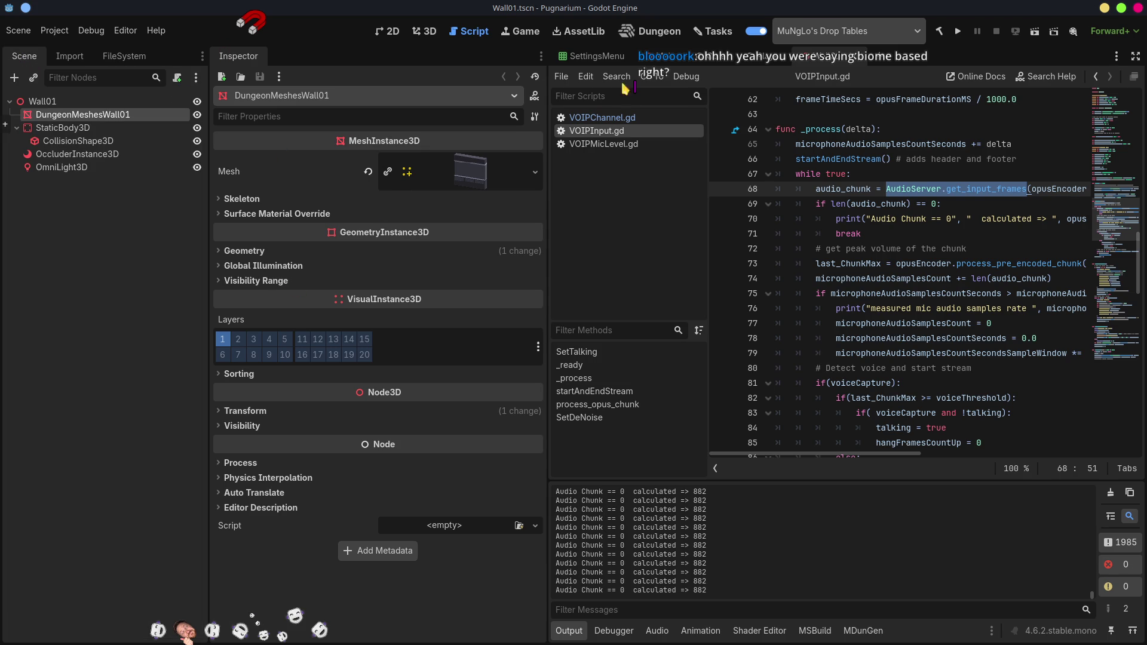
pyautogui.click(430, 31)
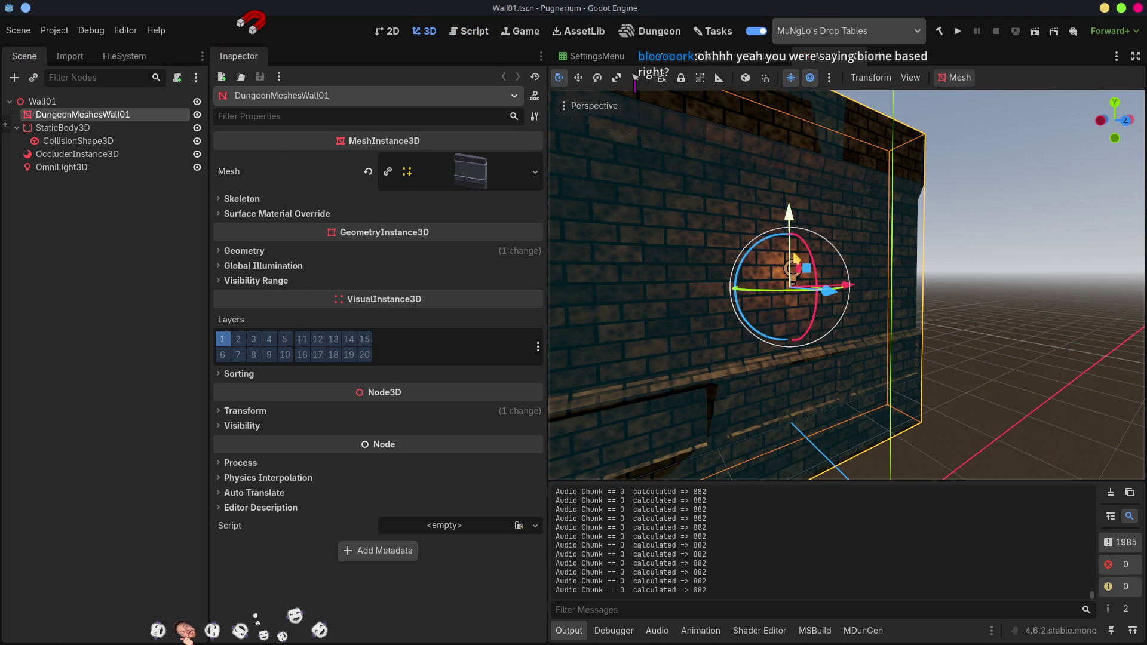
pyautogui.scroll(-6, 791, 254)
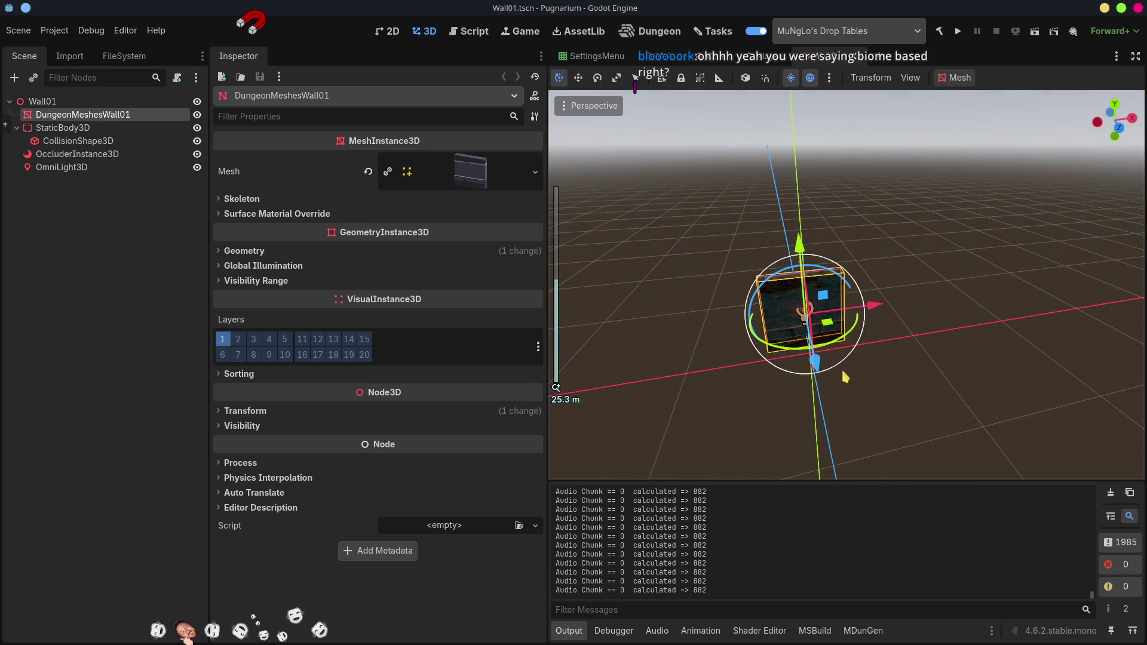
pyautogui.scroll(5, 848, 372)
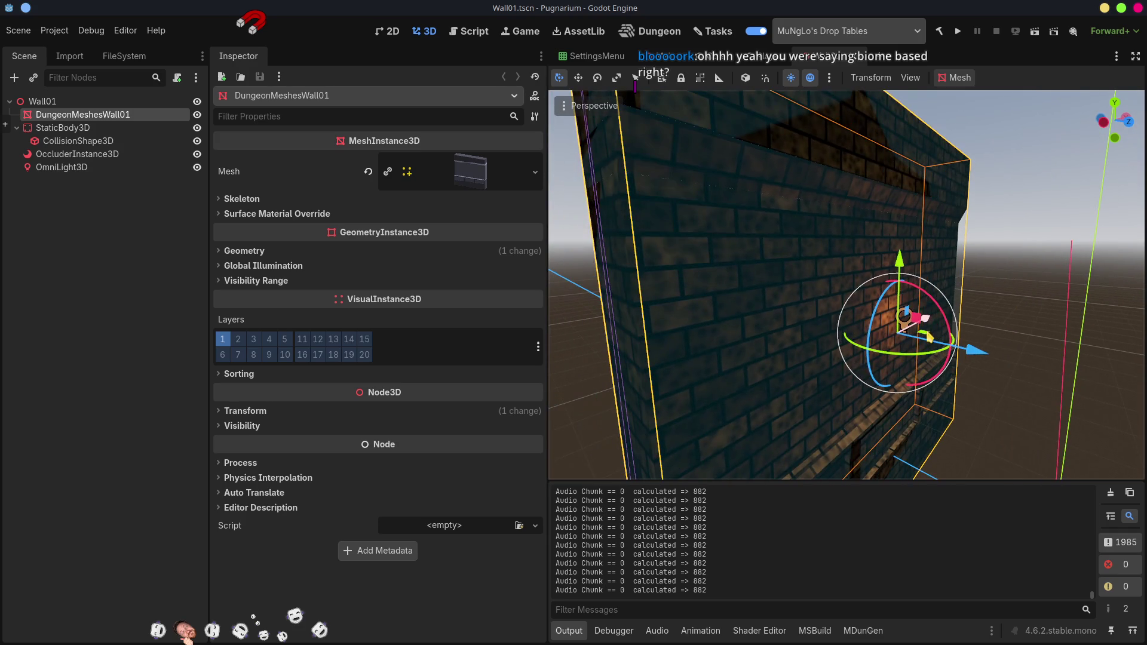
pyautogui.scroll(-3, 959, 345)
# - Orbit around the DungeonMeshesWall01 mesh until it is seen edge-on from the side
pyautogui.moveTo(959, 345)
pyautogui.mouseDown()
pyautogui.moveTo(934, 353)
pyautogui.moveTo(919, 380)
pyautogui.mouseUp()
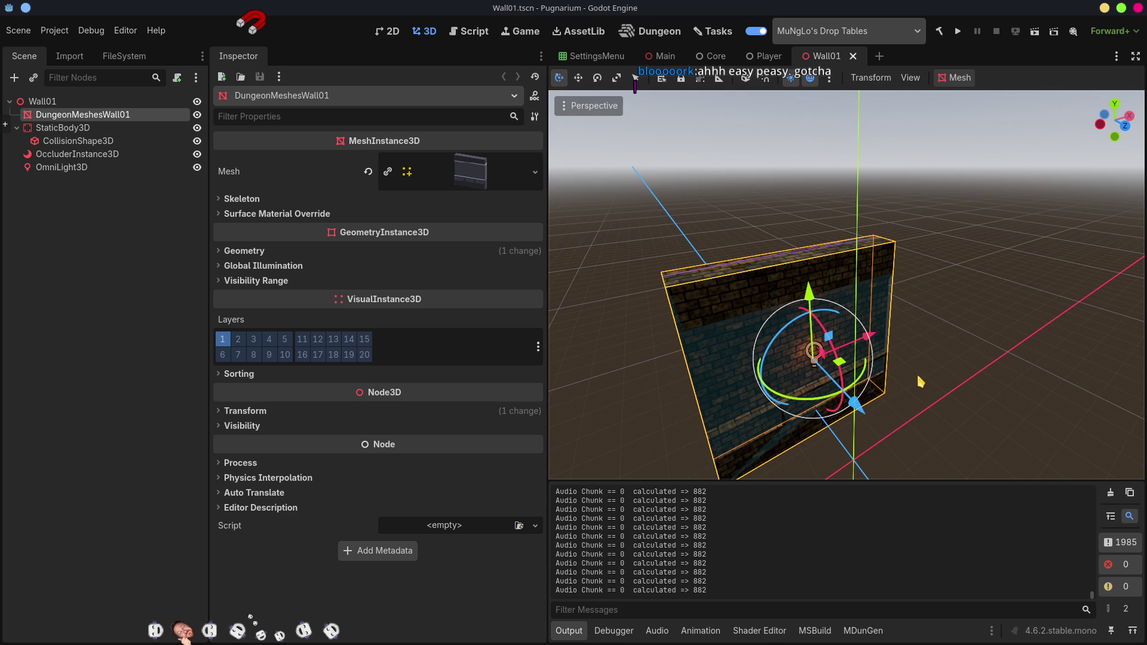
pyautogui.scroll(-5, 920, 382)
pyautogui.moveTo(920, 383)
pyautogui.mouseDown()
pyautogui.moveTo(964, 240)
pyautogui.moveTo(935, 294)
pyautogui.mouseUp()
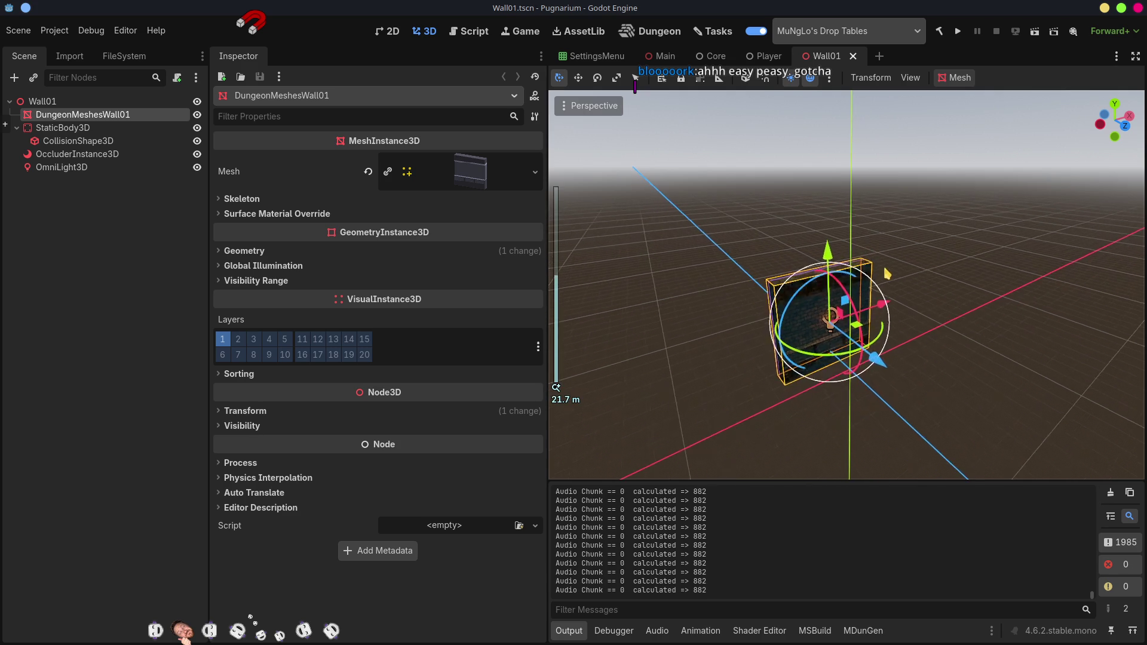
pyautogui.scroll(5, 962, 239)
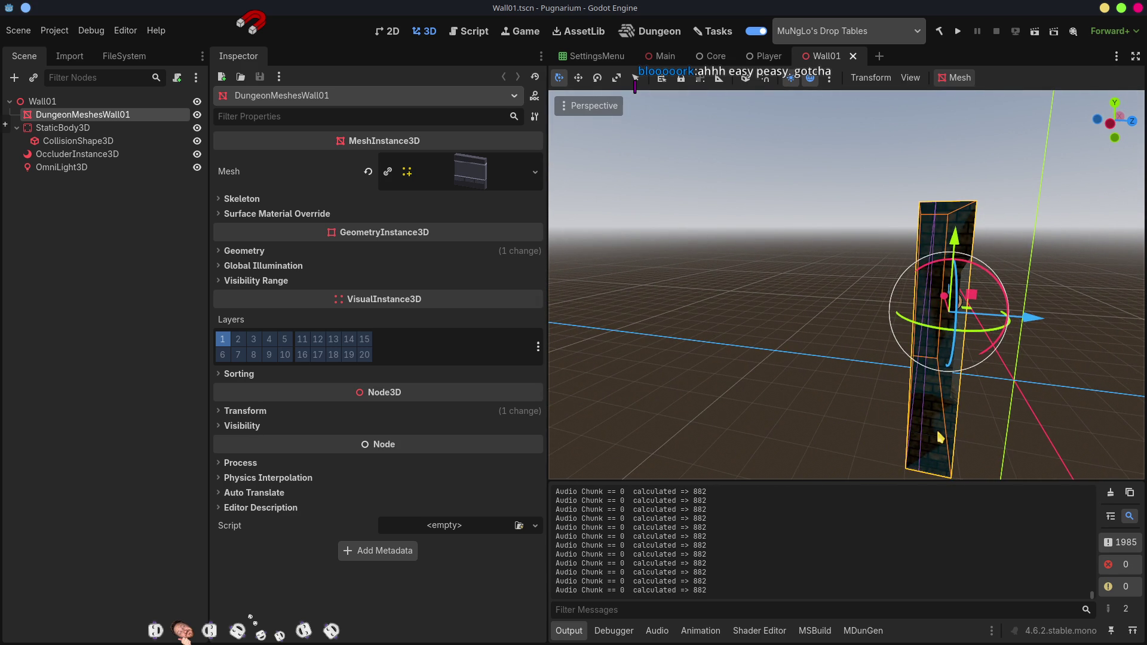
pyautogui.scroll(-8, 922, 291)
pyautogui.moveTo(963, 364)
pyautogui.mouseDown()
pyautogui.moveTo(884, 388)
pyautogui.moveTo(823, 353)
pyautogui.moveTo(903, 387)
pyautogui.mouseUp()
pyautogui.scroll(6, 823, 352)
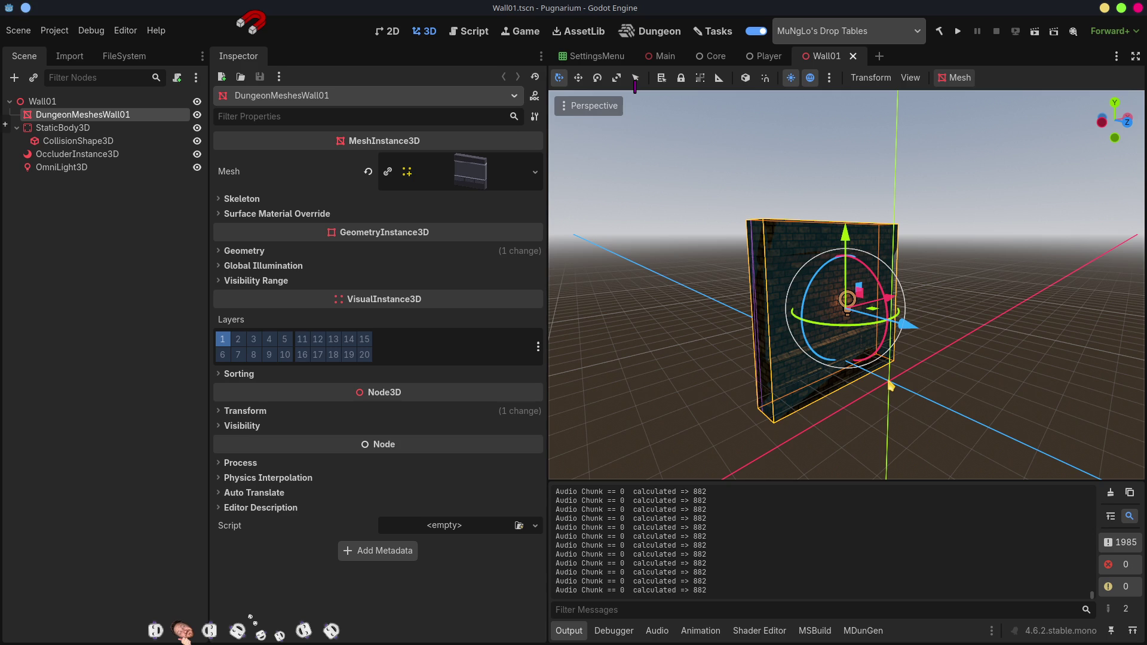
pyautogui.moveTo(890, 388); pyautogui.dragTo(947, 359)
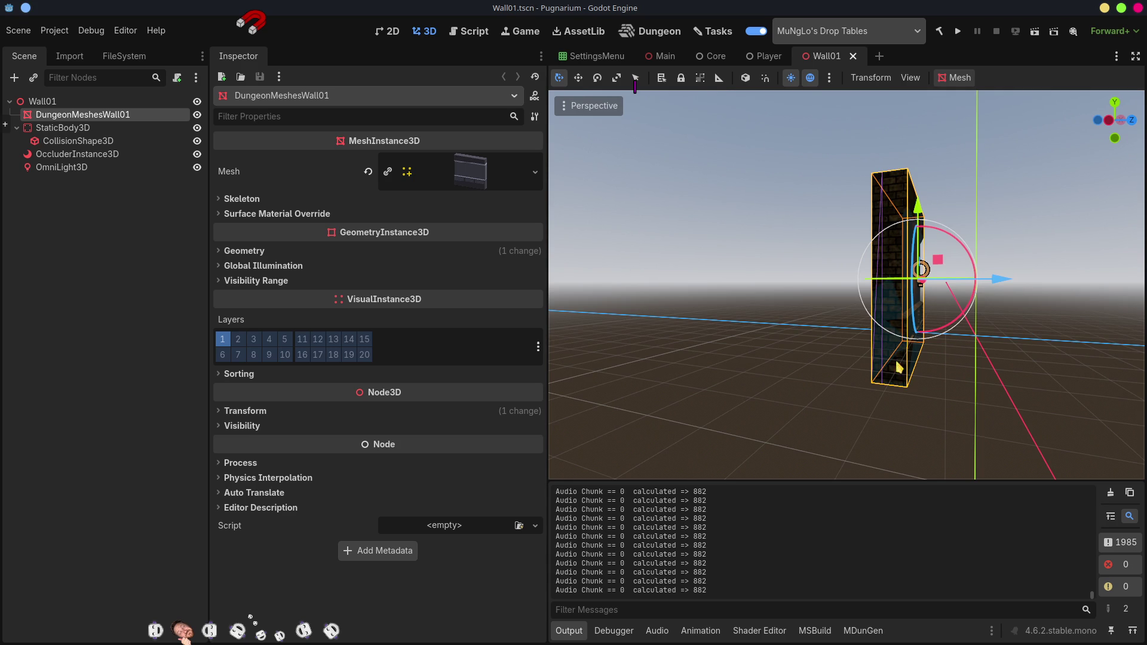
pyautogui.moveTo(986, 357); pyautogui.dragTo(923, 338)
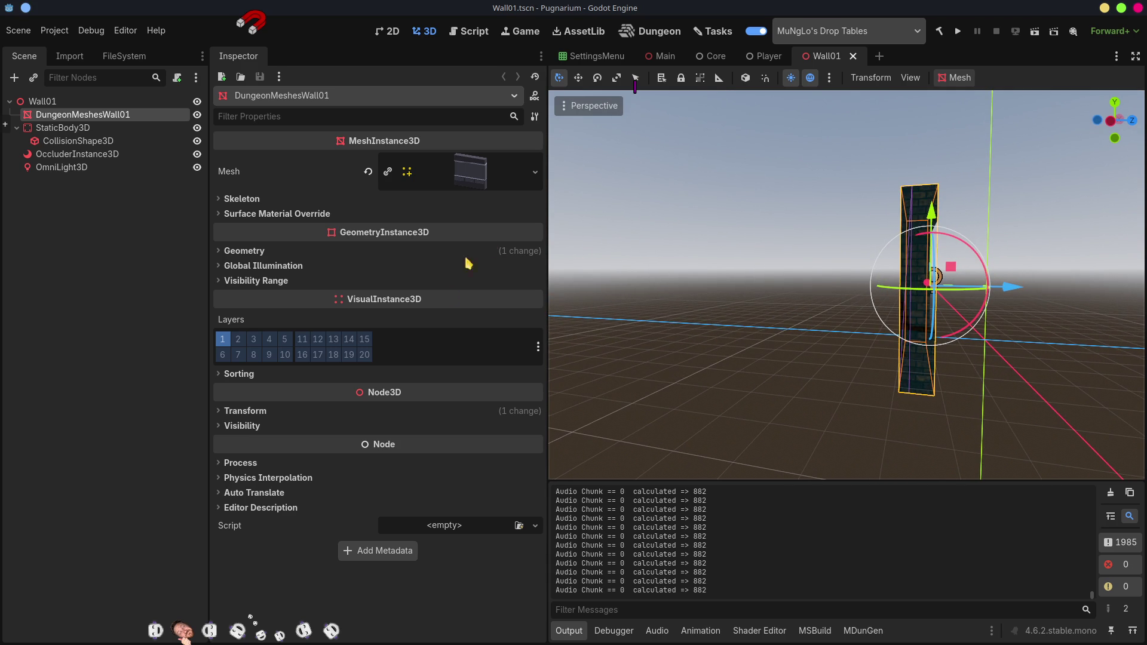
# - Inspect the wall's Transform (position 0, 2, -2), view its broad side closely, then deselect it
pyautogui.click(258, 411)
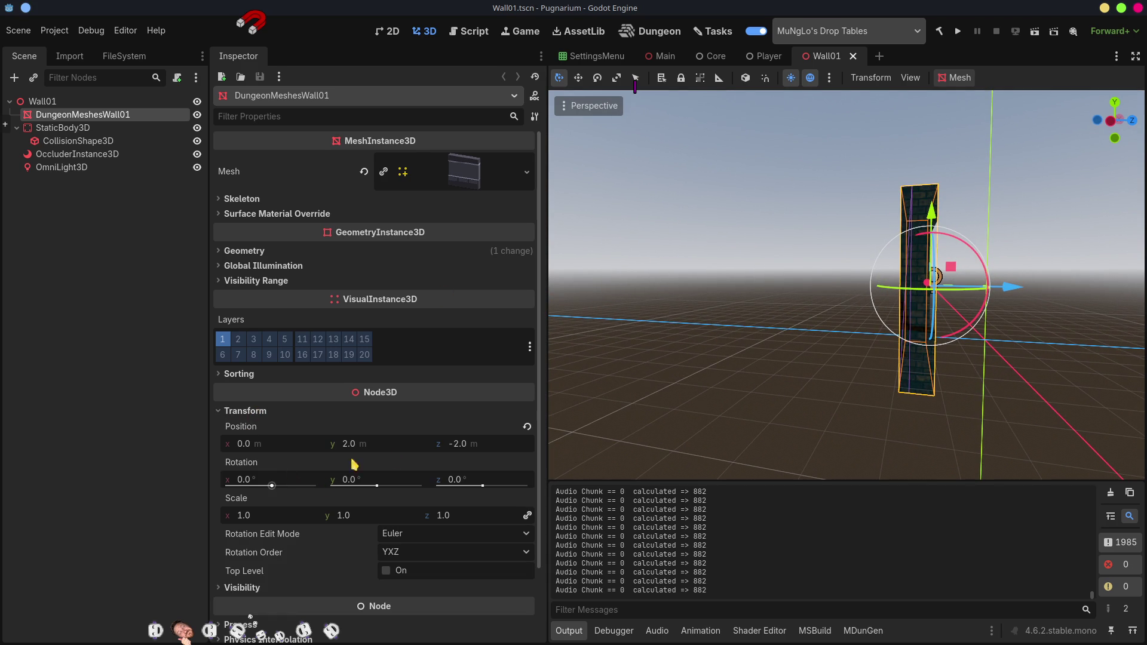
pyautogui.moveTo(318, 458)
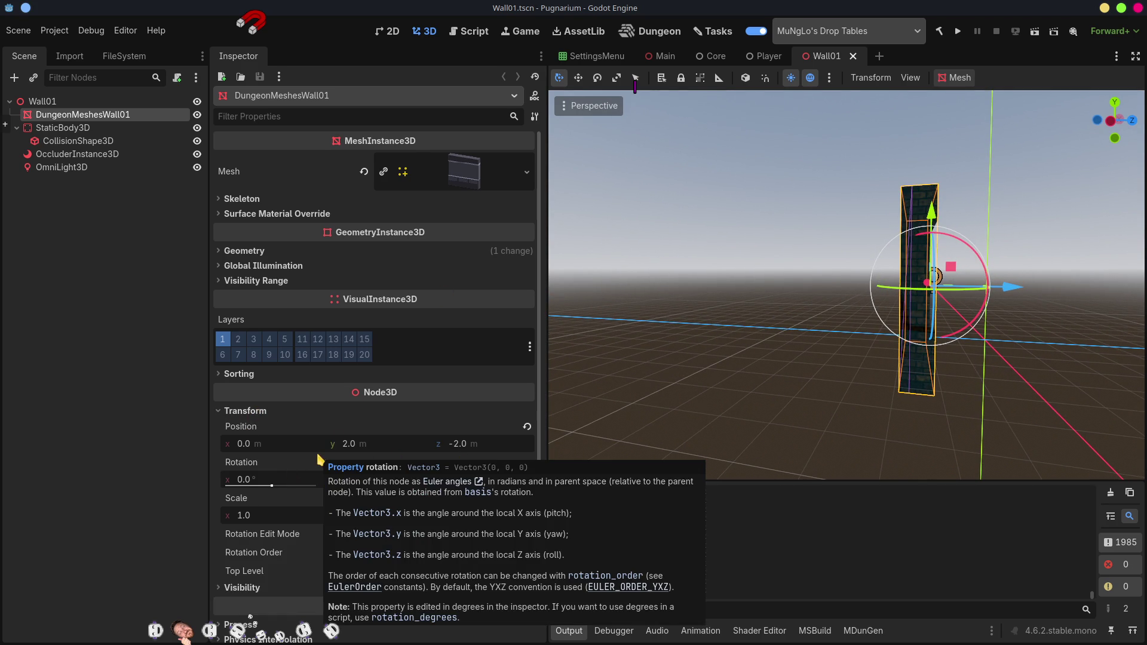
pyautogui.moveTo(954, 424); pyautogui.dragTo(864, 424)
pyautogui.moveTo(841, 354); pyautogui.dragTo(920, 358)
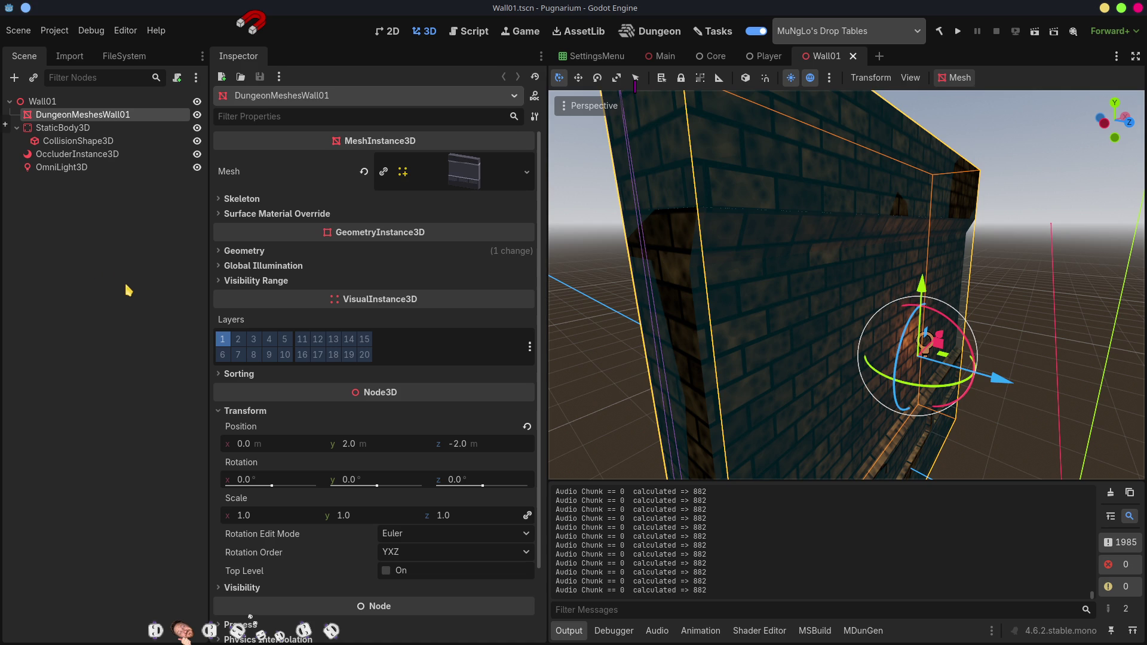
pyautogui.click(97, 254)
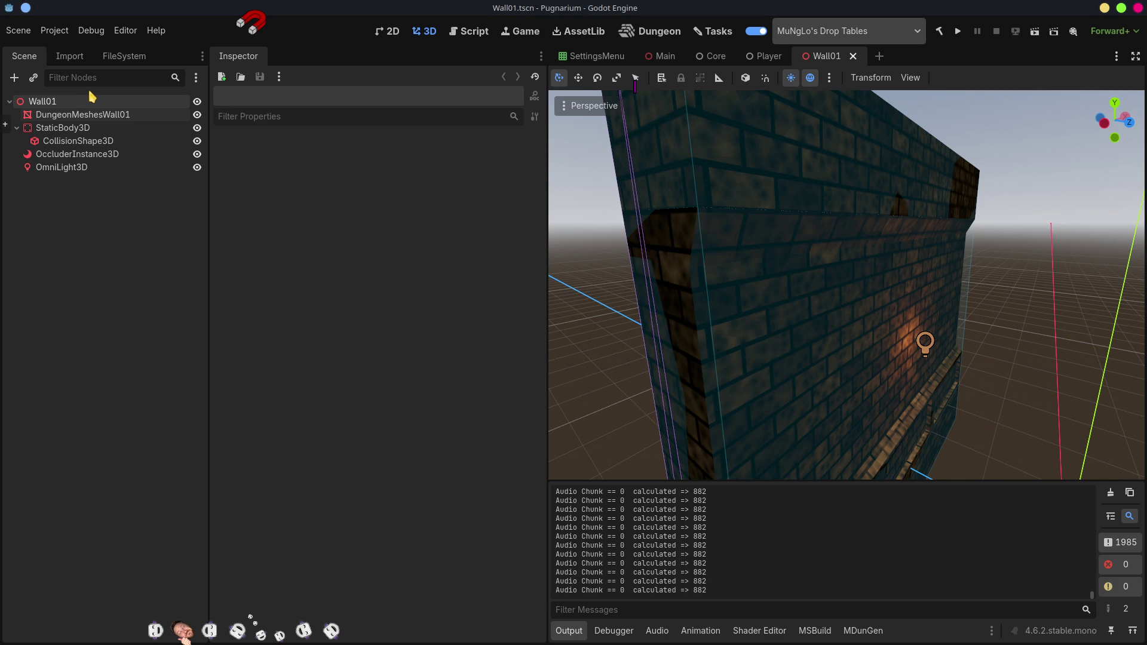
# - Orbit to a near-front view of the brick wall and clear the Output log
pyautogui.scroll(-10, 845, 341)
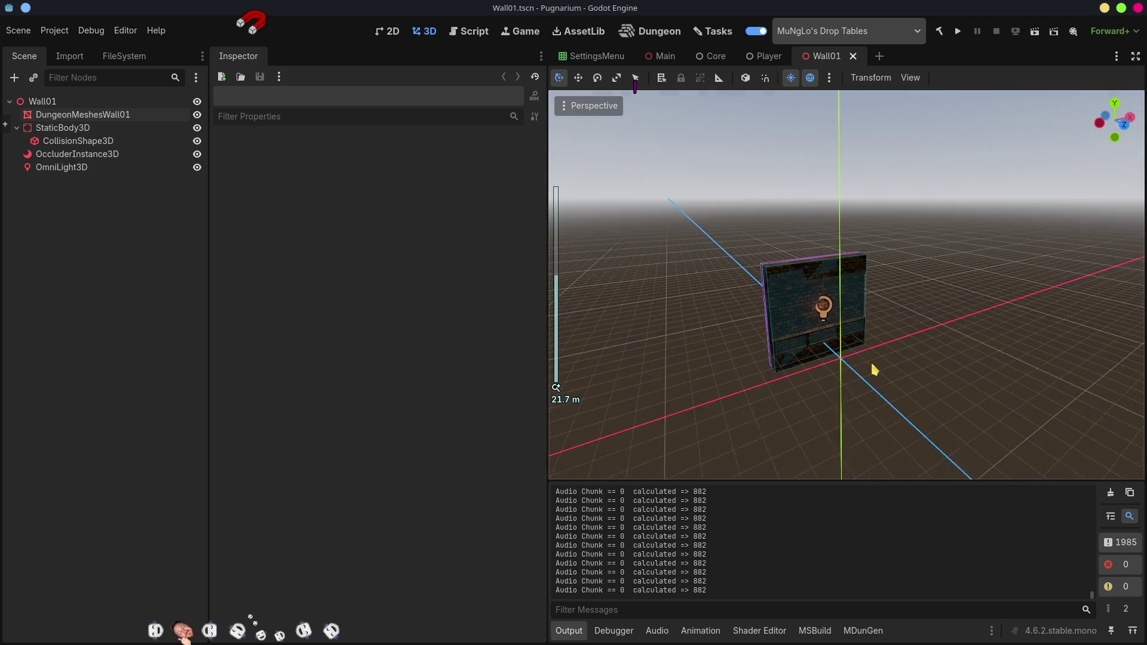
pyautogui.scroll(8, 758, 335)
pyautogui.moveTo(729, 387)
pyautogui.mouseDown()
pyautogui.moveTo(740, 328)
pyautogui.moveTo(837, 335)
pyautogui.mouseUp()
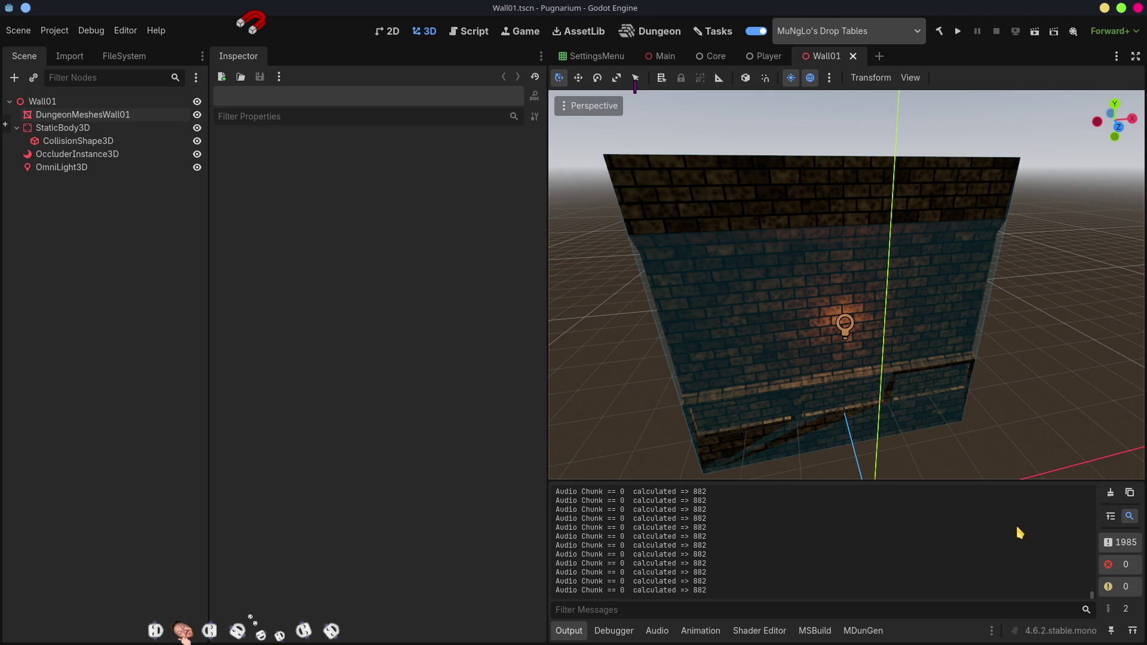
pyautogui.click(1110, 494)
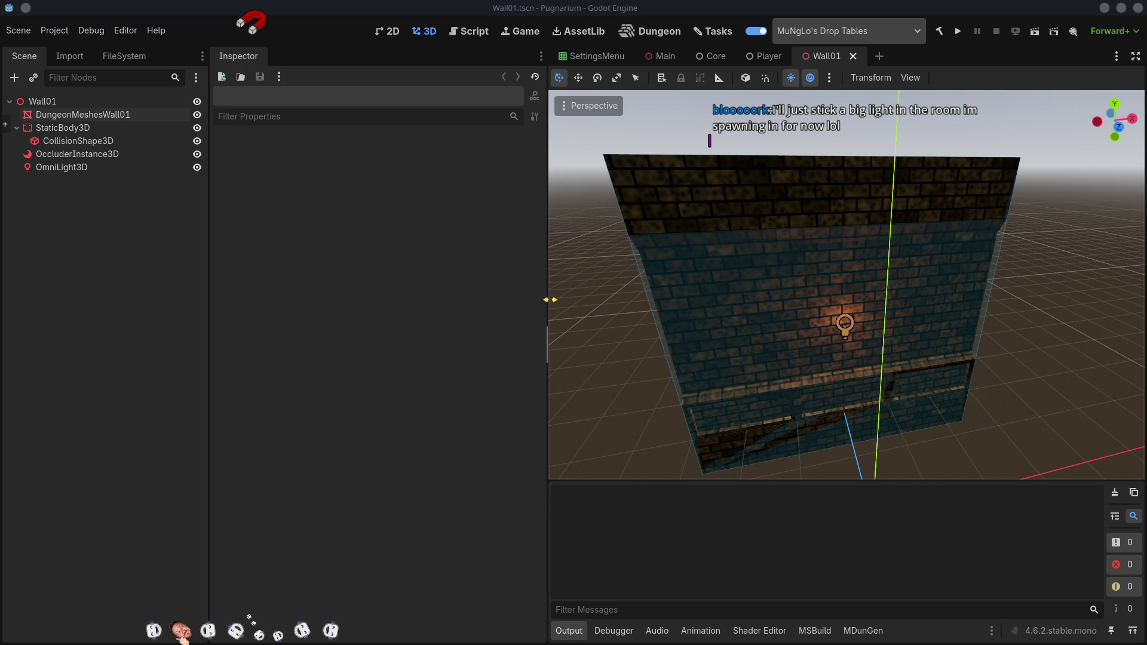
# - Widen the 3D viewport and orbit out to see the whole wall from afar
pyautogui.moveTo(549, 300); pyautogui.dragTo(520, 299)
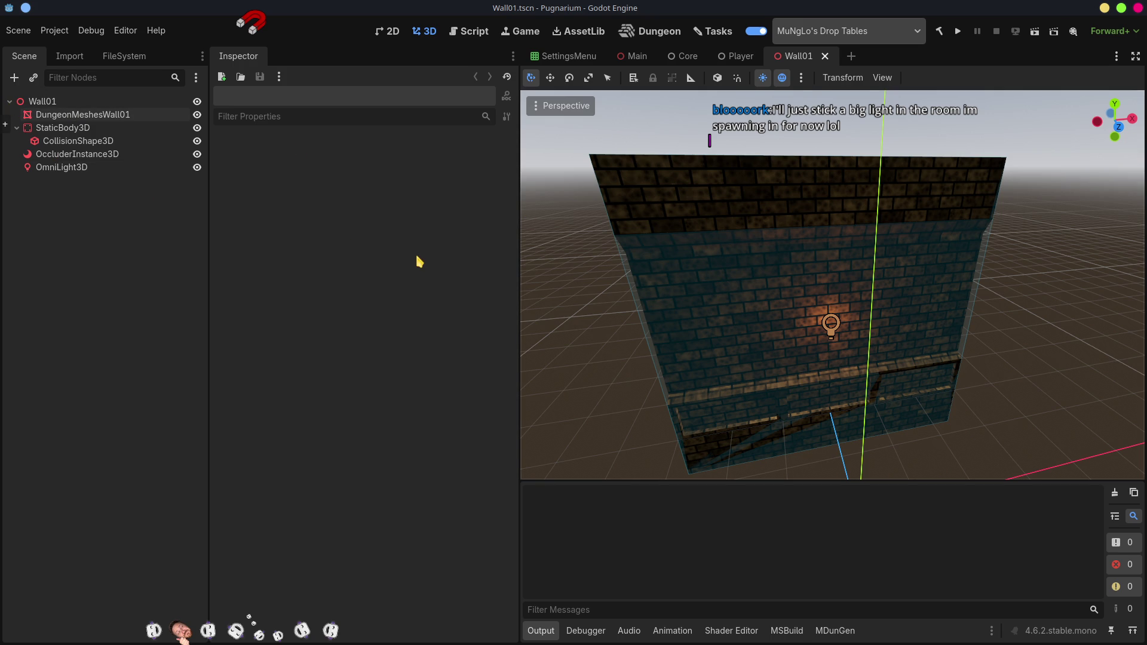
pyautogui.moveTo(789, 402)
pyautogui.mouseDown()
pyautogui.moveTo(886, 410)
pyautogui.moveTo(954, 445)
pyautogui.mouseUp()
pyautogui.scroll(-10, 950, 418)
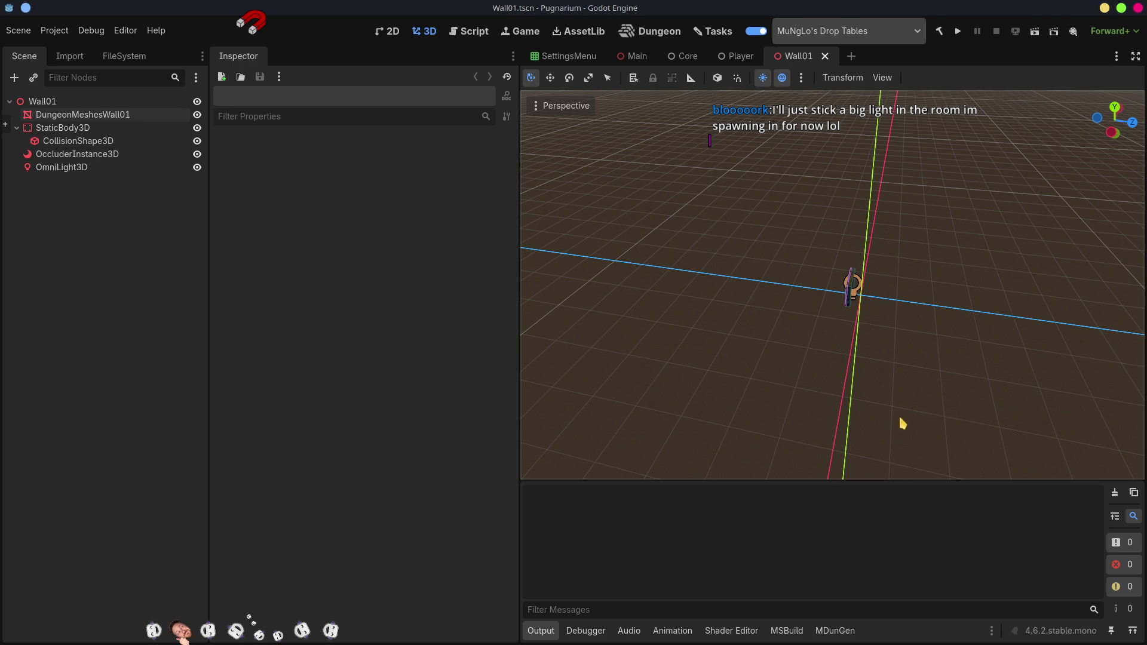
pyautogui.moveTo(1026, 401)
pyautogui.mouseDown()
pyautogui.moveTo(949, 371)
pyautogui.moveTo(945, 356)
pyautogui.mouseUp()
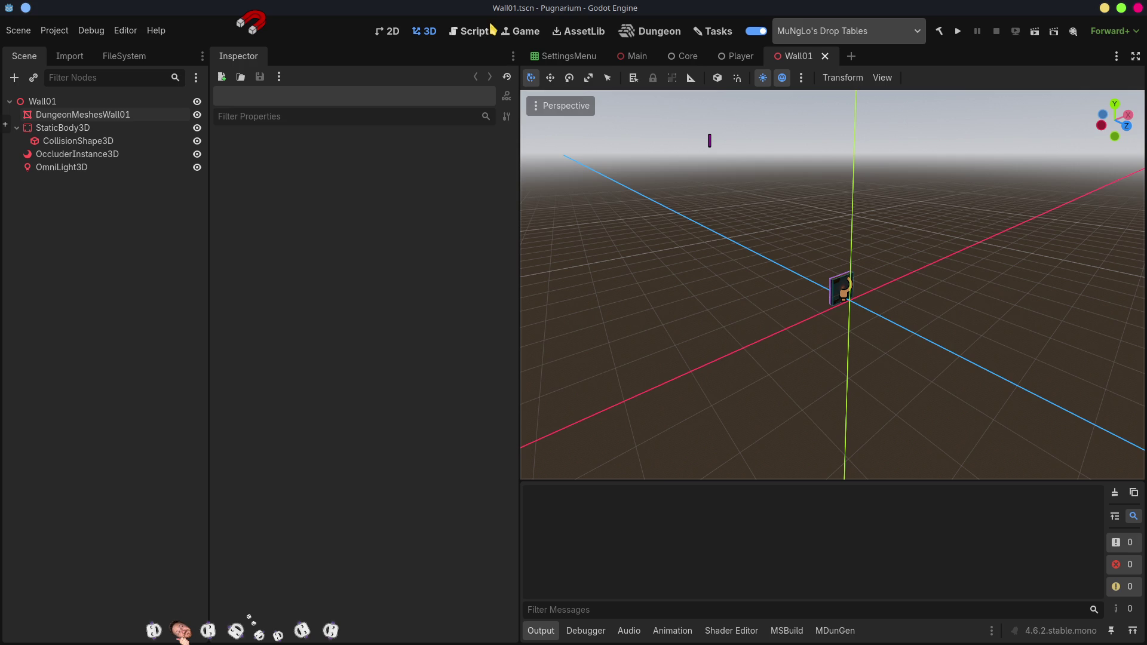
# - In the Core scene, expand and select Dungeon, then open its SectionManipulator script
pyautogui.click(693, 58)
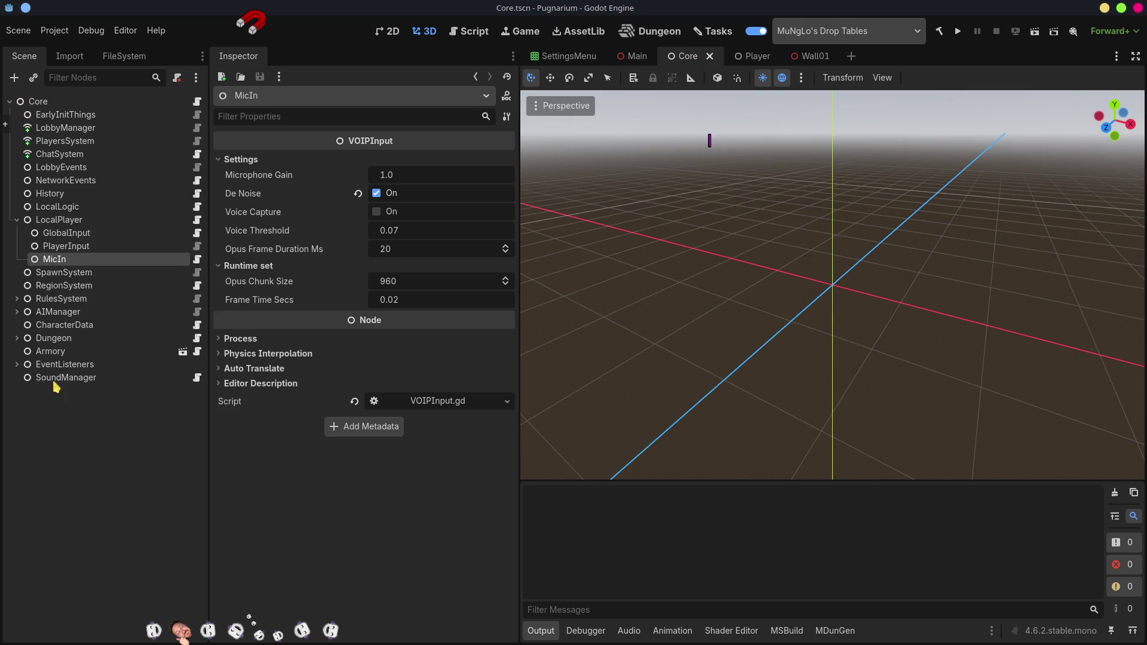
pyautogui.click(18, 338)
pyautogui.click(54, 338)
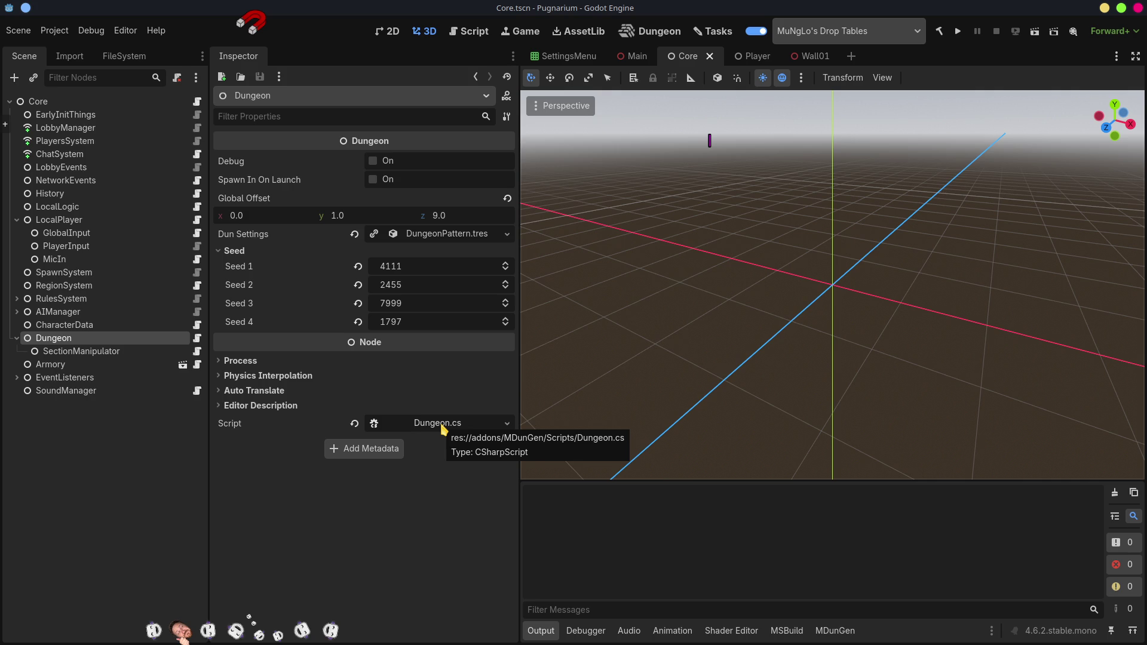
pyautogui.click(198, 352)
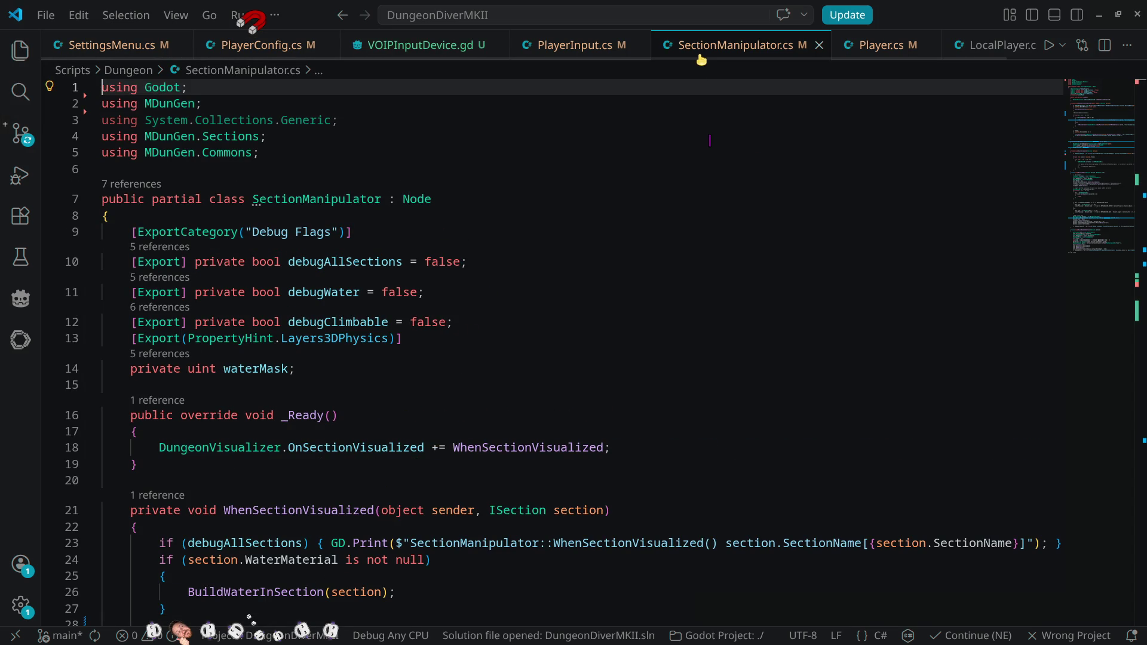
pyautogui.doubleClick(184, 448)
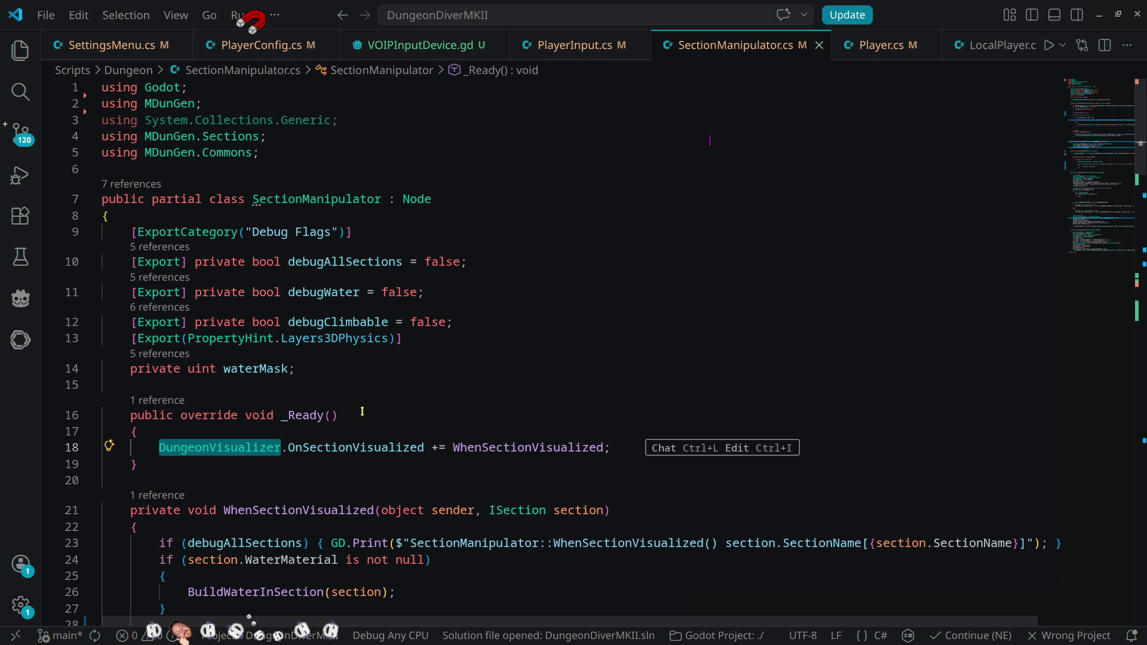
pyautogui.moveTo(235, 450)
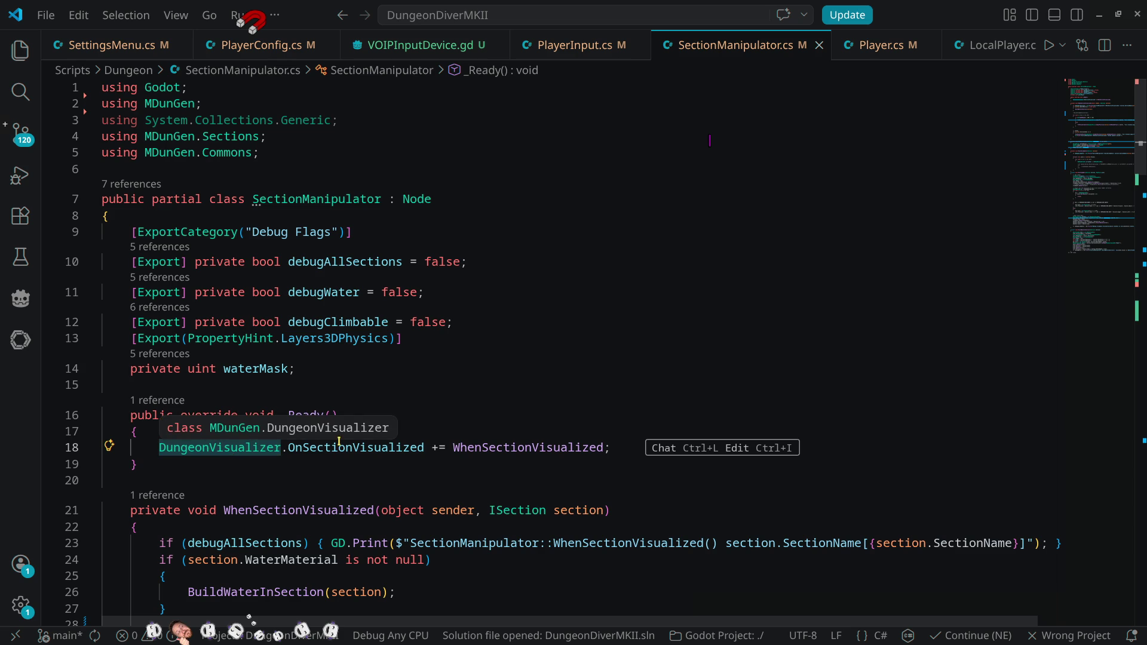
pyautogui.moveTo(340, 444)
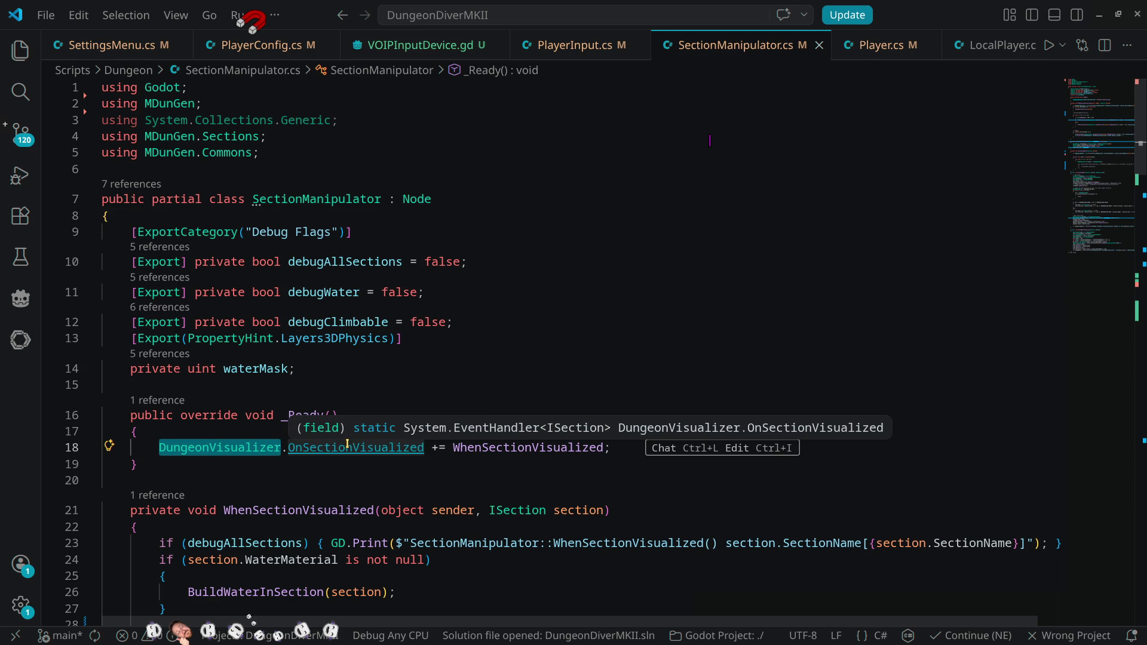
pyautogui.keyDown('ctrl'); pyautogui.click(550, 447); pyautogui.keyUp('ctrl')
pyautogui.scroll(-3, 421, 505)
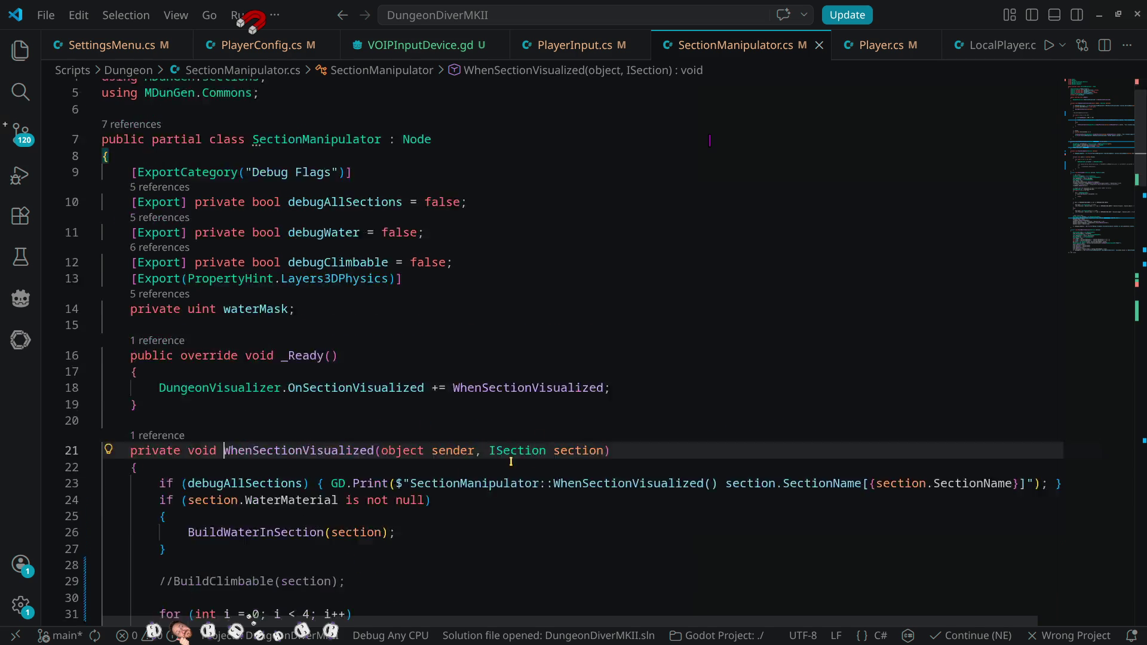
pyautogui.scroll(-3, 625, 368)
pyautogui.doubleClick(570, 273)
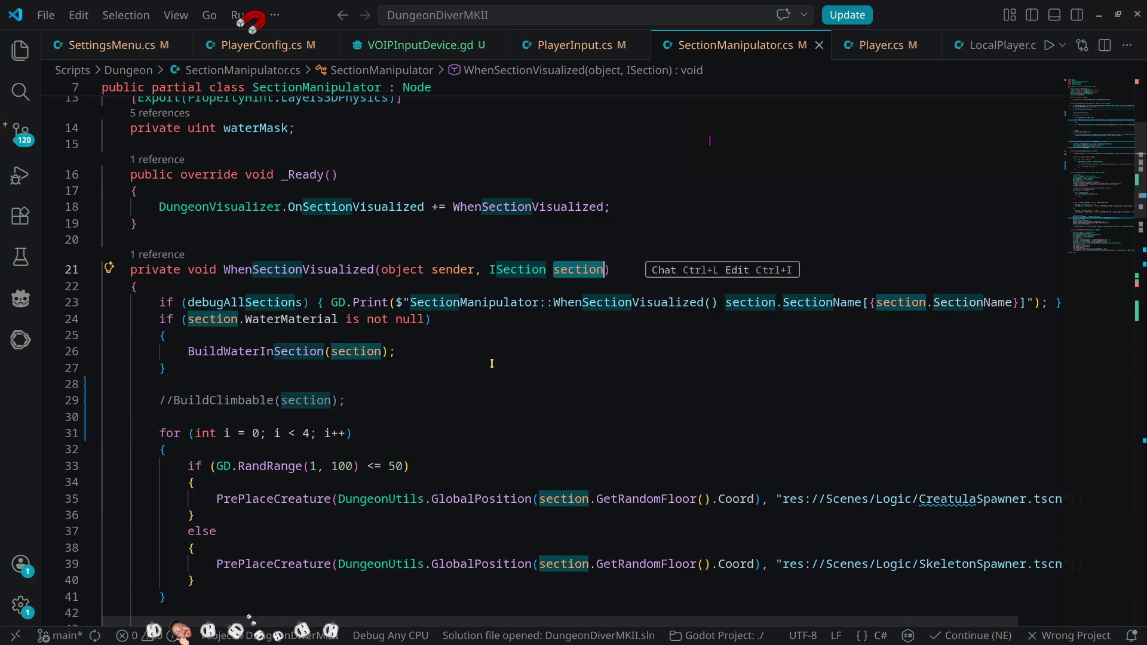
pyautogui.scroll(-7, 494, 365)
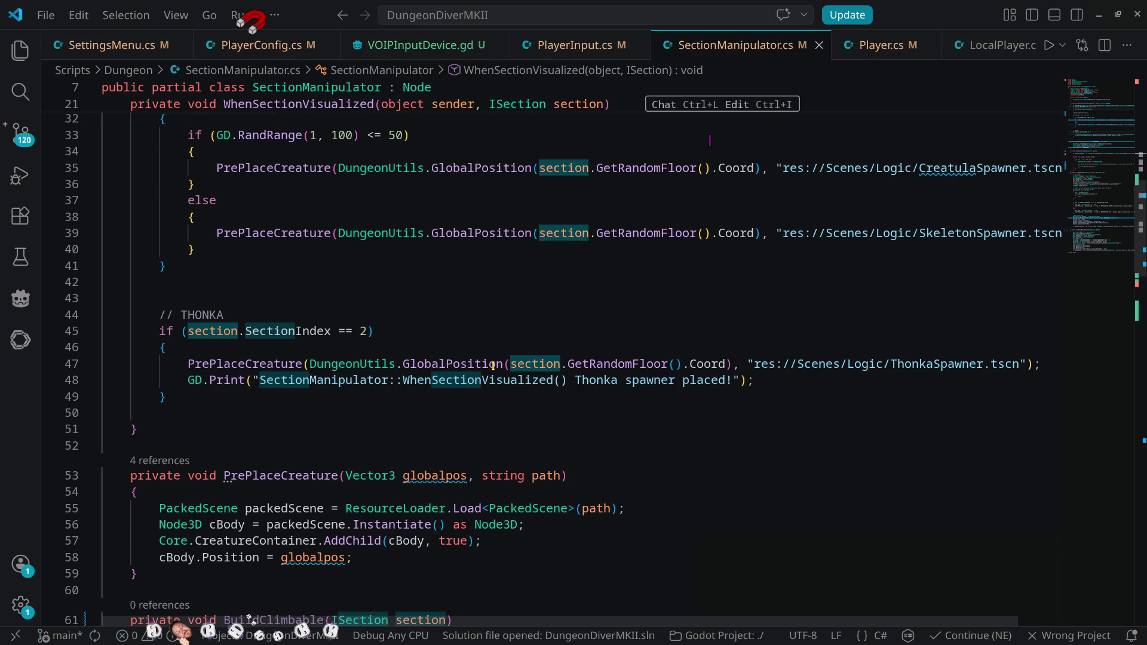
pyautogui.scroll(-3, 493, 366)
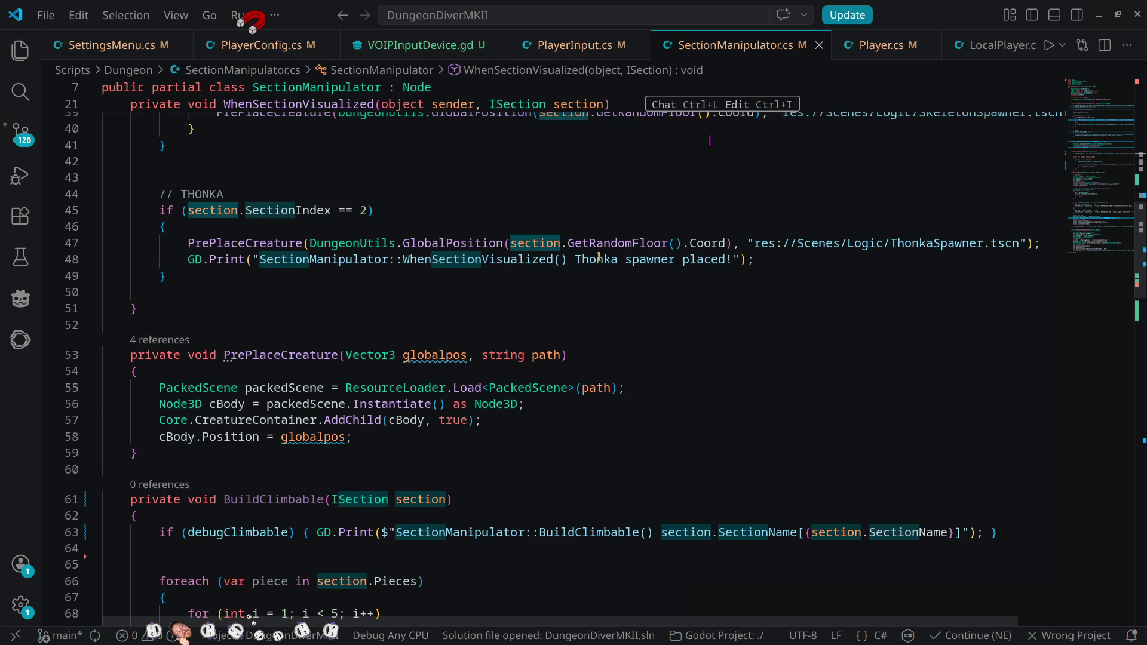
pyautogui.scroll(4, 402, 256)
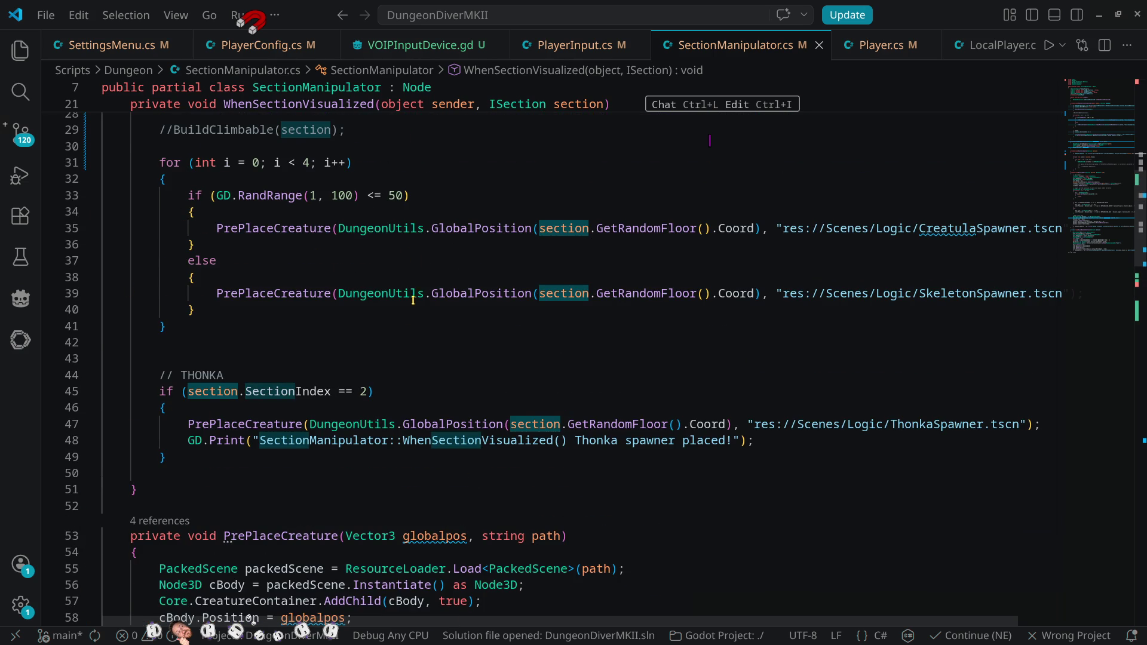
pyautogui.scroll(3, 416, 301)
pyautogui.scroll(-4, 411, 328)
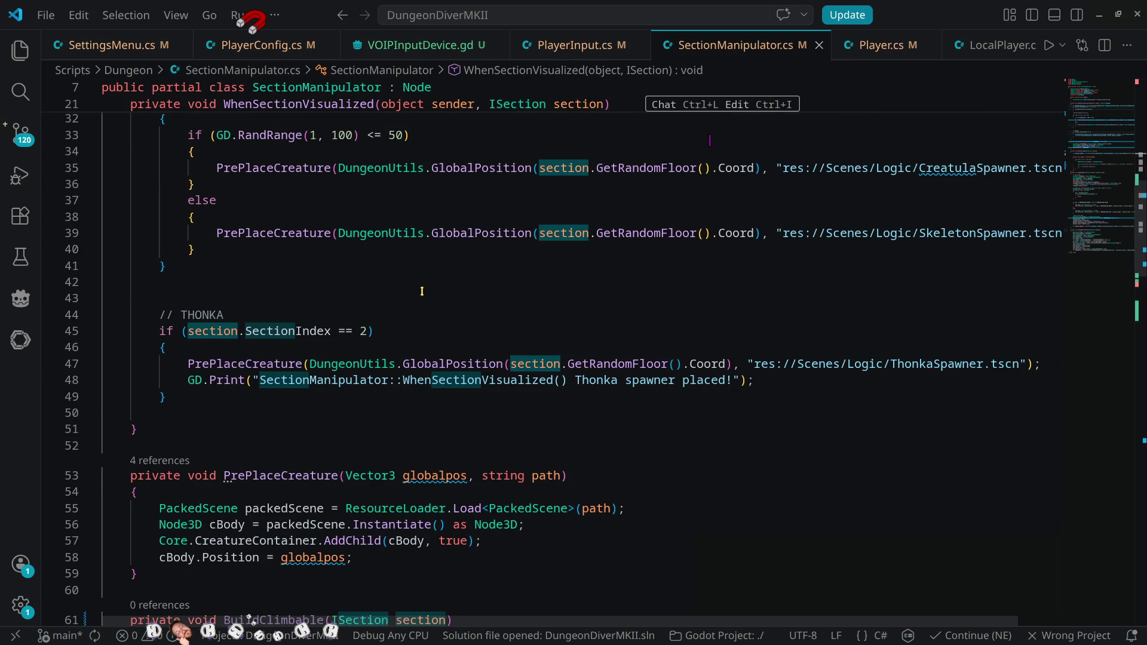
pyautogui.scroll(7, 454, 300)
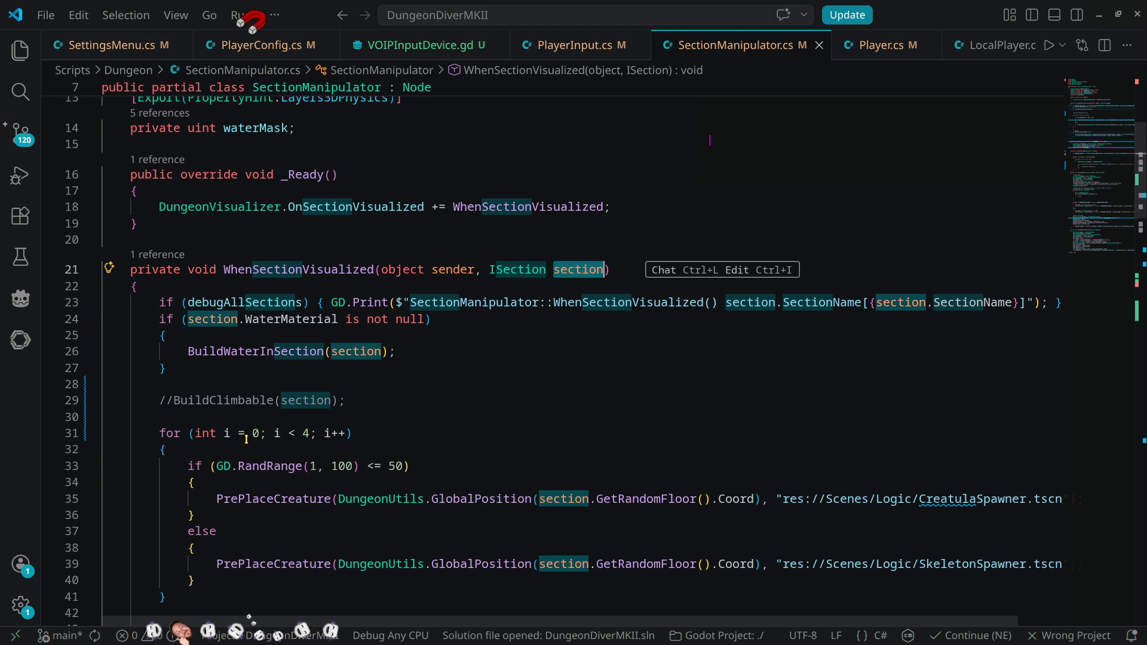
pyautogui.scroll(-6, 241, 438)
pyautogui.scroll(-2, 362, 488)
pyautogui.scroll(8, 362, 488)
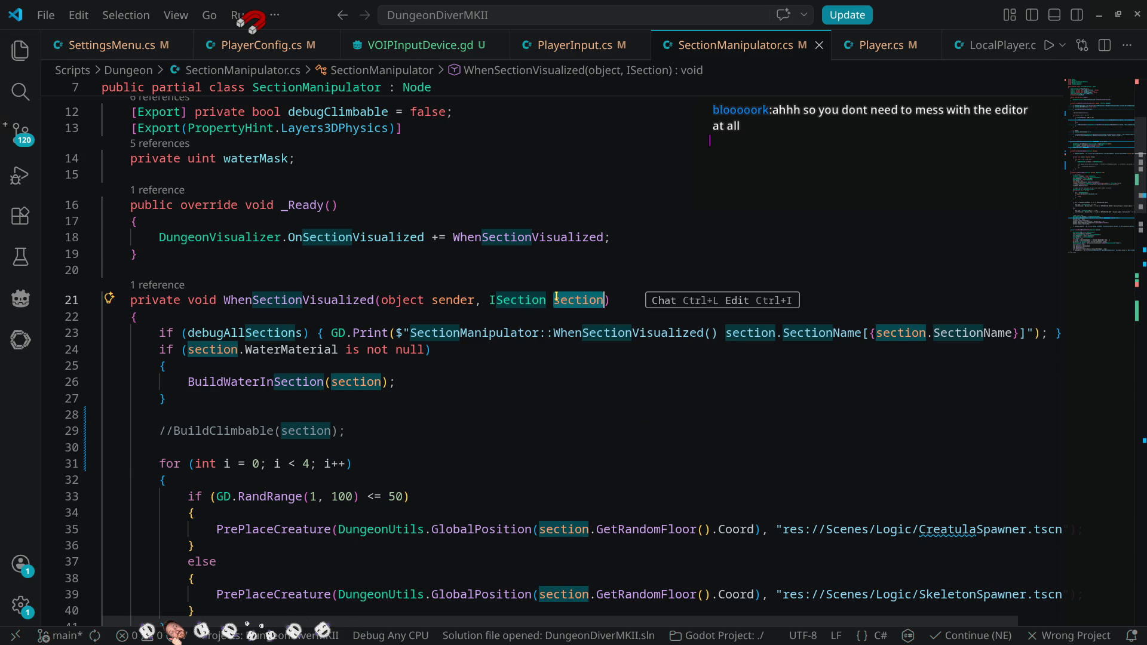
pyautogui.doubleClick(498, 300)
# - Examine the ISection parameter of WhenSectionVisualized and jump to its interface definition
pyautogui.moveTo(499, 304)
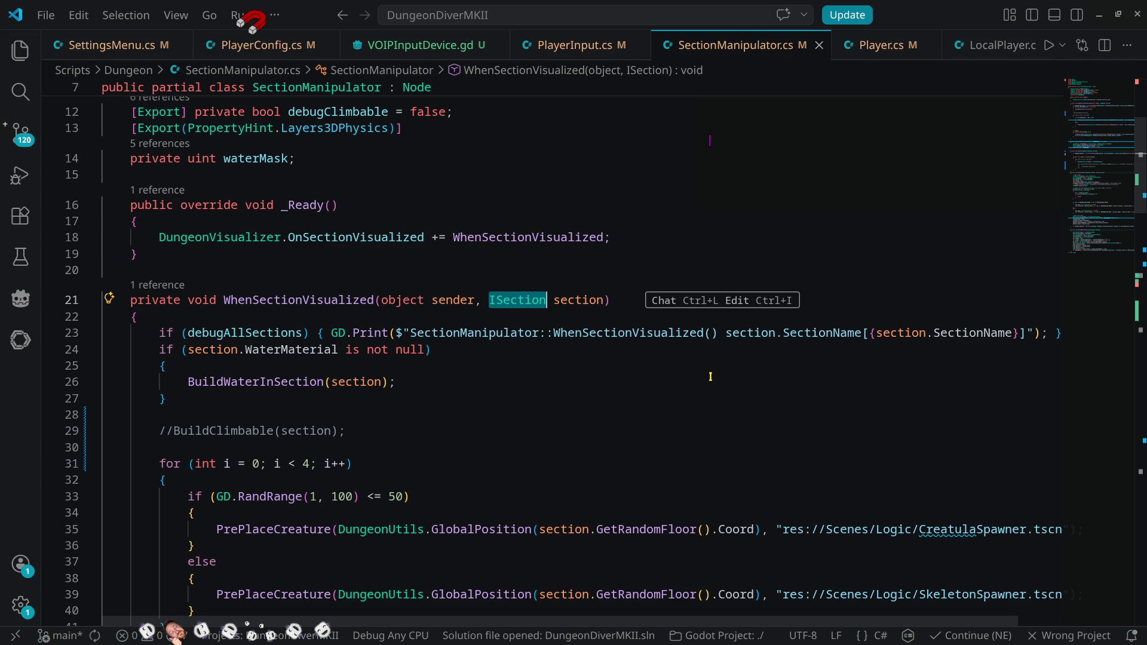
pyautogui.click(466, 380)
pyautogui.doubleClick(527, 298)
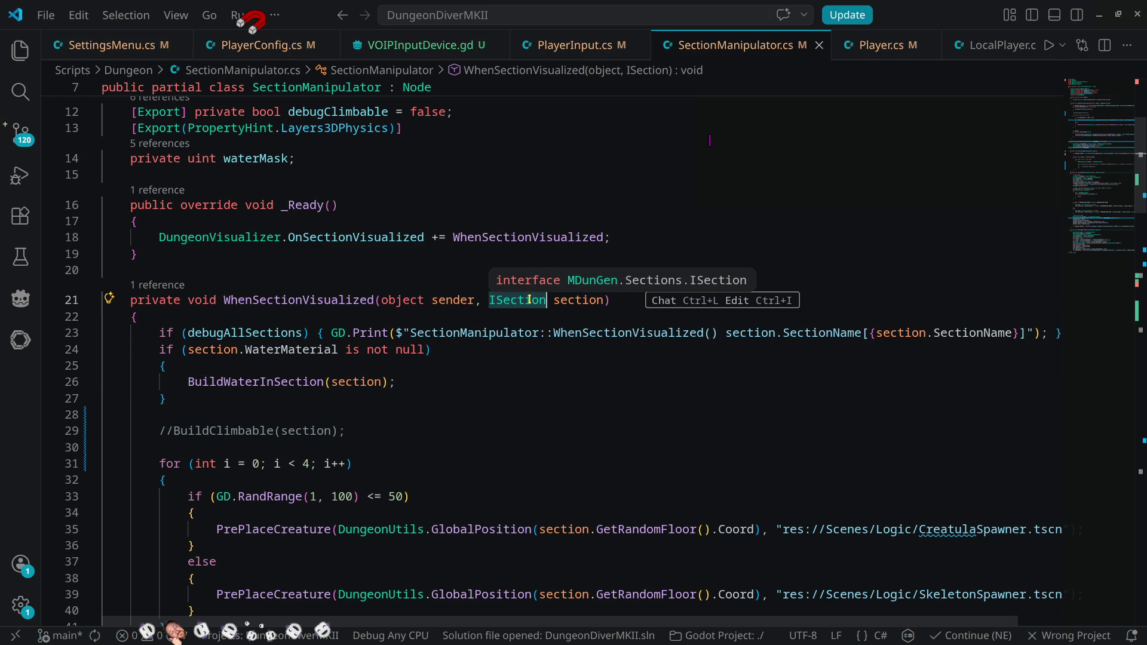
pyautogui.click(489, 382)
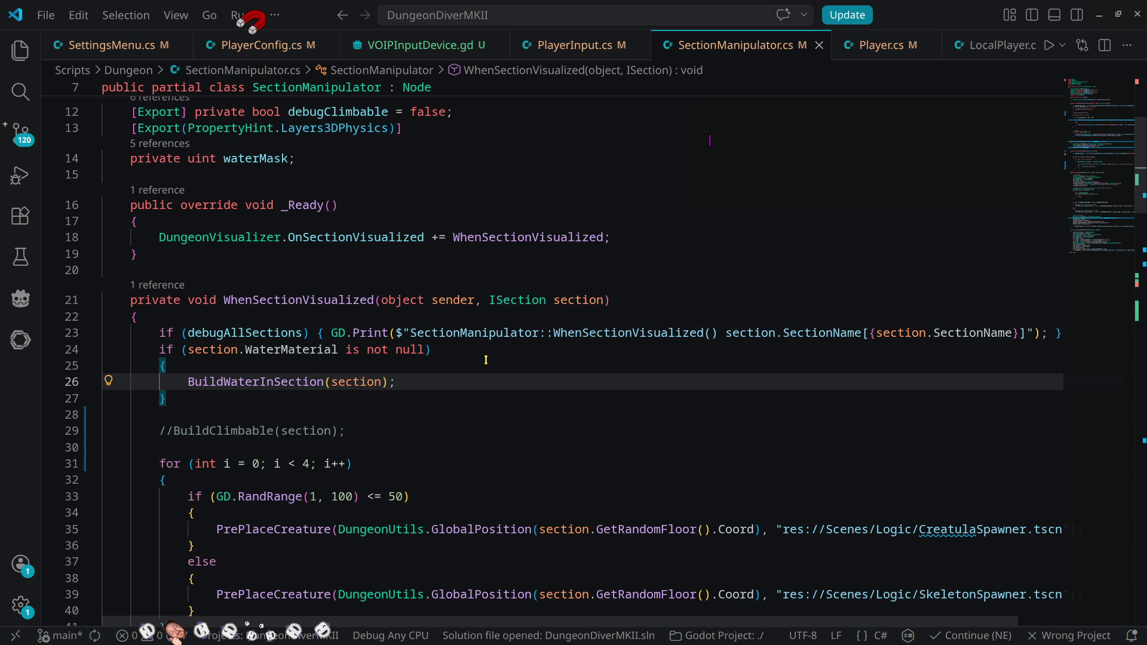
pyautogui.doubleClick(512, 298)
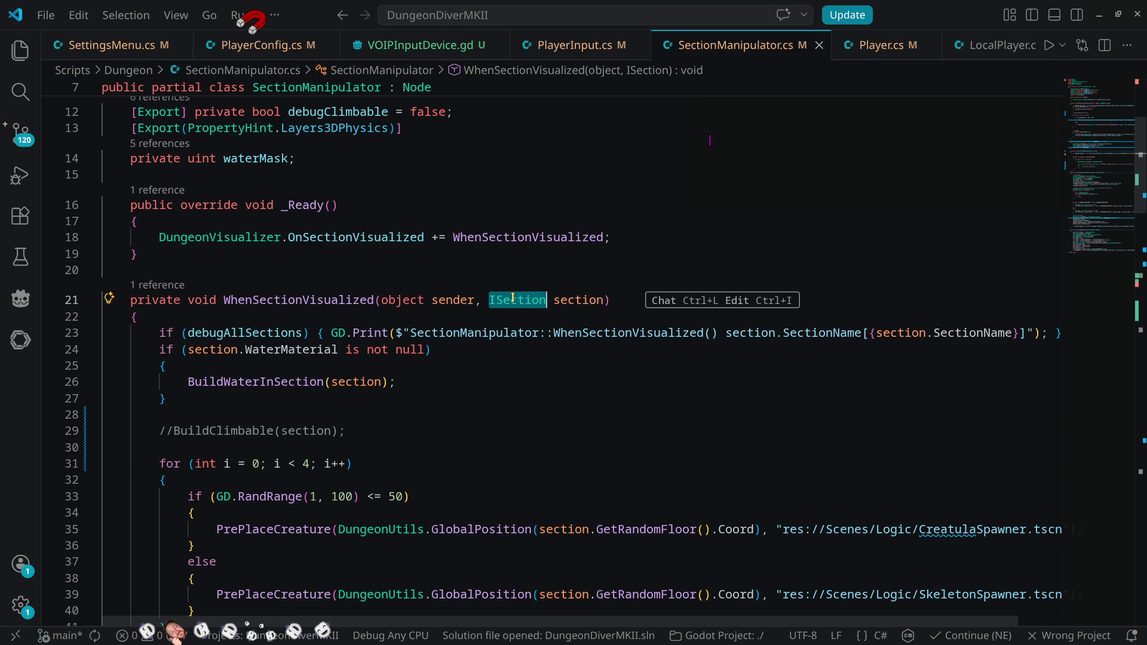
pyautogui.moveTo(522, 300)
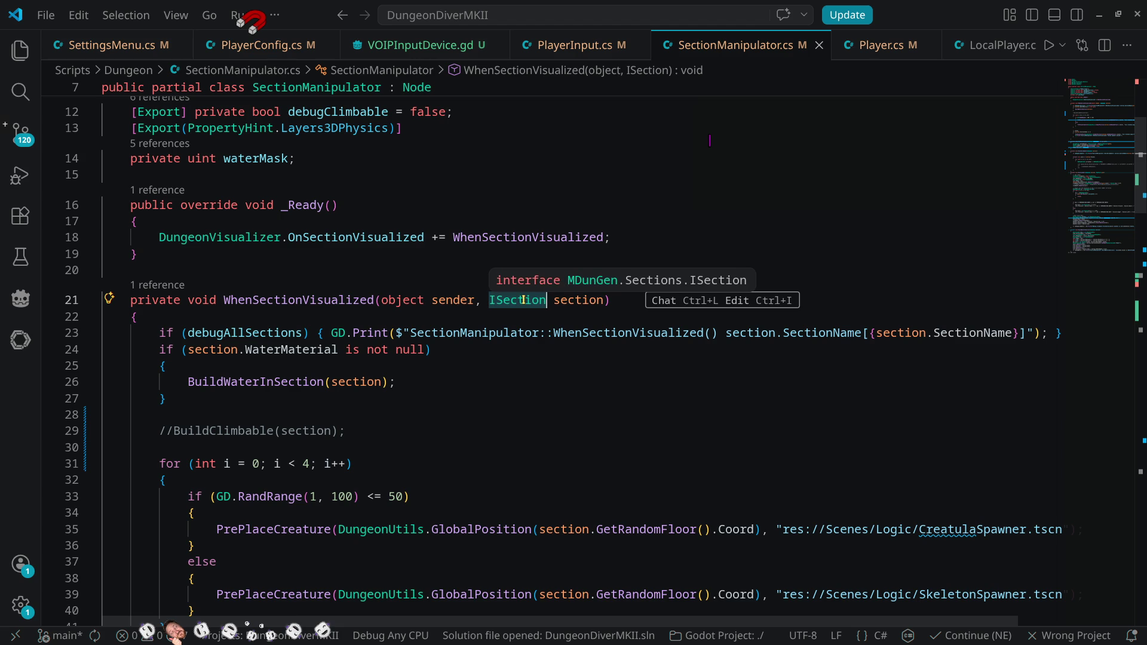
pyautogui.keyDown('ctrl'); pyautogui.click(522, 299); pyautogui.keyUp('ctrl')
# - Scroll through the ISection.cs interface members down to GetOuterWallFreeNeighbour
pyautogui.scroll(-4, 528, 302)
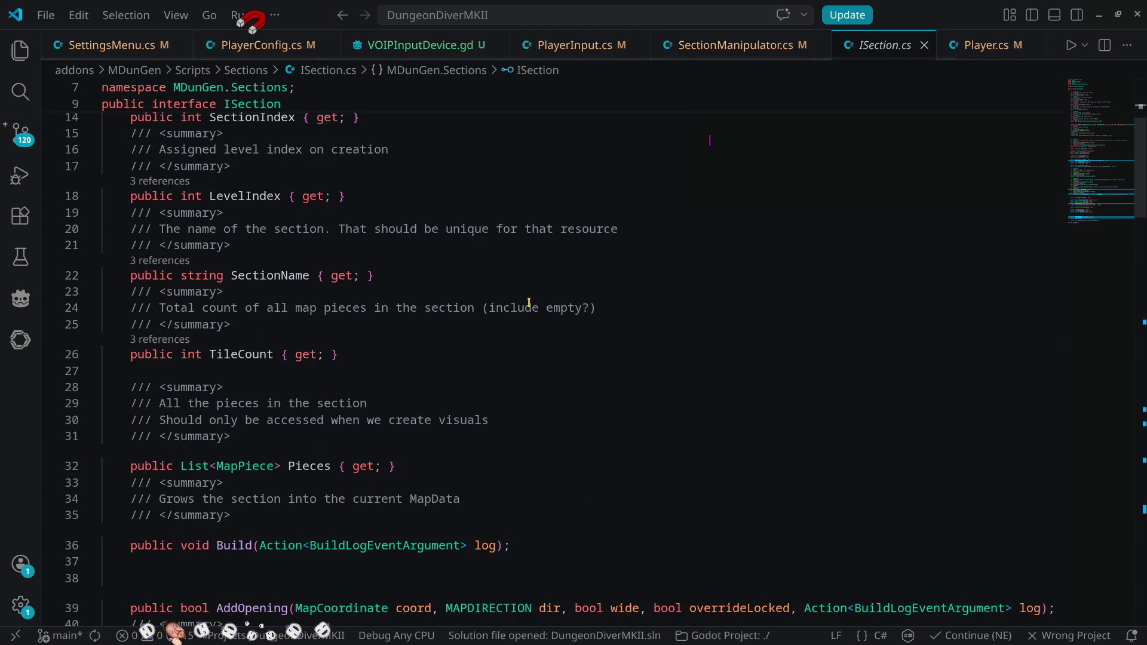
pyautogui.scroll(-5, 529, 302)
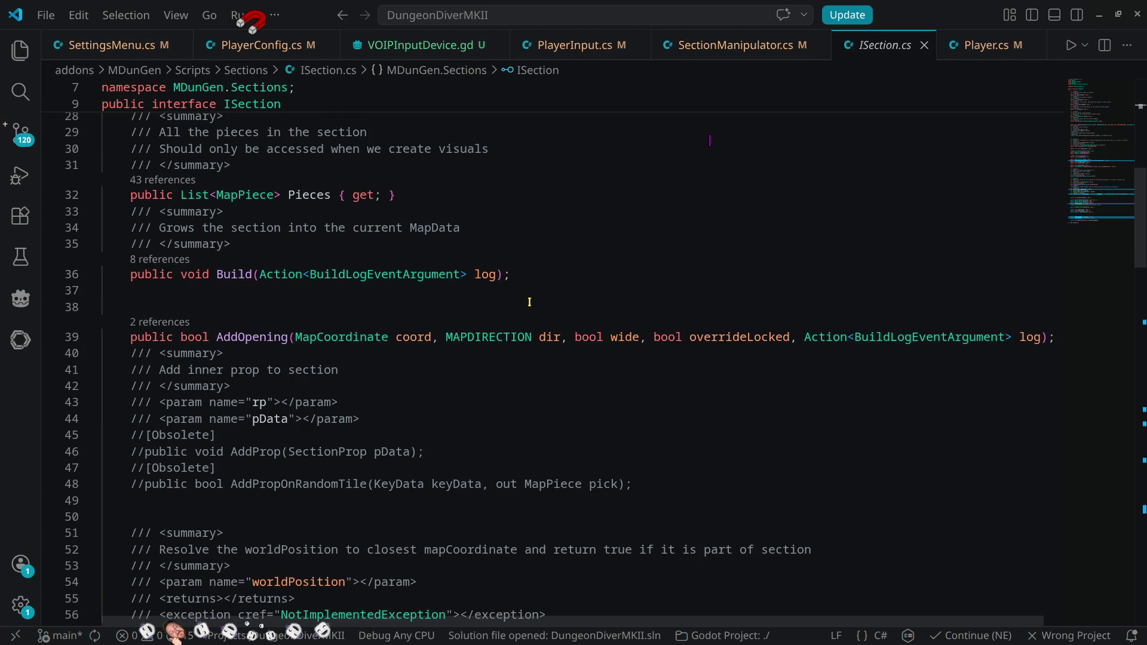
pyautogui.scroll(-2, 530, 302)
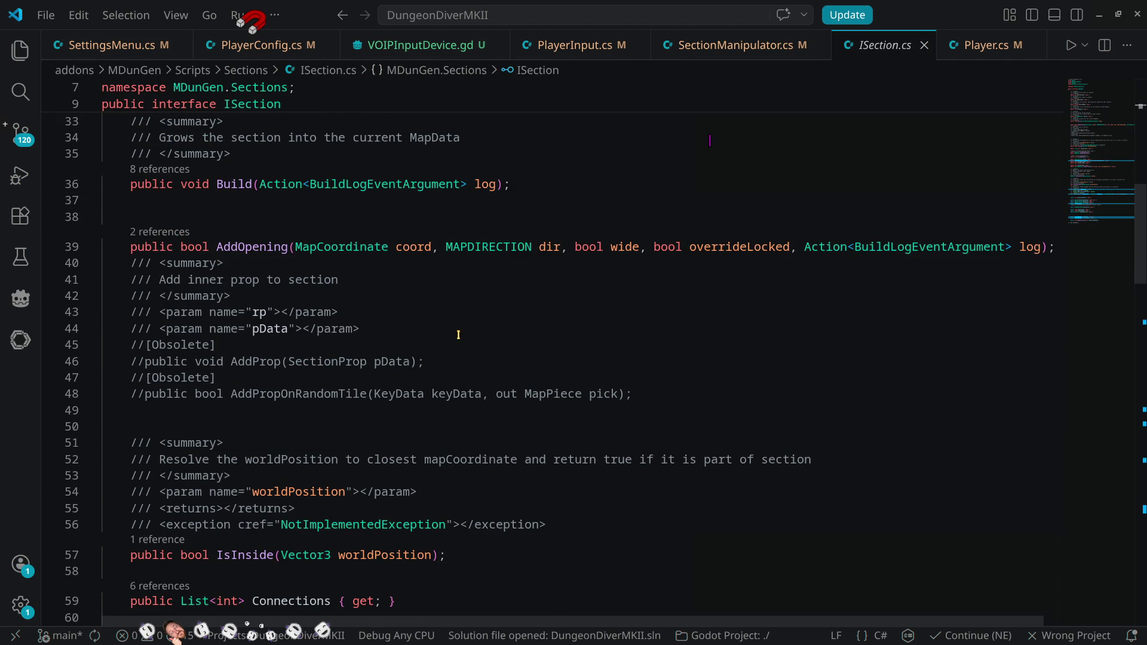
pyautogui.scroll(4, 464, 327)
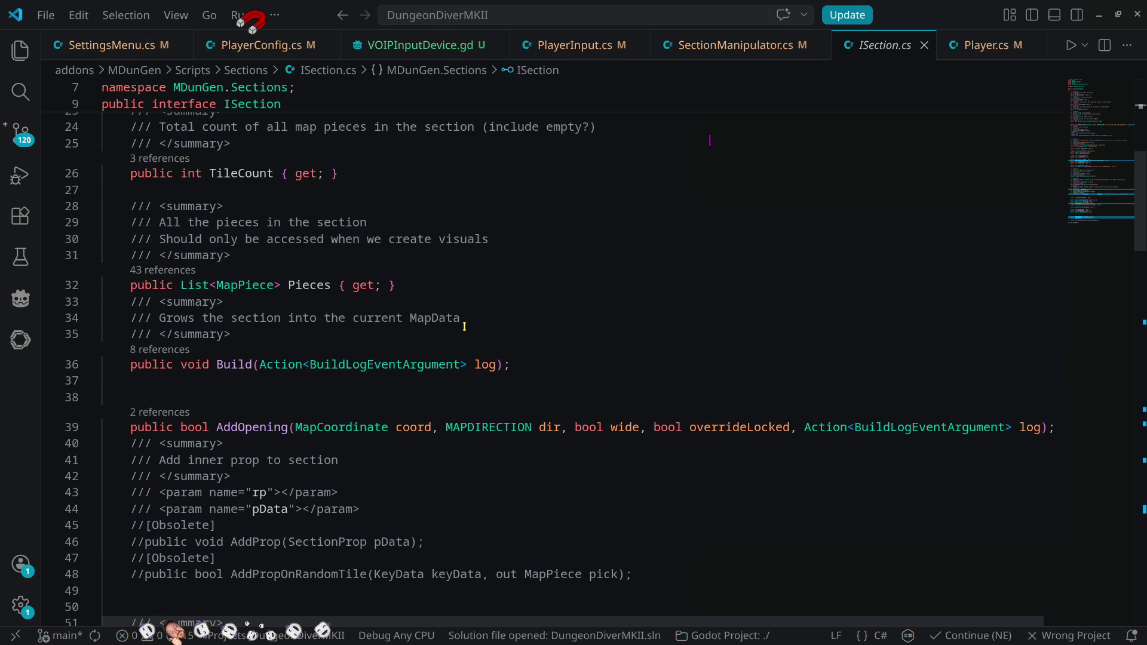
pyautogui.moveTo(231, 365)
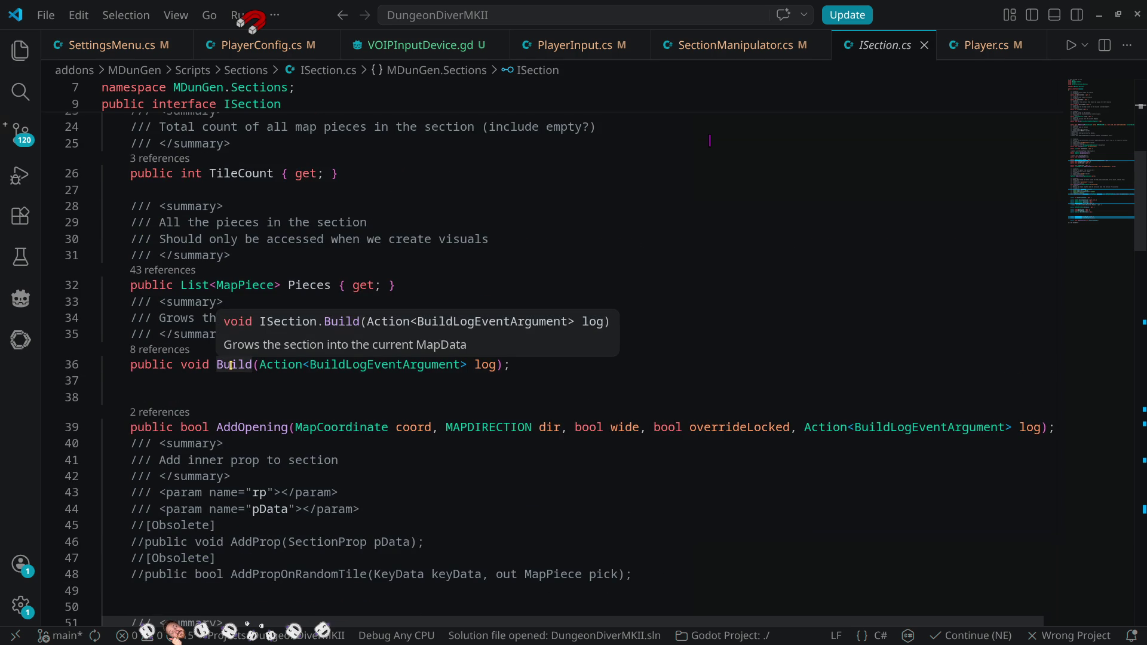
pyautogui.scroll(-4, 275, 387)
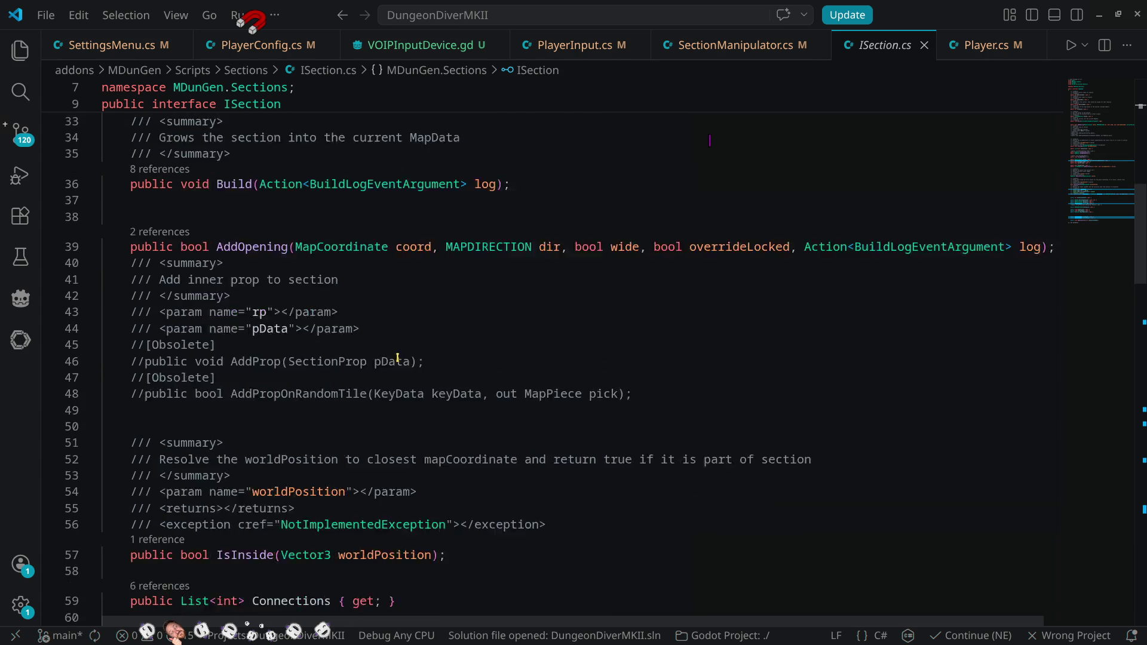
pyautogui.scroll(-5, 678, 357)
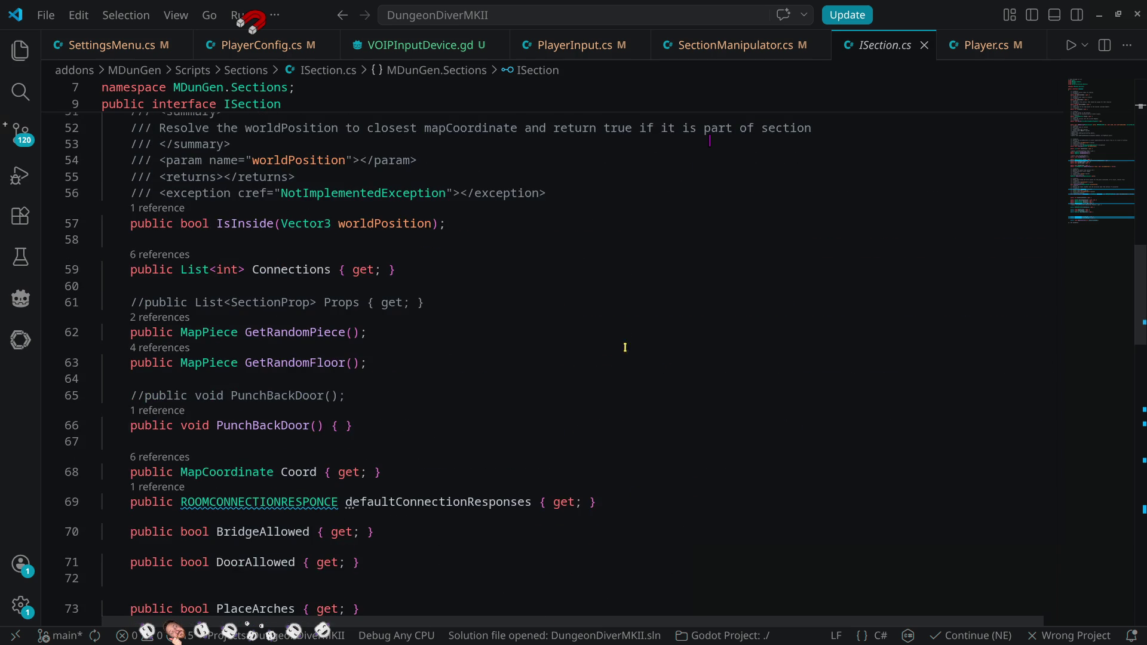
pyautogui.scroll(-2, 388, 279)
pyautogui.scroll(-1, 675, 324)
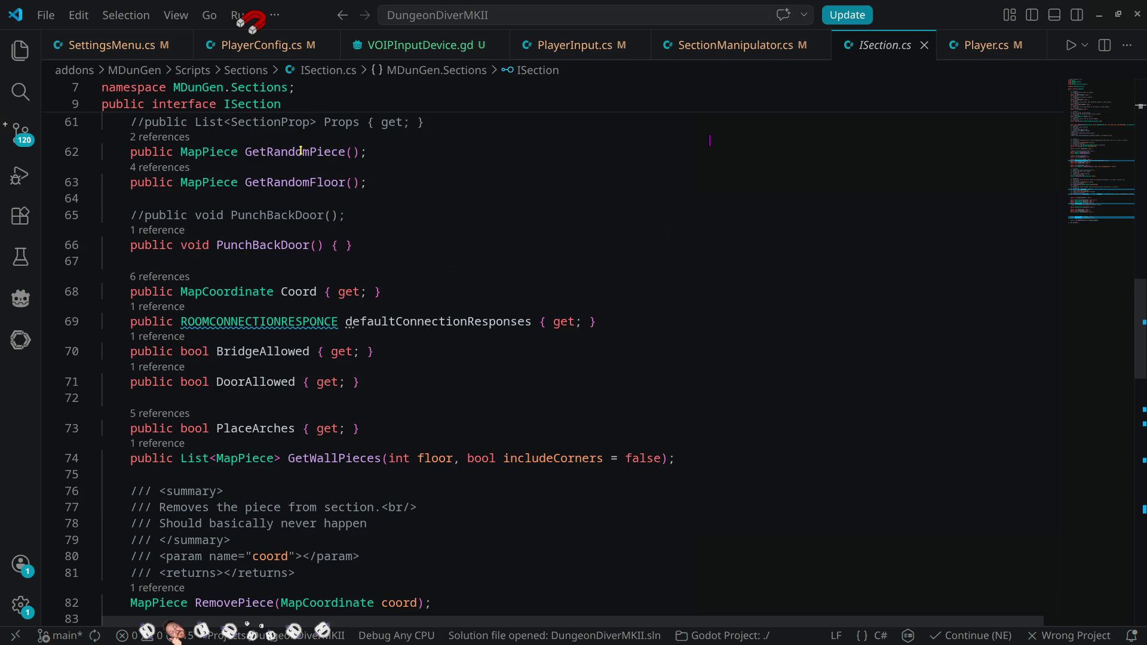
pyautogui.moveTo(292, 185)
pyautogui.scroll(-3, 210, 238)
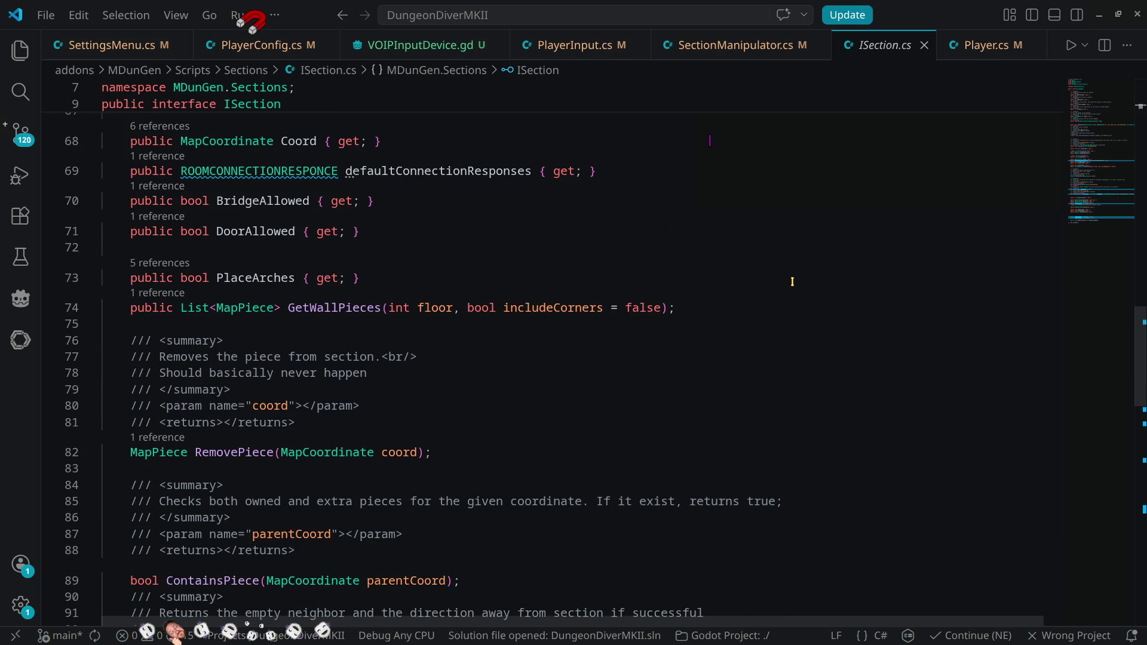
pyautogui.scroll(-3, 257, 267)
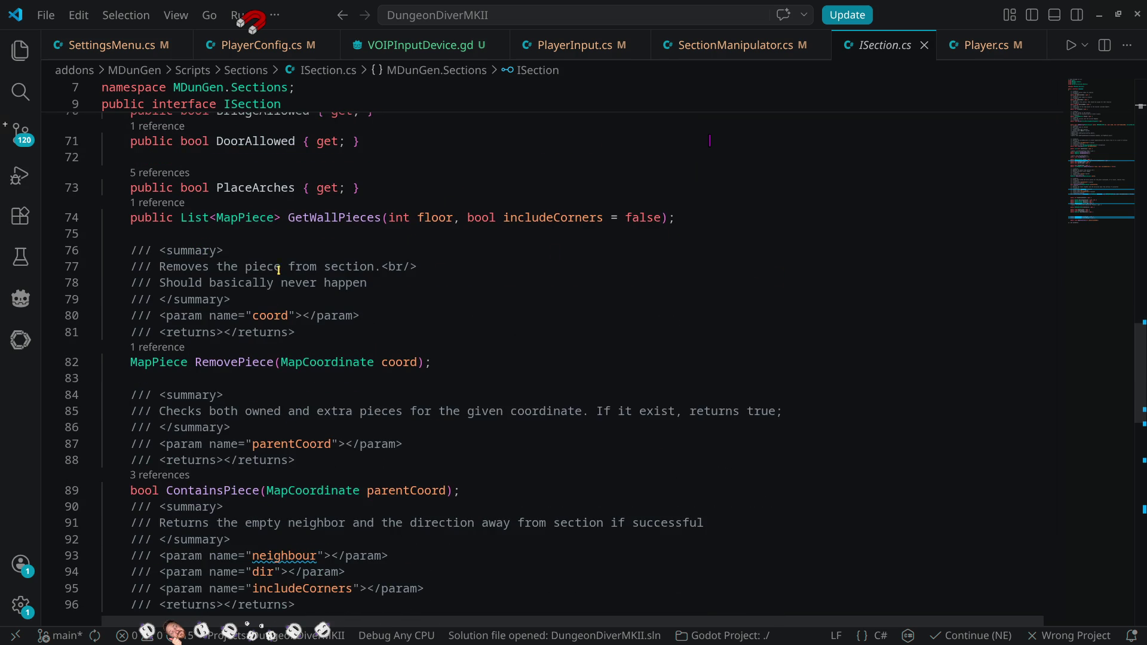
pyautogui.scroll(-2, 621, 254)
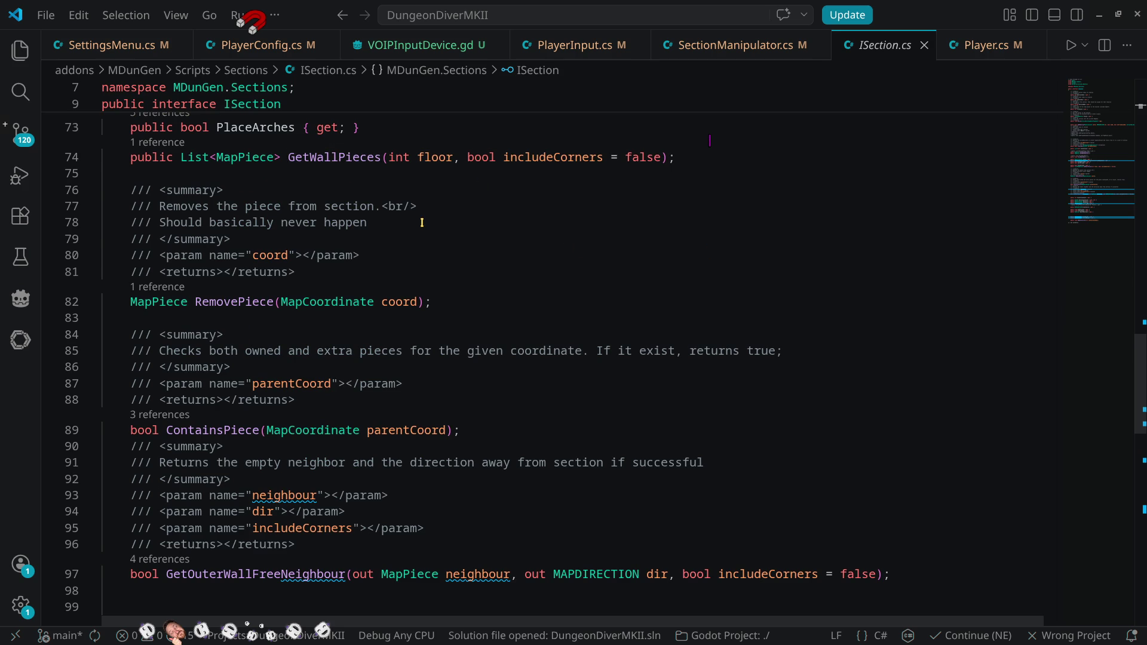
pyautogui.scroll(4, 582, 347)
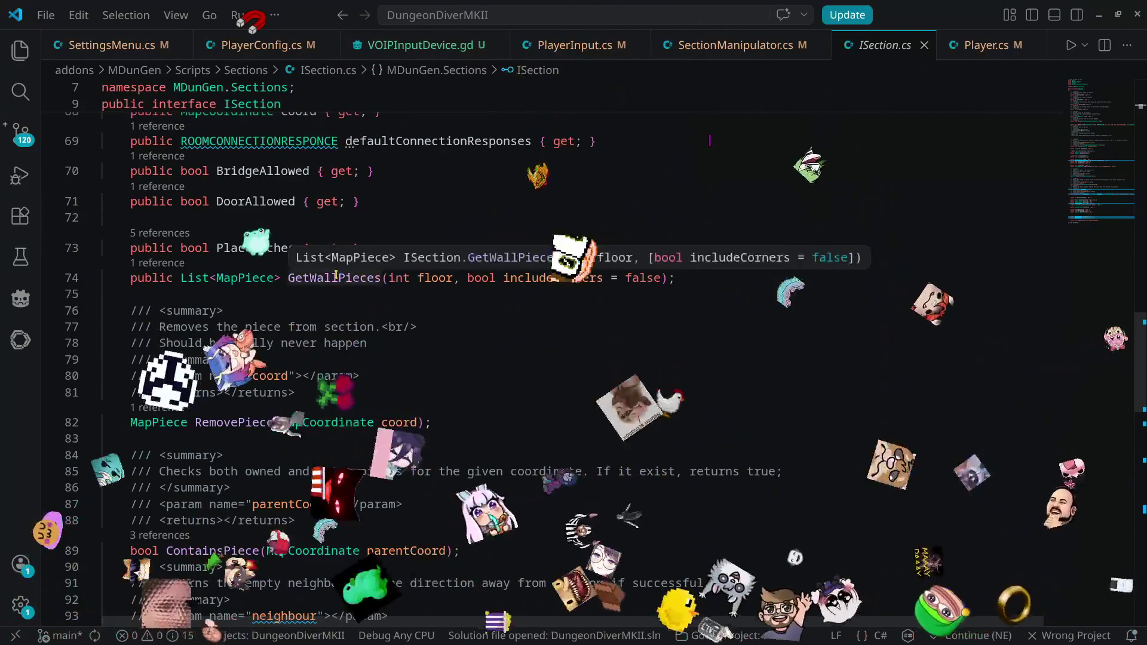
pyautogui.scroll(-4, 601, 342)
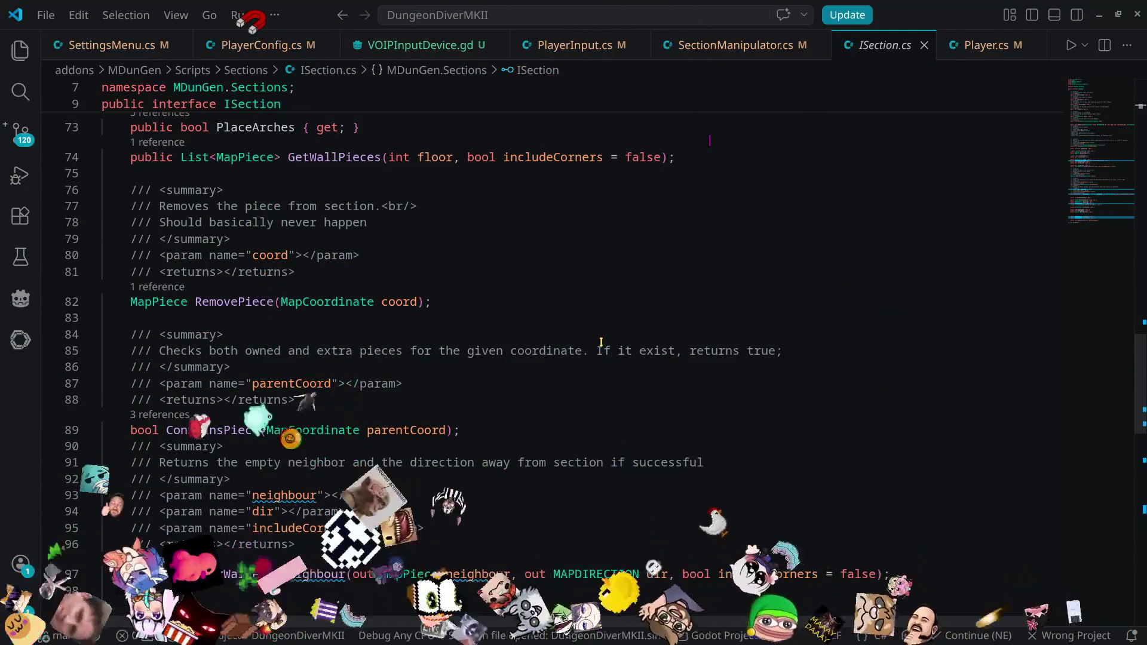
pyautogui.scroll(-5, 601, 342)
pyautogui.scroll(-2, 599, 339)
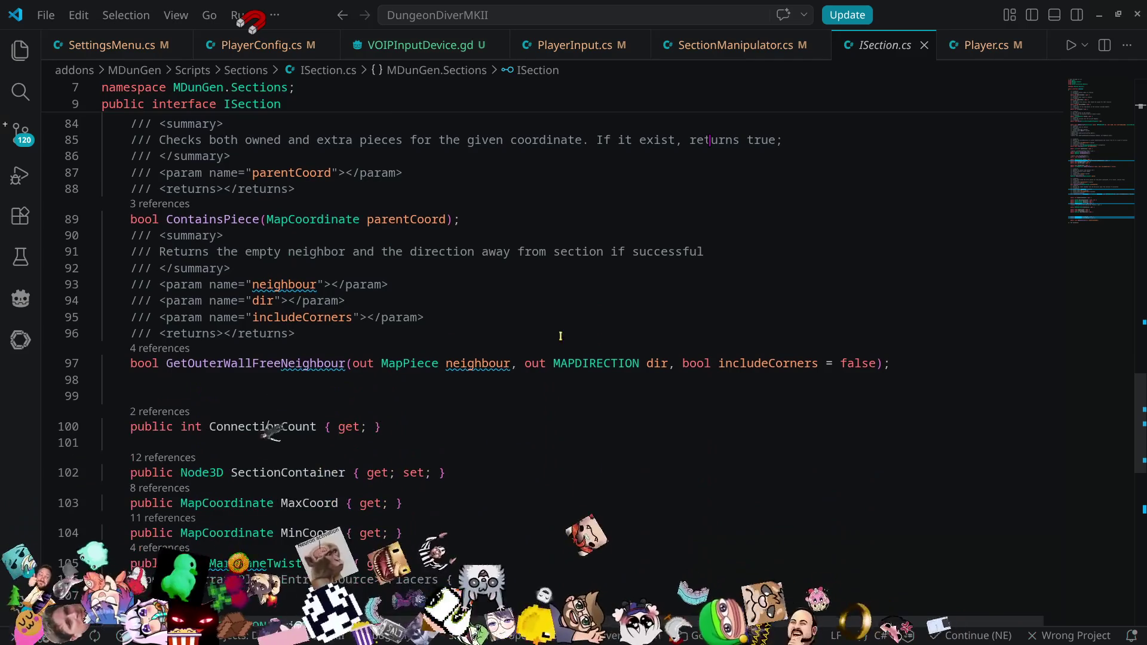
# - Select the GetOuterWallFreeNeighbour method name and review the surrounding declarations
pyautogui.click(223, 362)
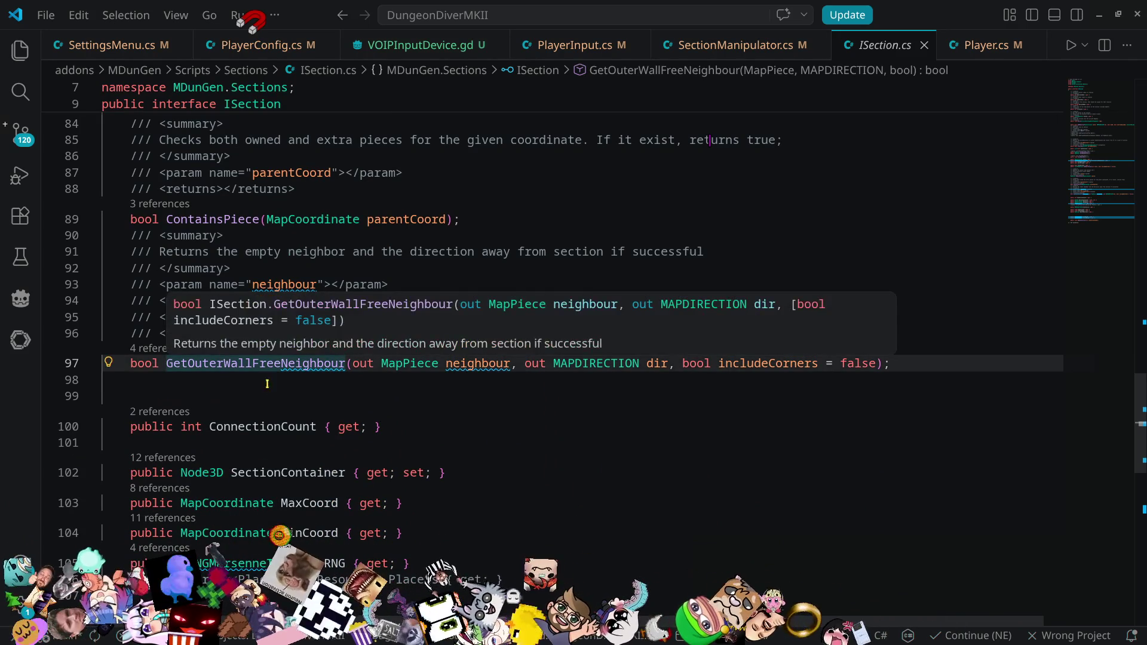
pyautogui.doubleClick(332, 362)
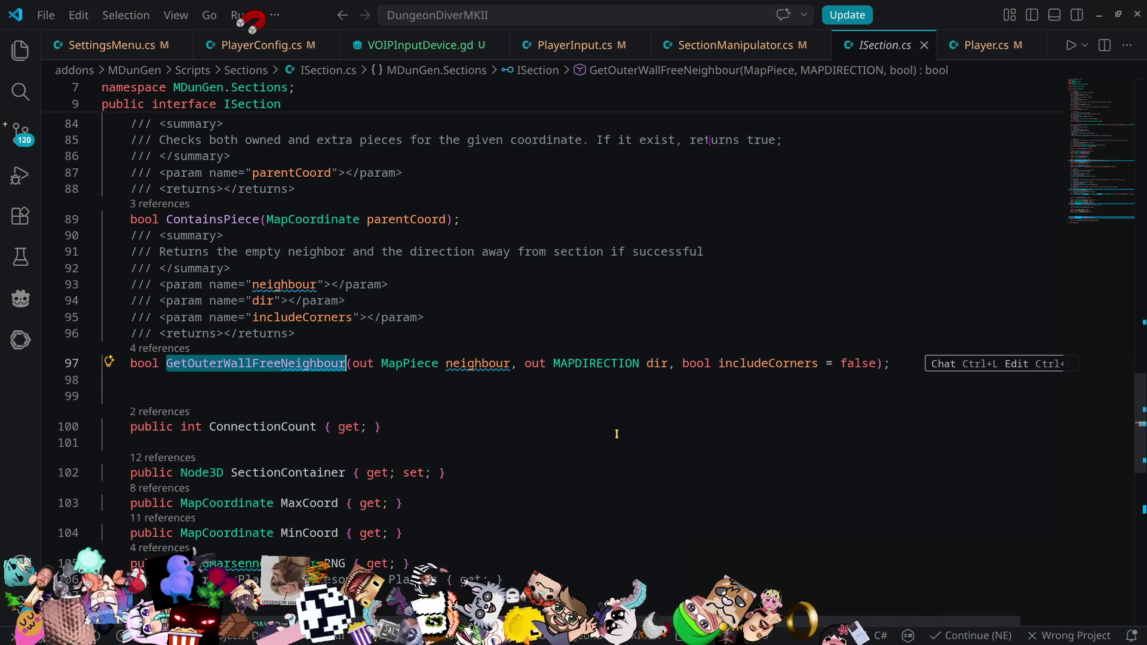
pyautogui.scroll(-2, 615, 424)
pyautogui.scroll(-7, 617, 421)
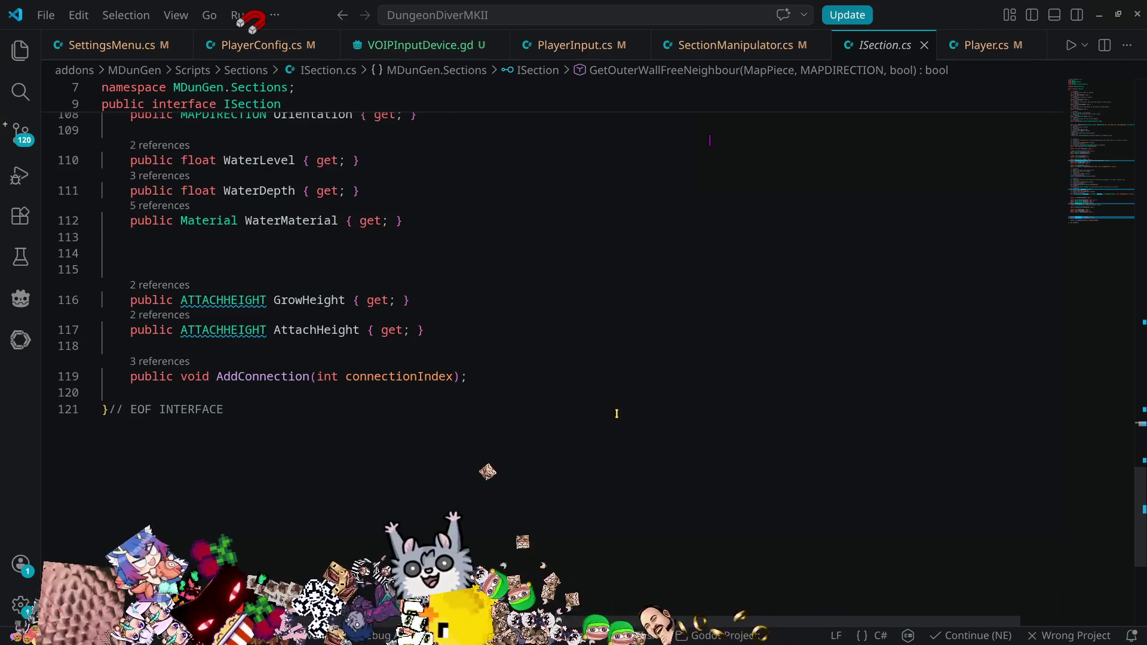
pyautogui.scroll(8, 618, 409)
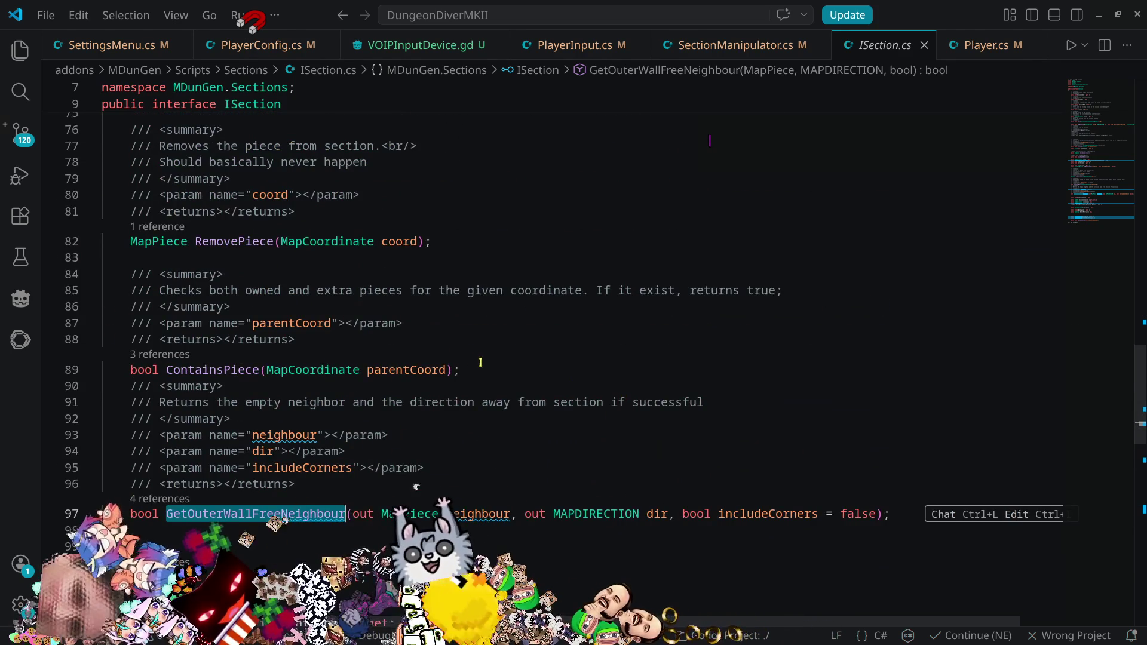
pyautogui.scroll(4, 311, 308)
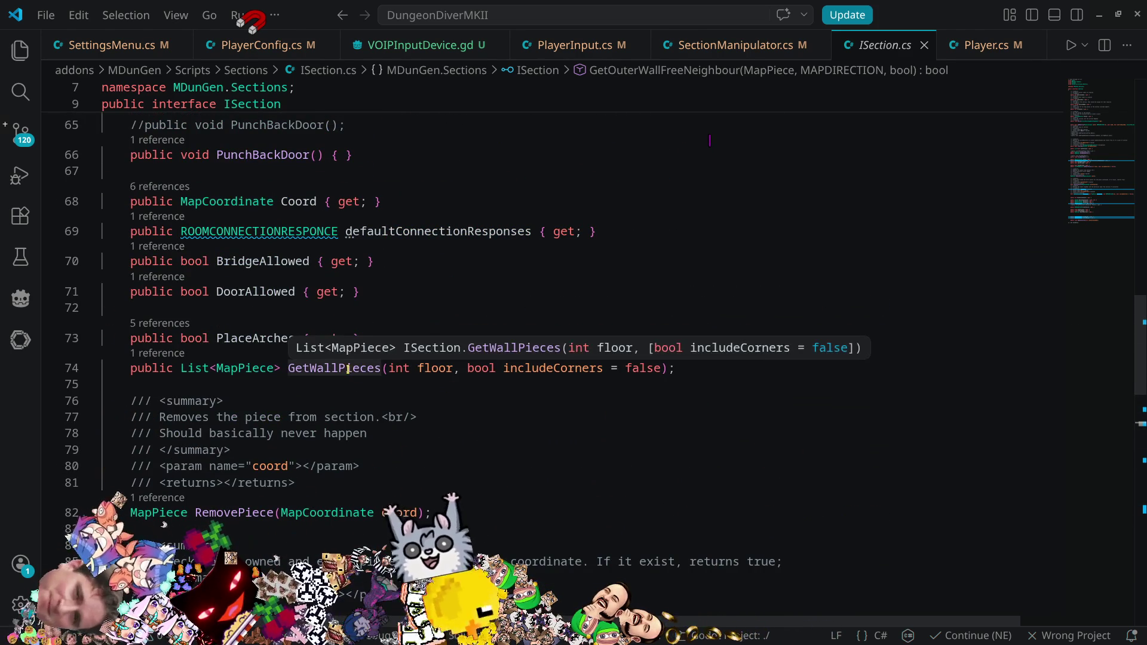
# - Examine the GetWallPieces declaration and its MapPiece usage on line 74
pyautogui.doubleClick(363, 365)
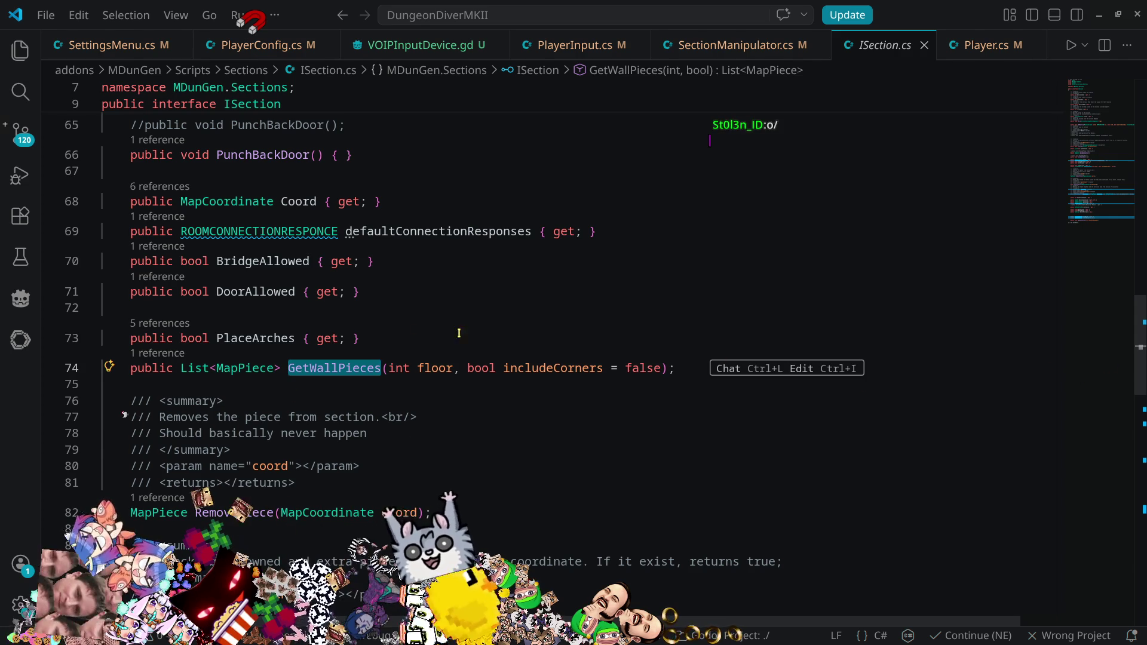
pyautogui.moveTo(309, 366)
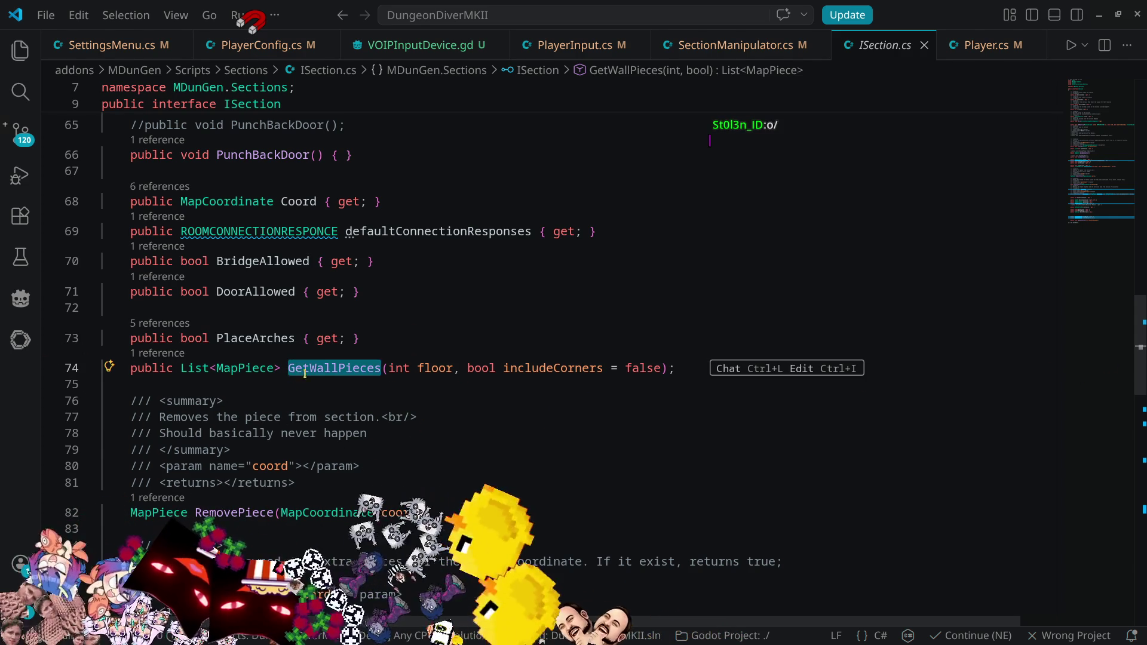
pyautogui.click(245, 368)
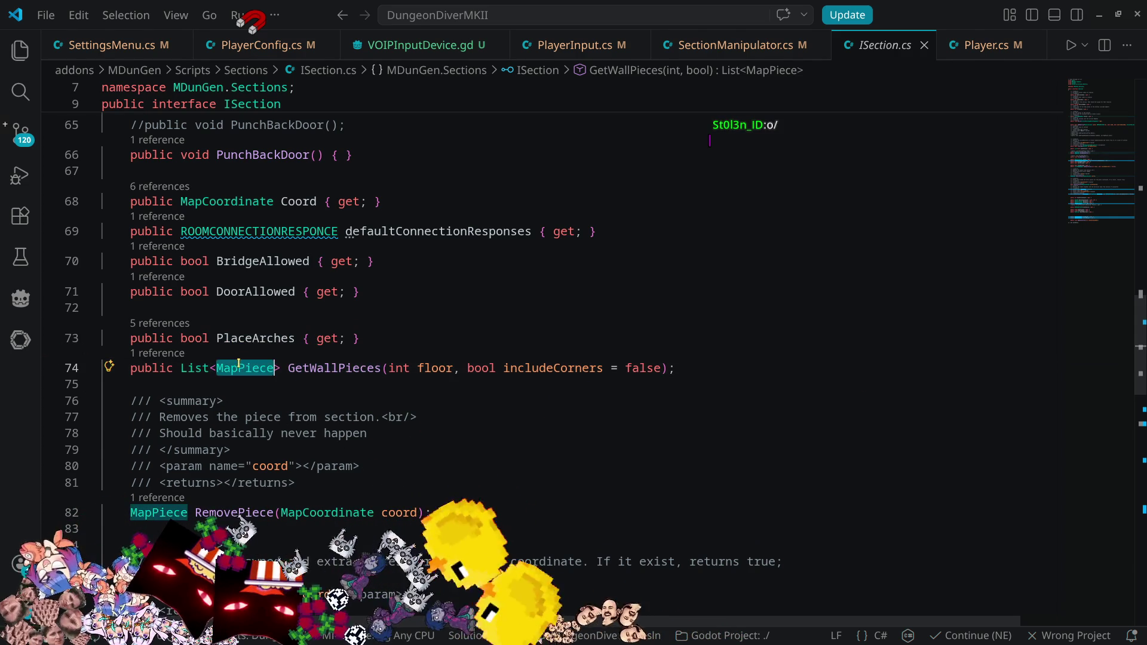
pyautogui.tripleClick(330, 368)
pyautogui.click(453, 383)
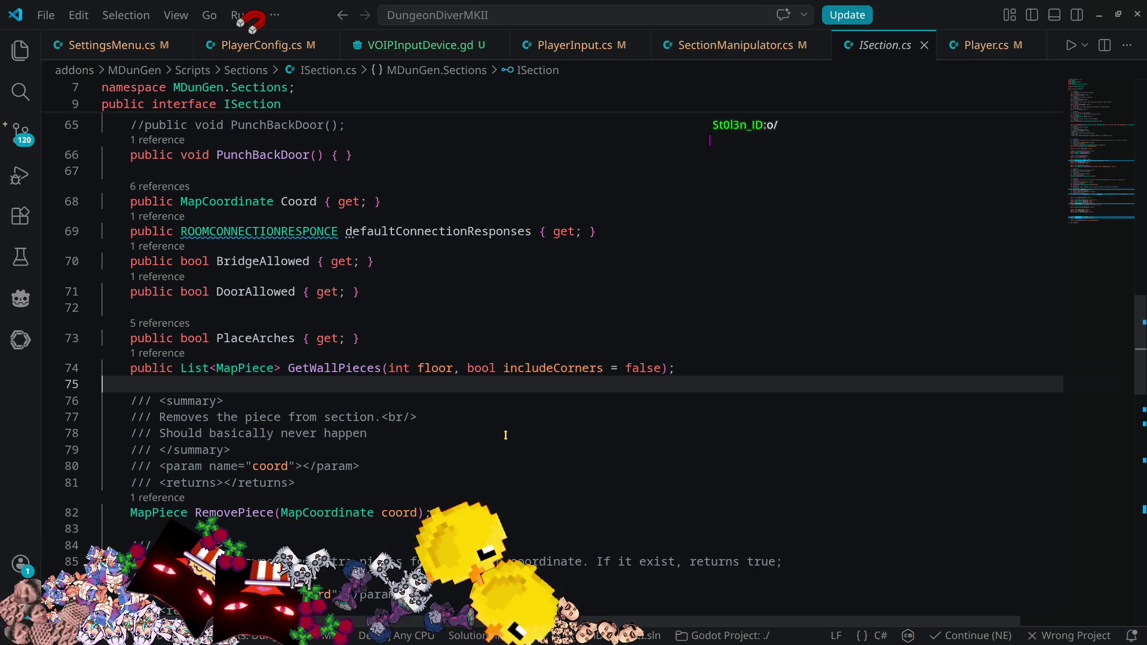
pyautogui.click(707, 367)
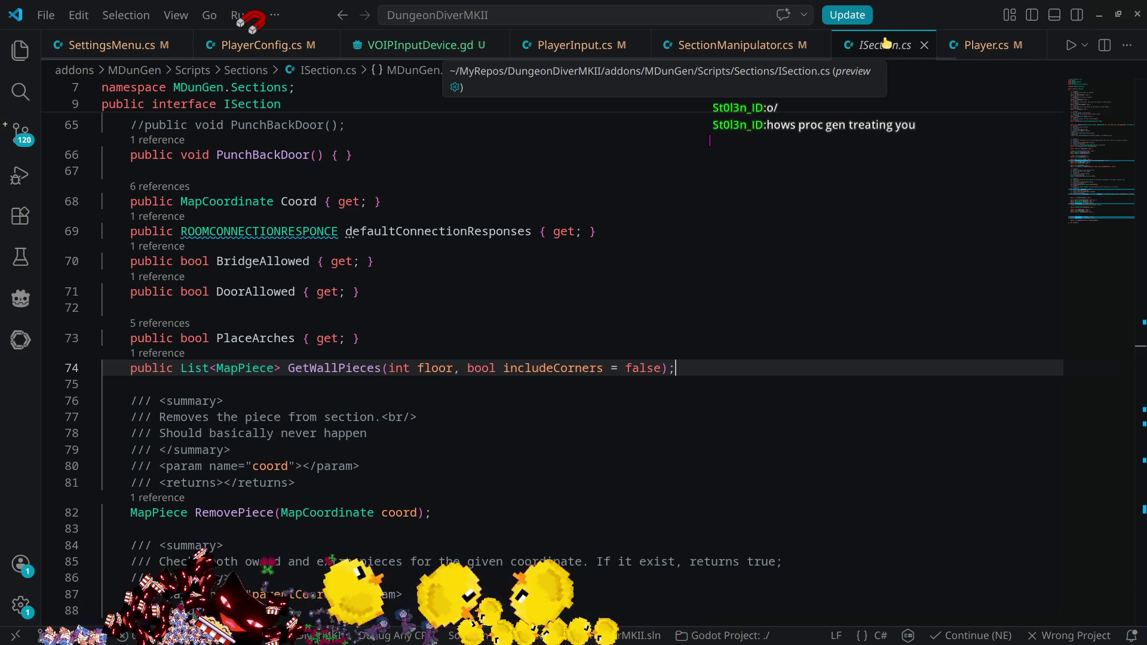
# - Close ISection.cs and return to the WhenSectionVisualized handler in SectionManipulator.cs
pyautogui.hotkey('ctrl', 'w')
pyautogui.moveTo(297, 128)
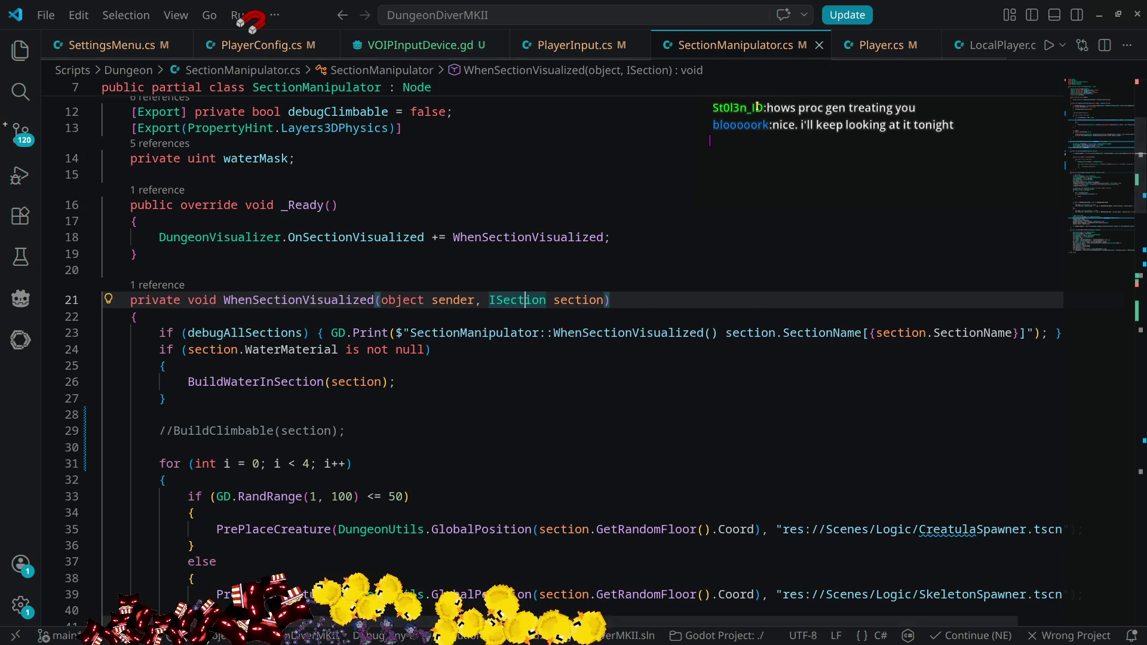
pyautogui.click(635, 297)
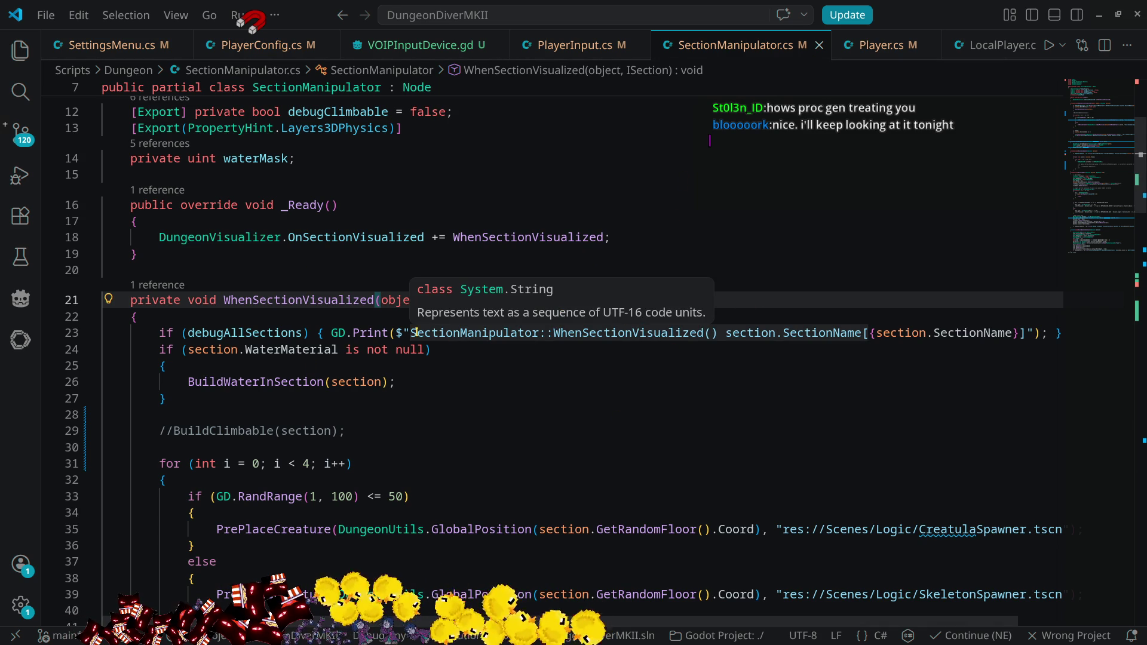
pyautogui.doubleClick(329, 299)
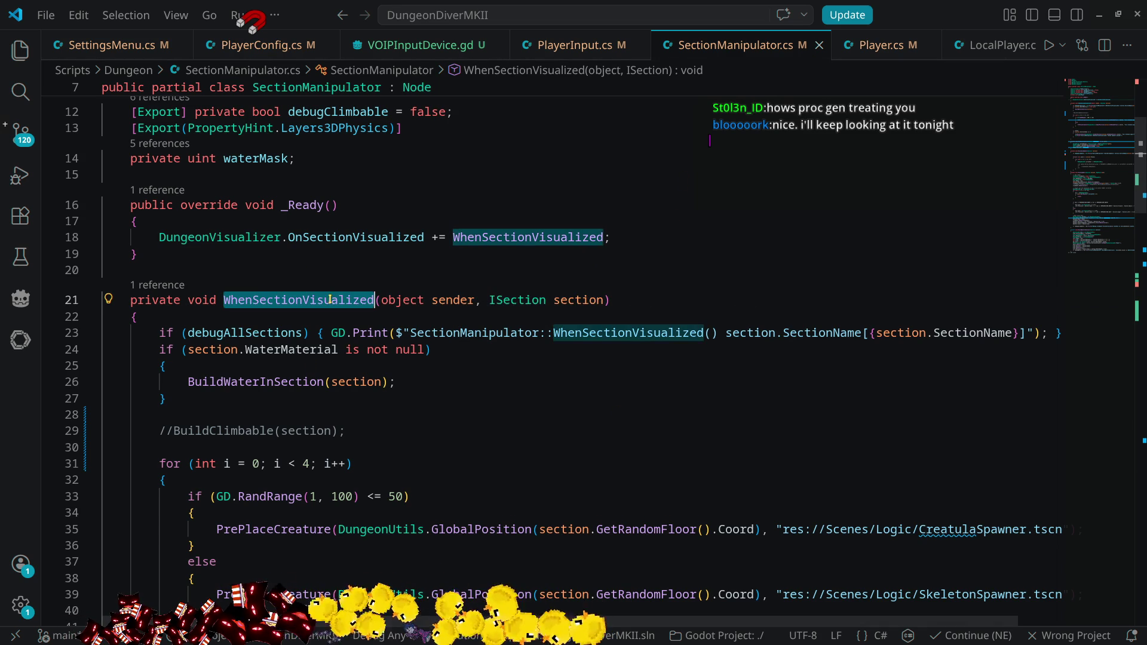
pyautogui.click(324, 237)
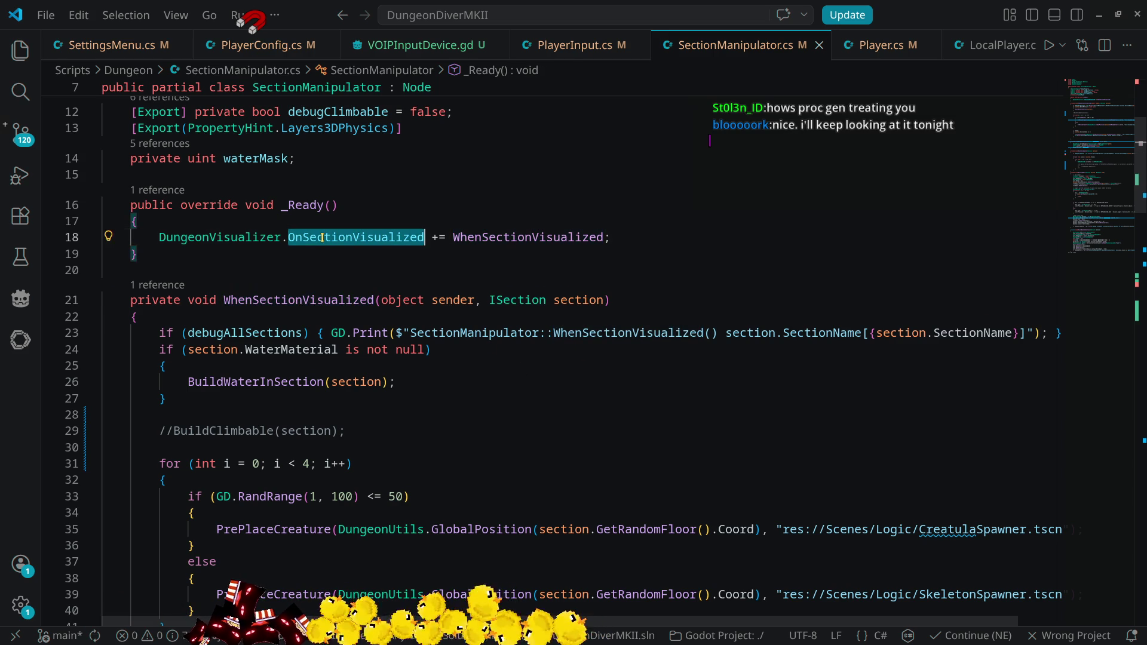
pyautogui.doubleClick(362, 238)
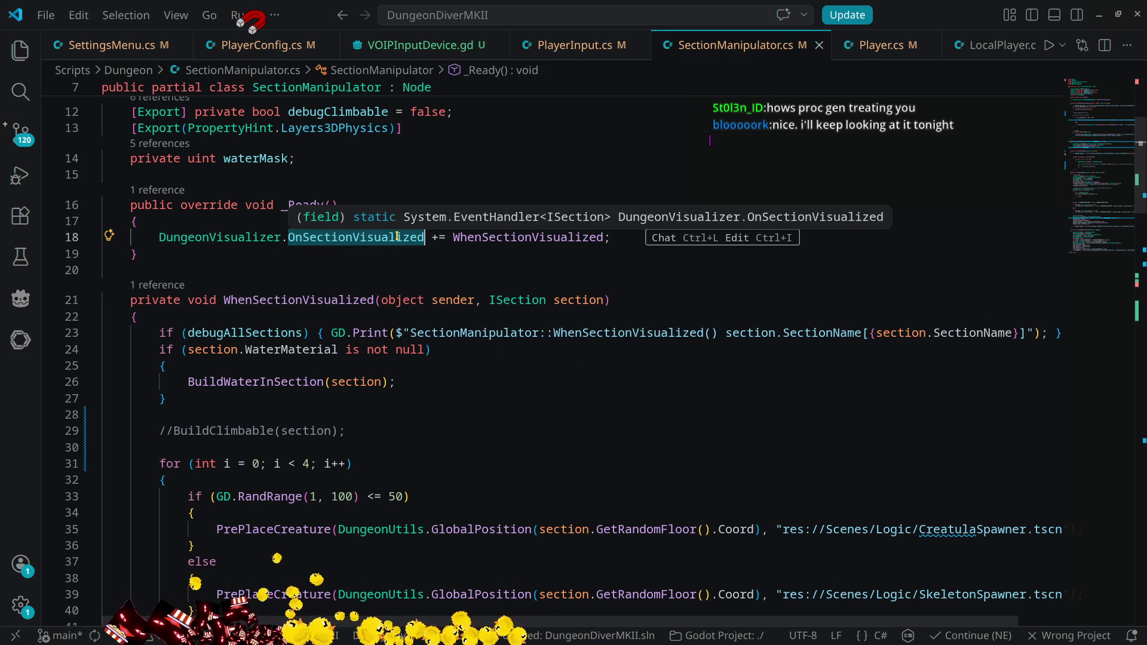
pyautogui.doubleClick(522, 239)
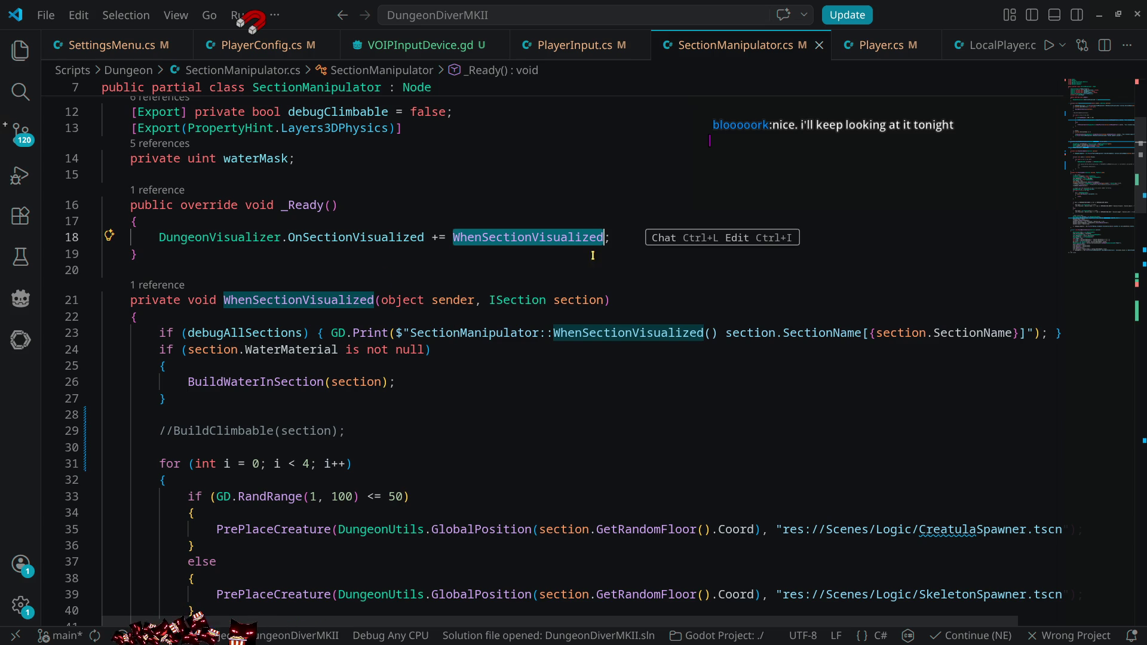
pyautogui.click(619, 237)
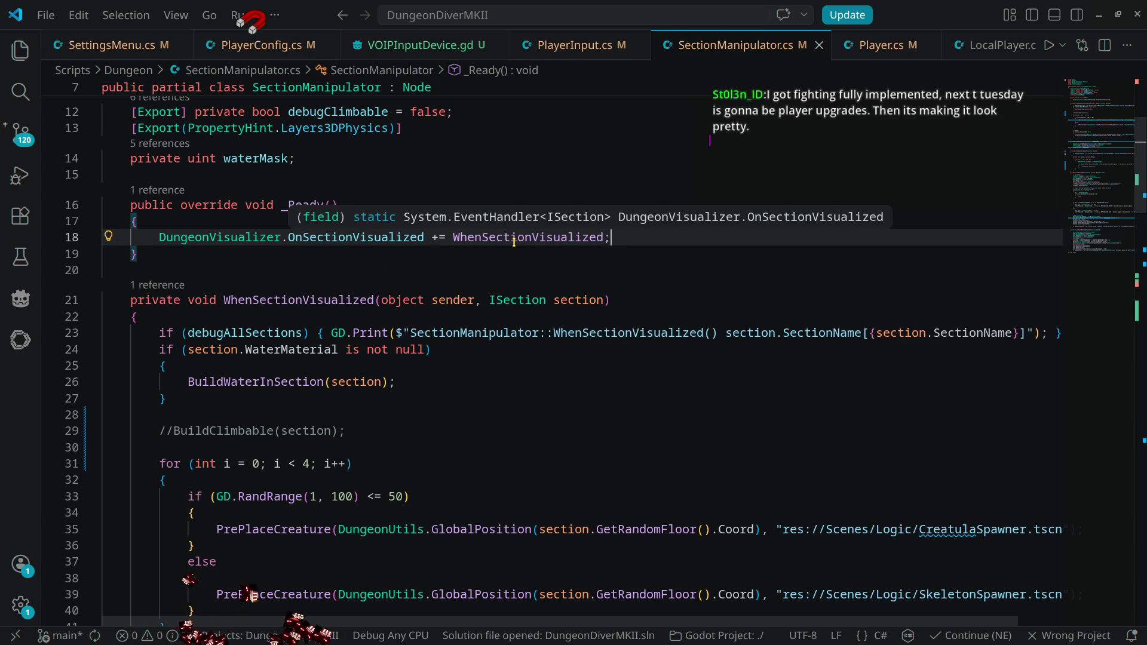
pyautogui.doubleClick(331, 237)
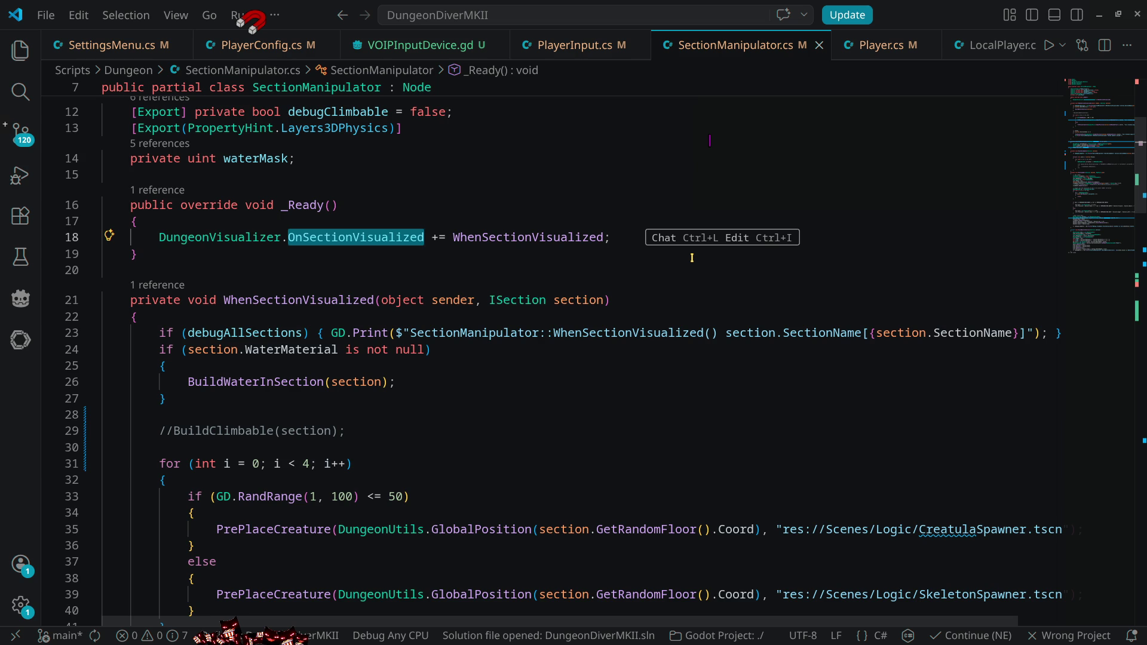
pyautogui.moveTo(356, 243)
pyautogui.click(644, 295)
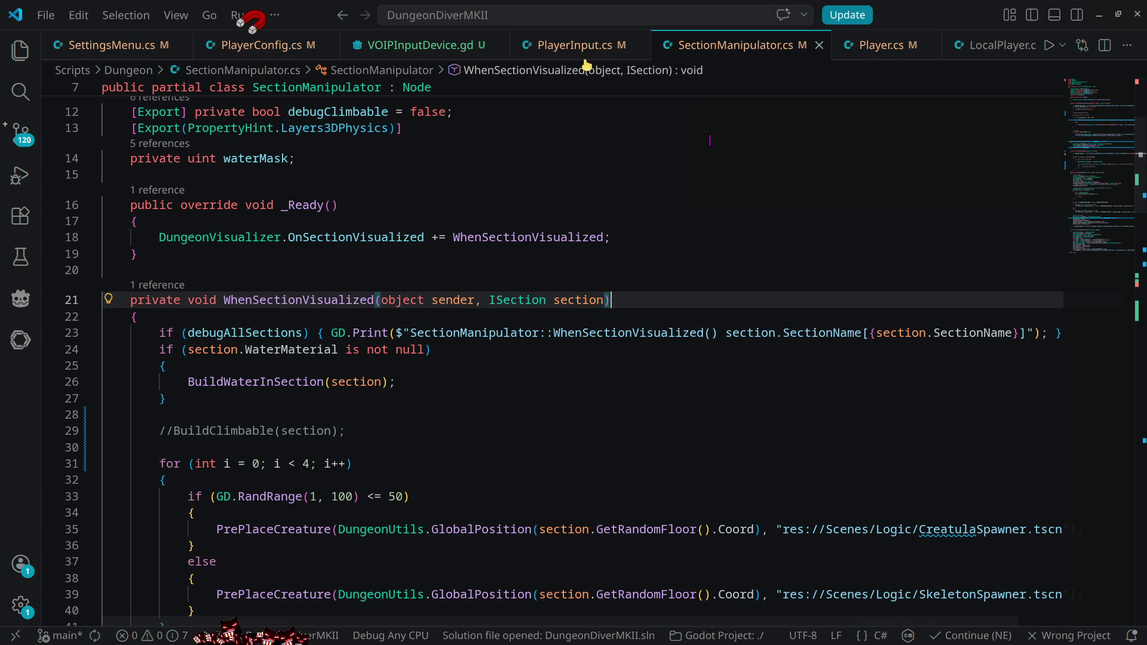
# - Close SectionManipulator.cs, change line 16 to set_input_device_active, save, and close VOIPInputDevice.gd
pyautogui.middleClick(707, 48)
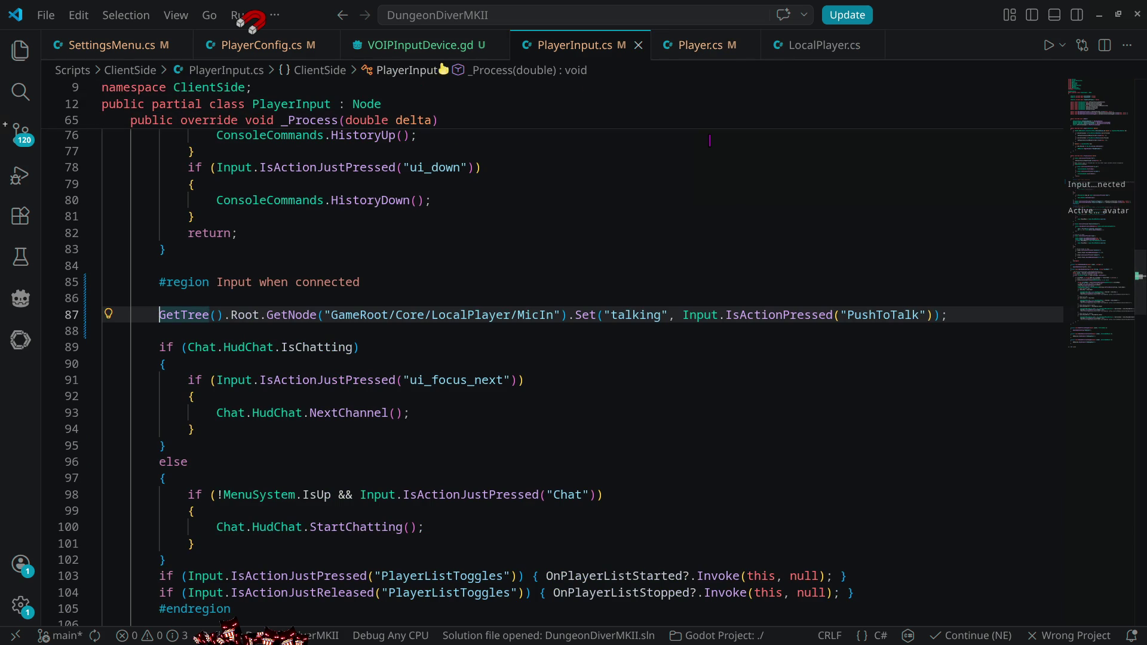
pyautogui.click(427, 39)
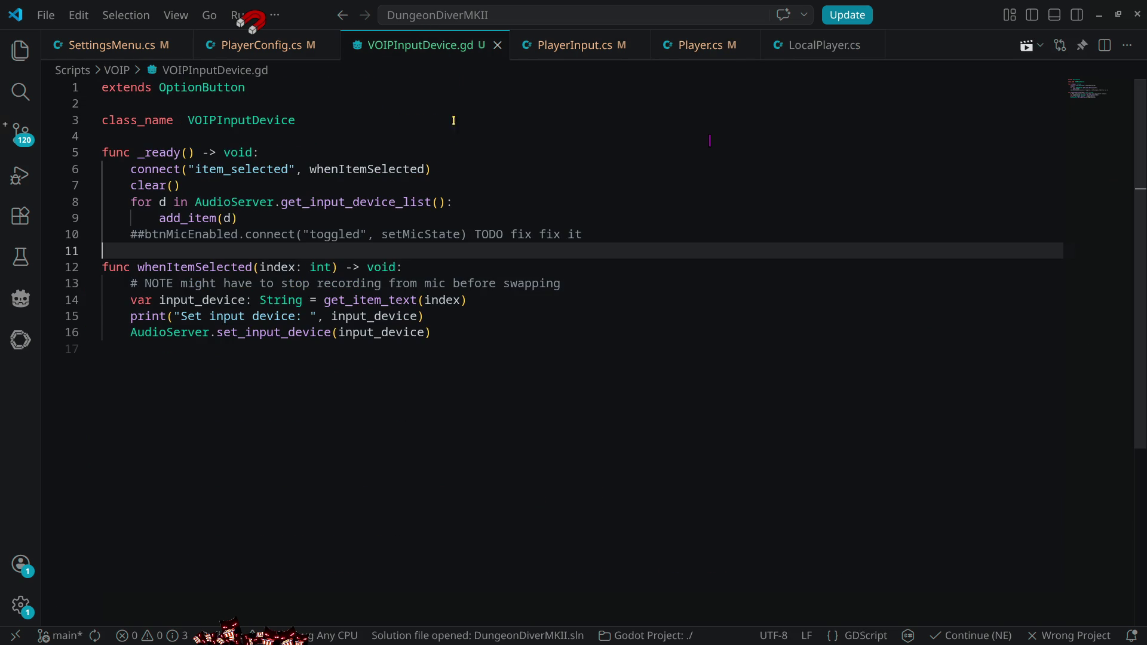
pyautogui.click(329, 333)
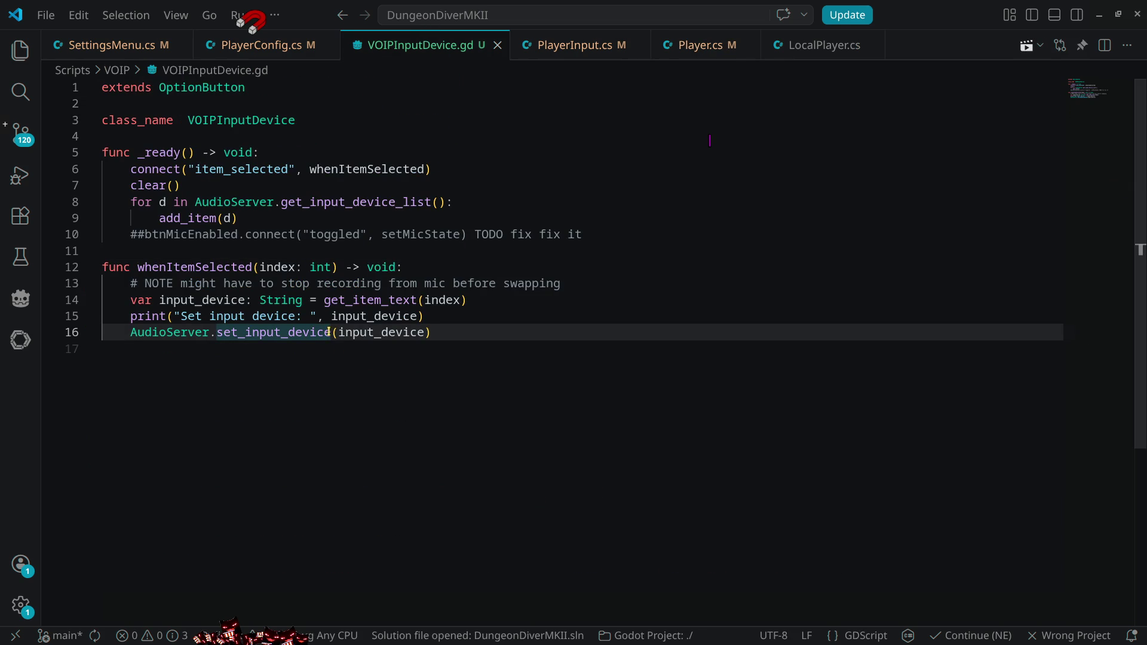
pyautogui.write('_ac')
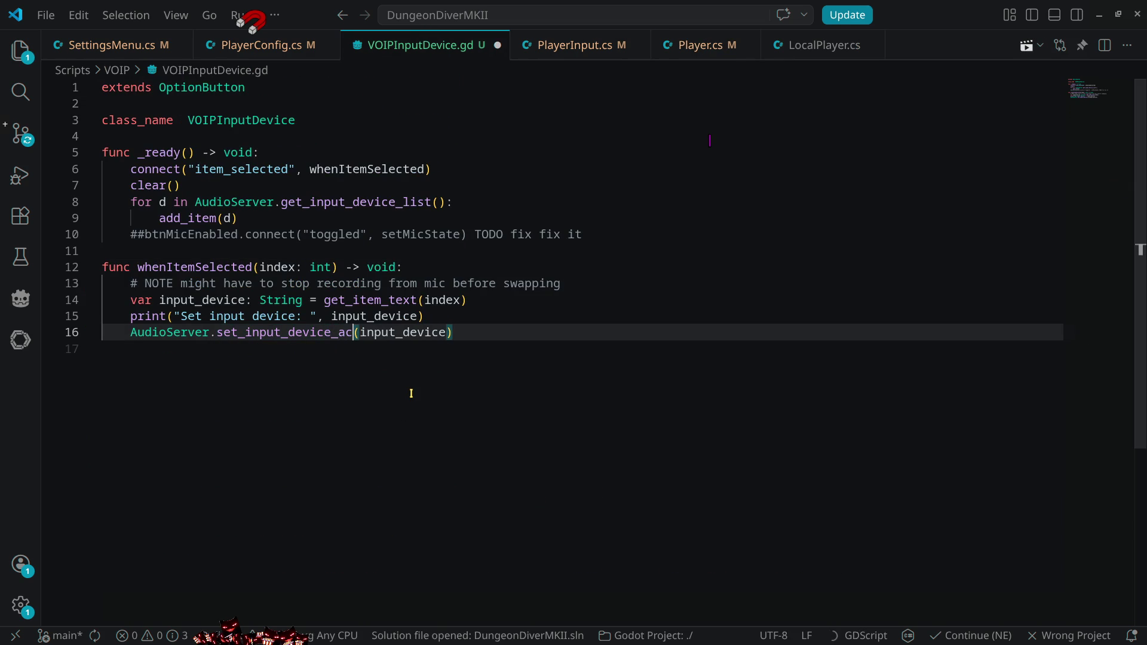
pyautogui.write('tive')
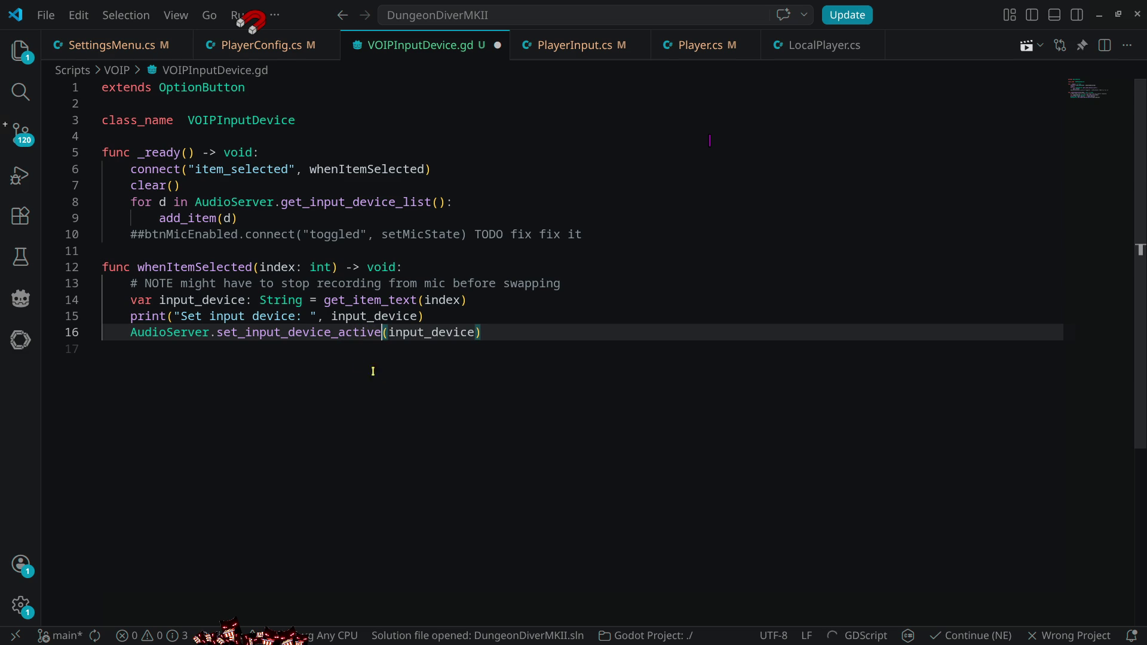
pyautogui.hotkey('ctrl', 's')
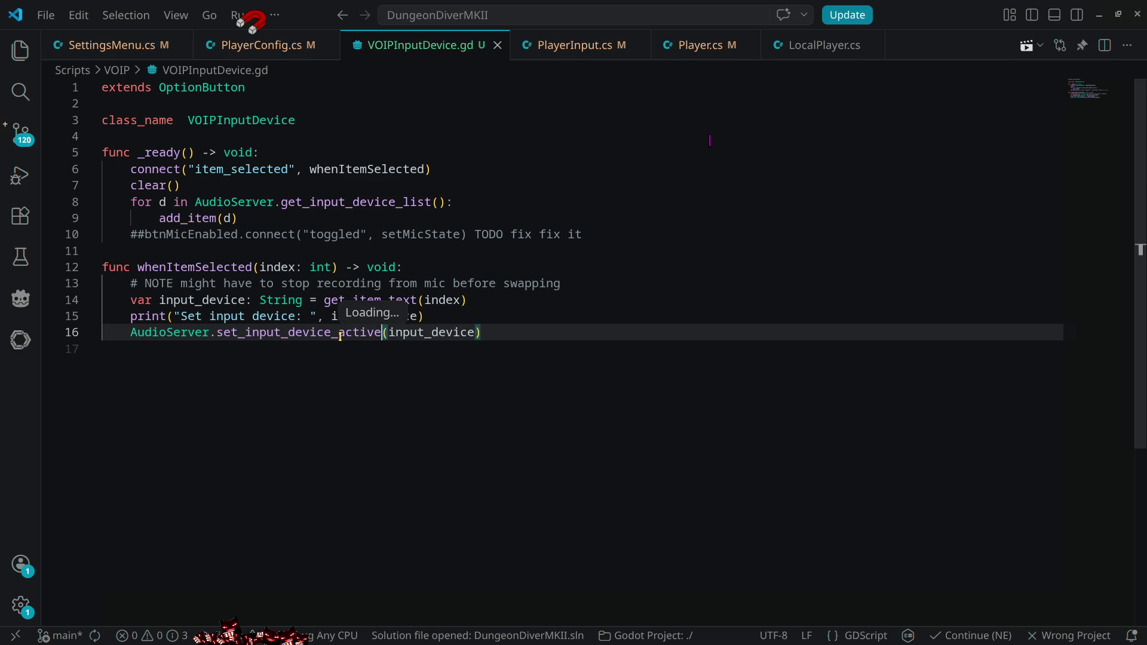
pyautogui.click(497, 45)
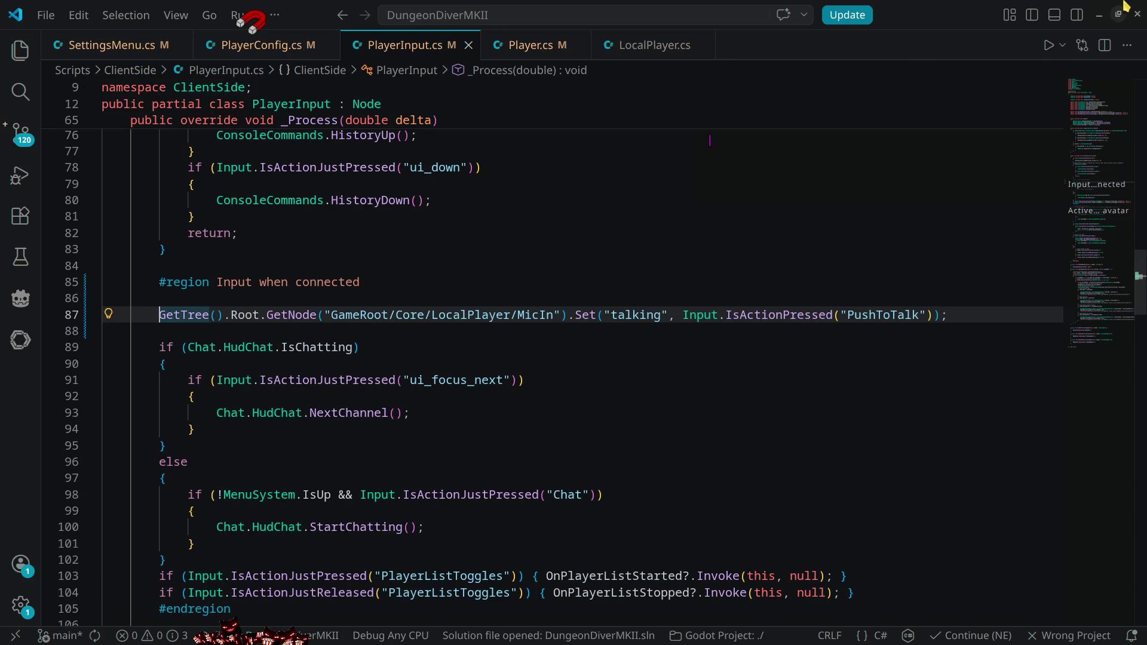
# - Back in Godot's Script workspace, open VOIPInputDevice.gd from the Scripts/VOIP folder
pyautogui.click(1100, 16)
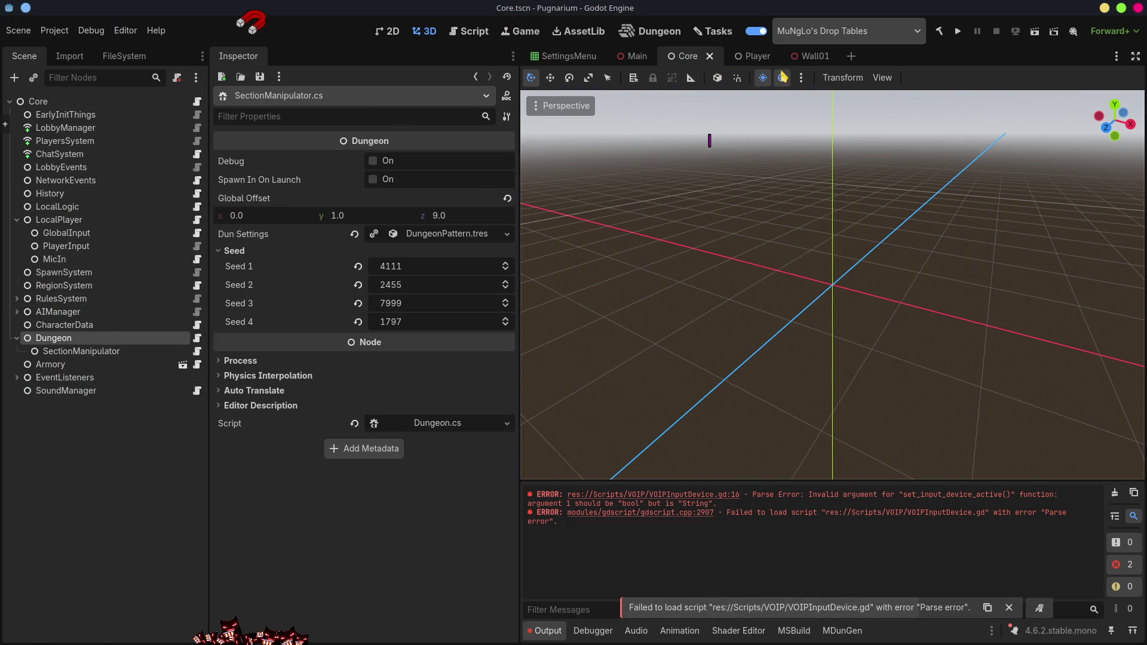
pyautogui.click(466, 31)
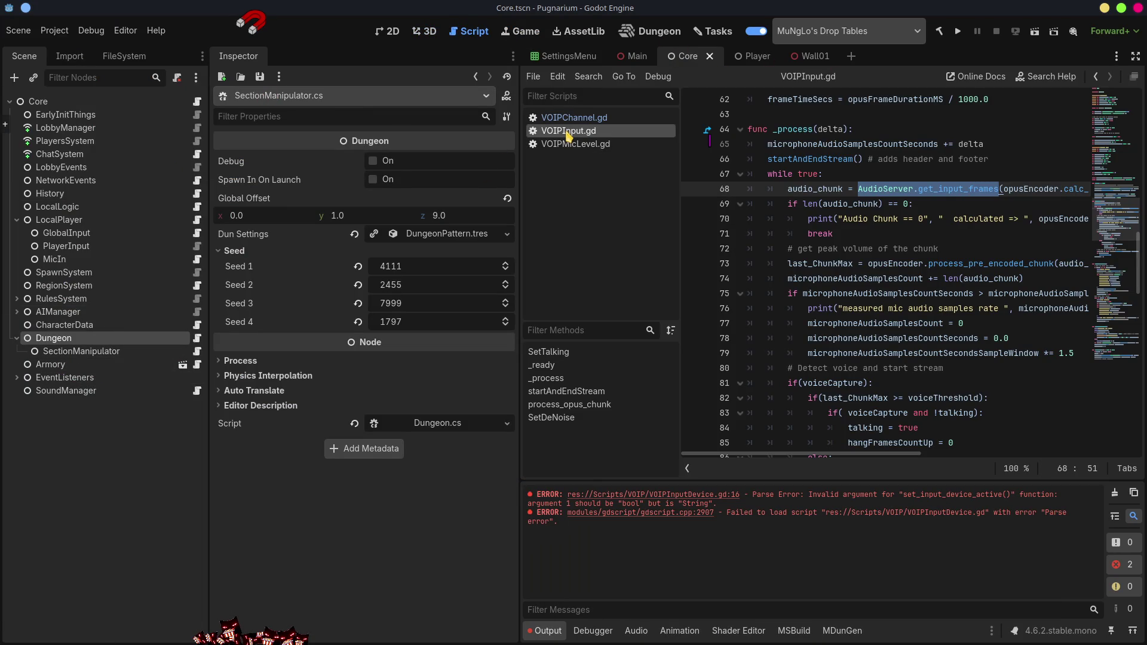
pyautogui.scroll(-9, 929, 330)
pyautogui.scroll(-14, 929, 330)
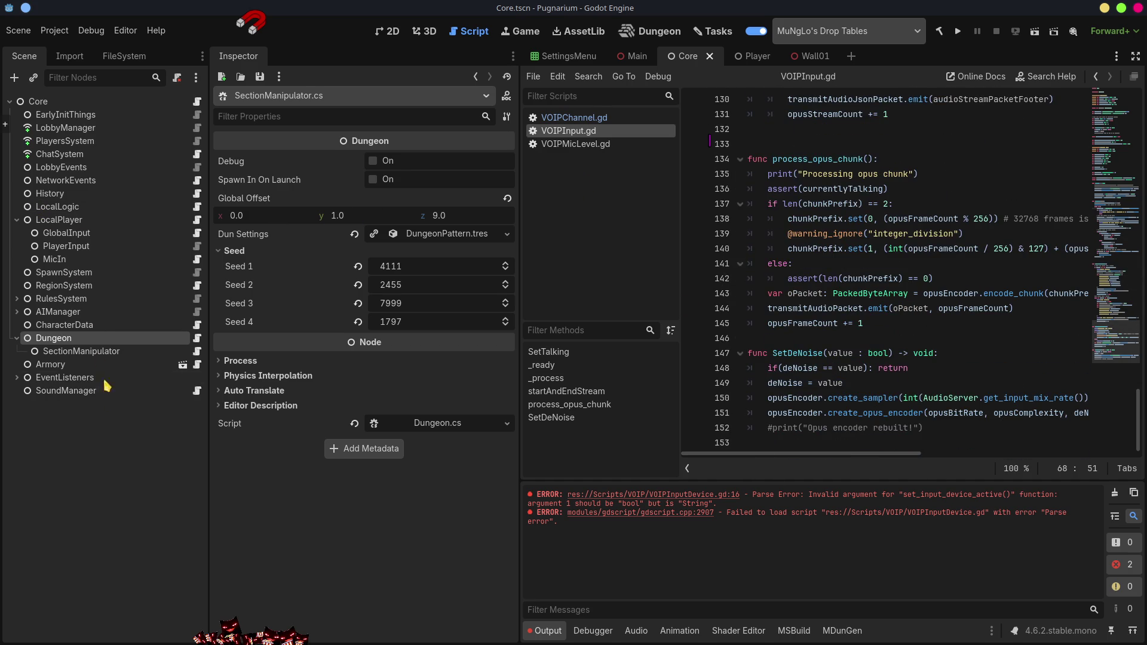
pyautogui.click(128, 57)
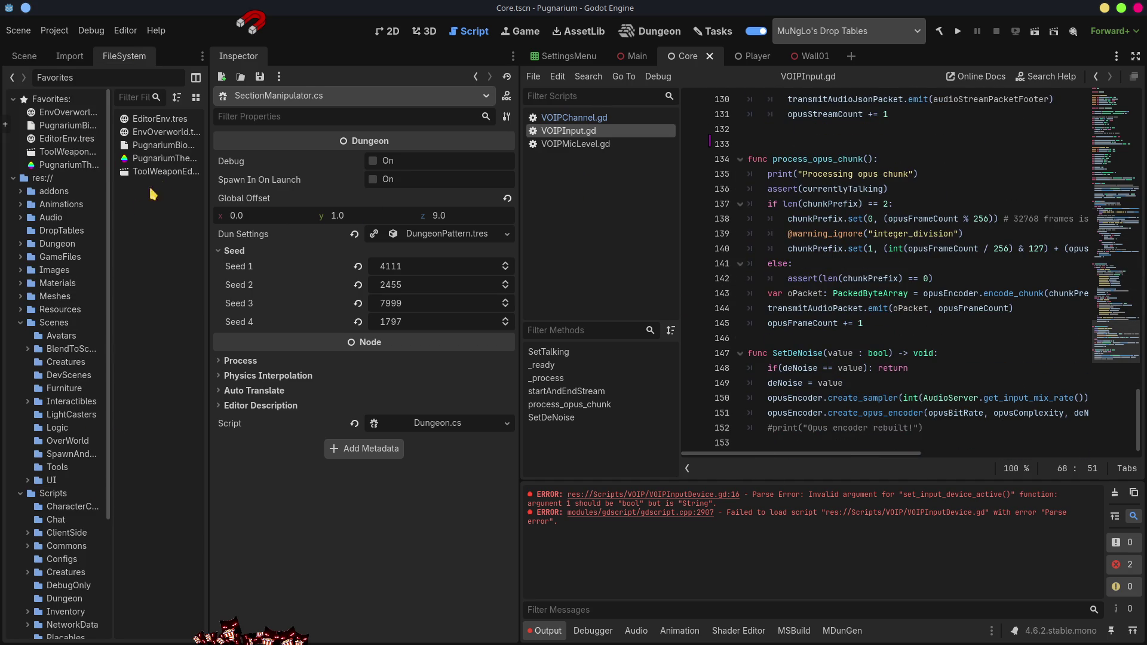
pyautogui.scroll(-5, 83, 472)
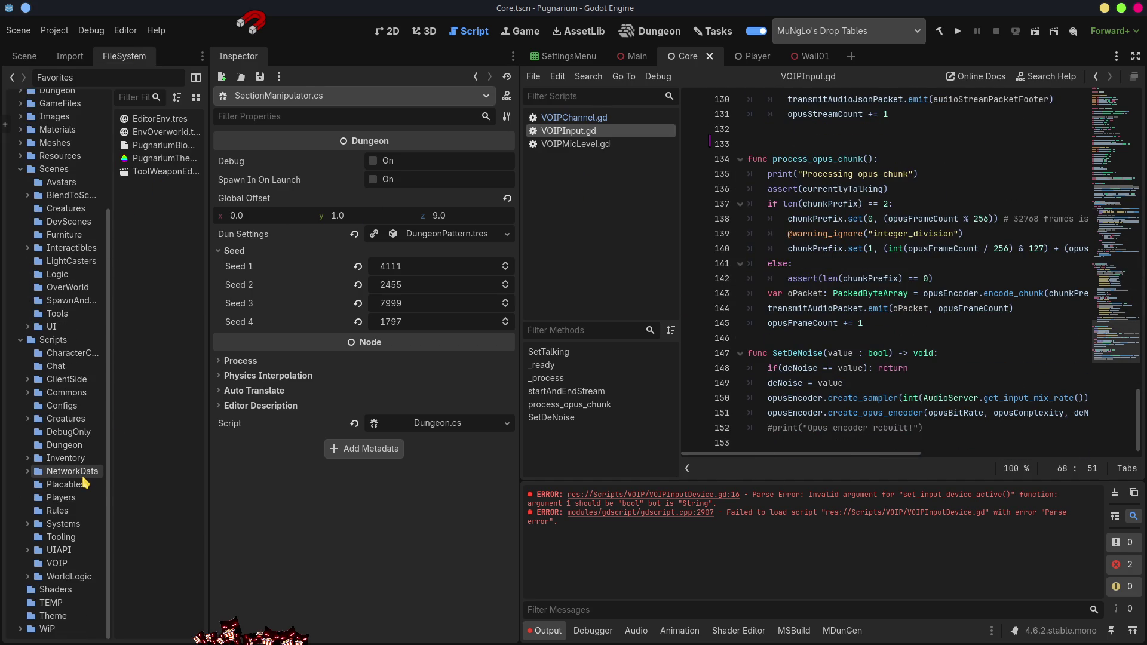
pyautogui.click(71, 563)
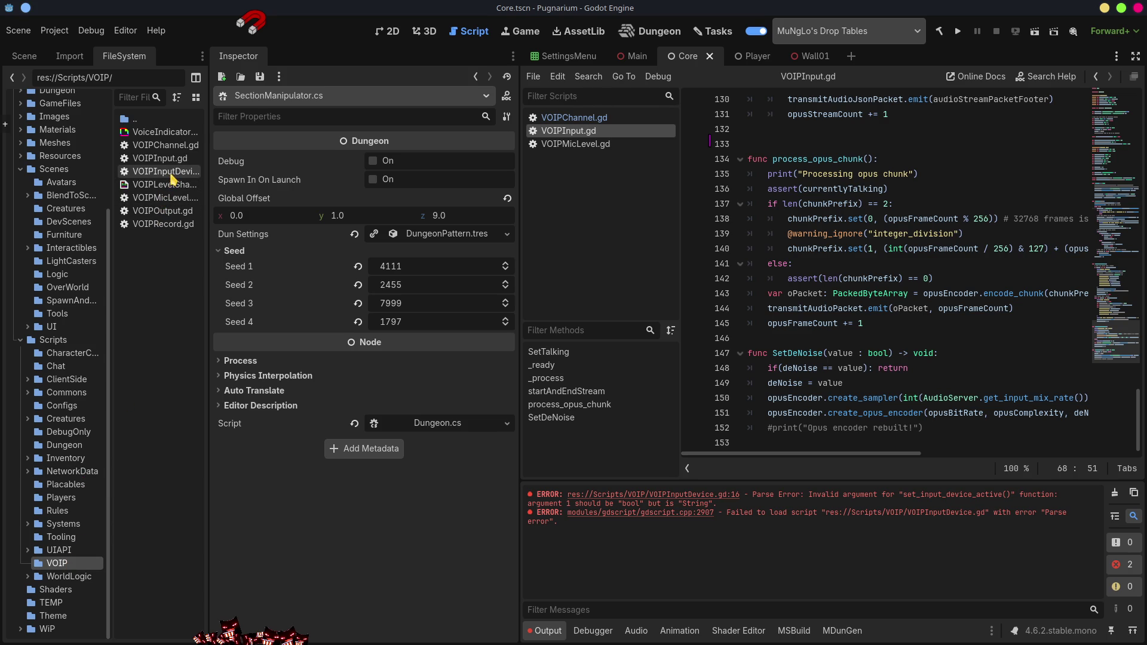
pyautogui.doubleClick(171, 173)
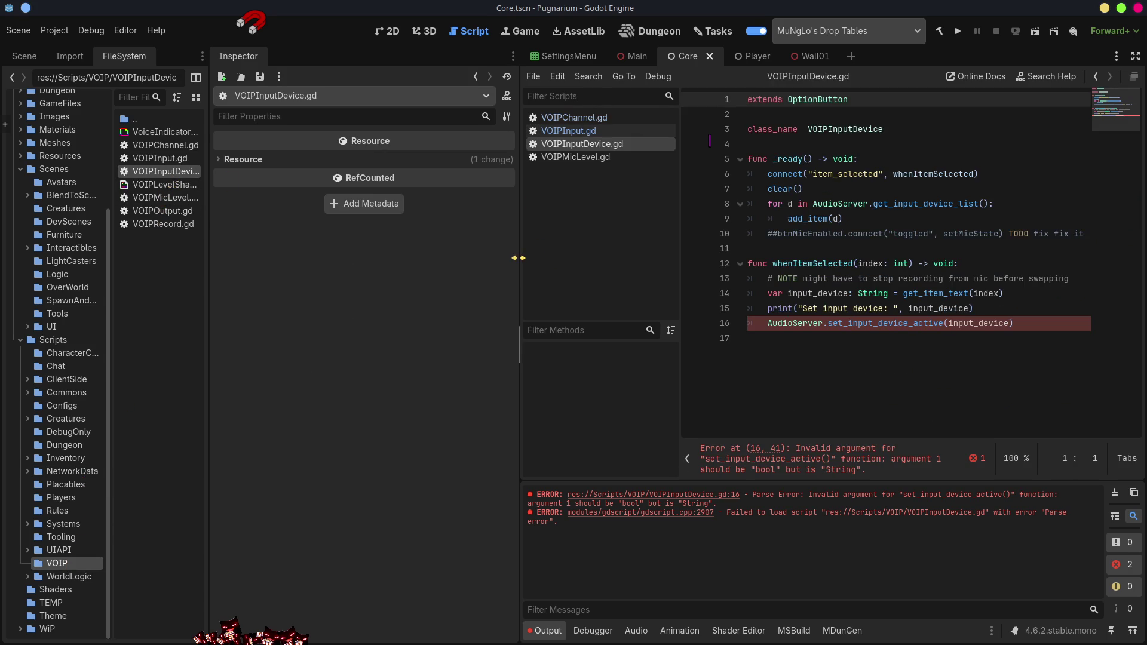
# - Widen the script editor and revert line 16 to set_input_device, then save
pyautogui.moveTo(518, 258); pyautogui.dragTo(357, 263)
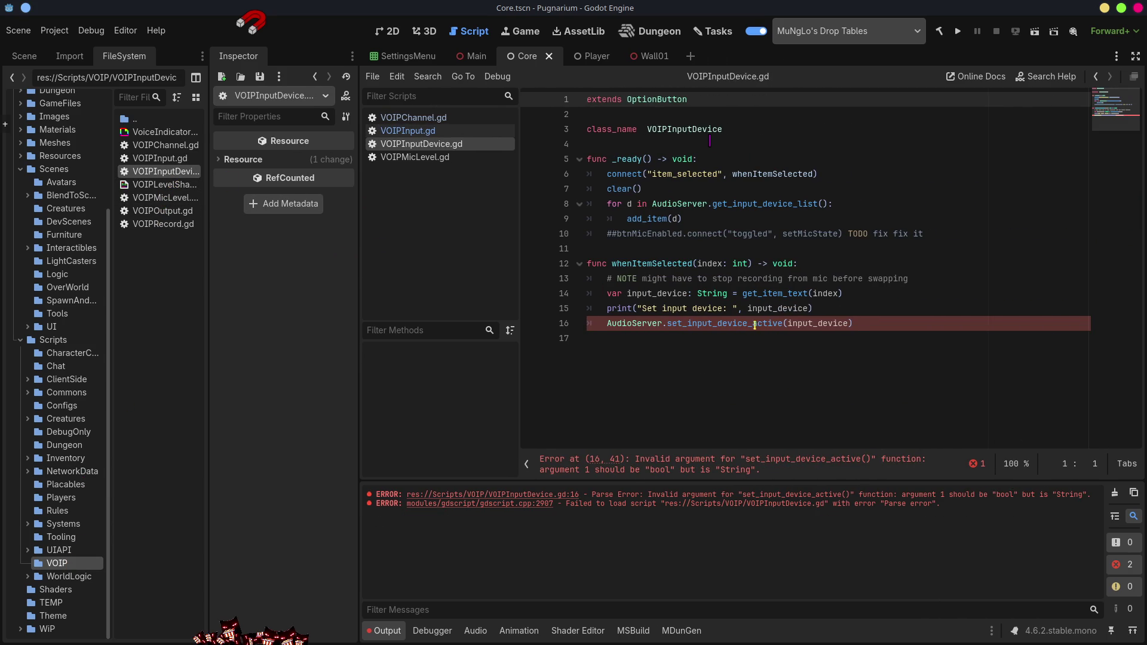
pyautogui.moveTo(769, 323)
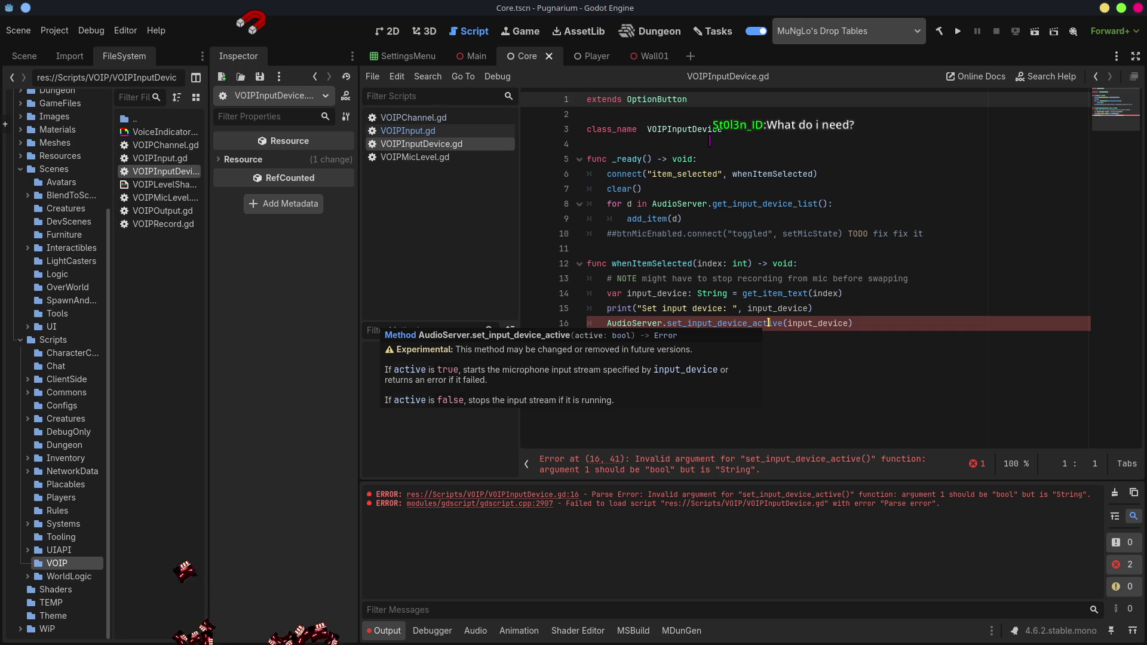
pyautogui.click(769, 323)
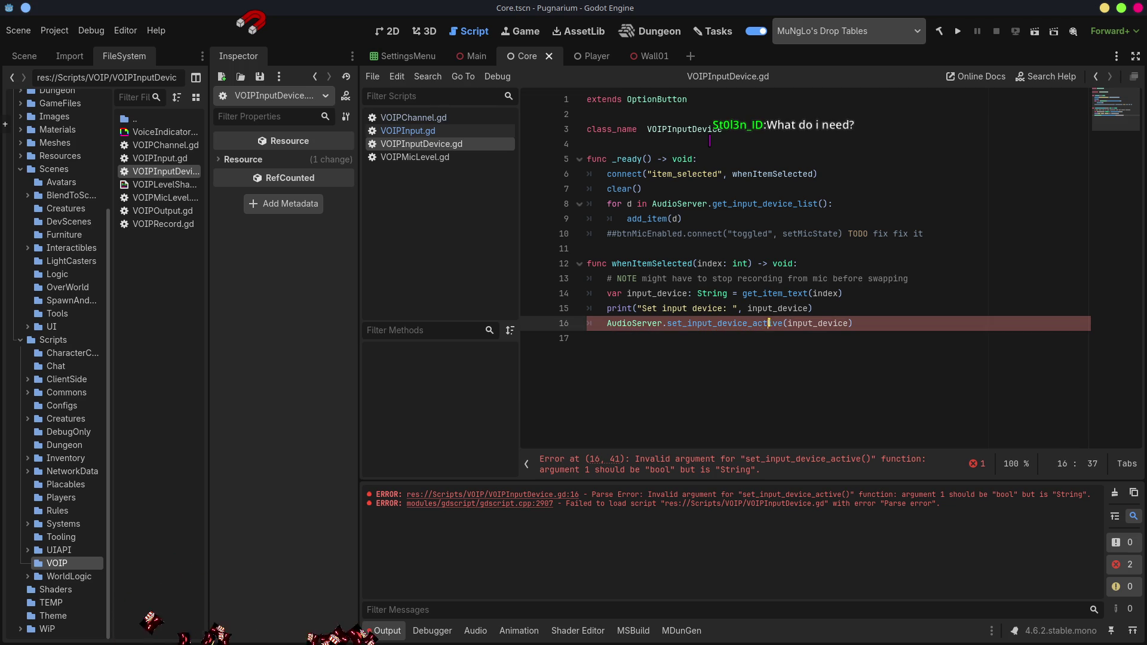
pyautogui.press('Left')
pyautogui.press('Left')
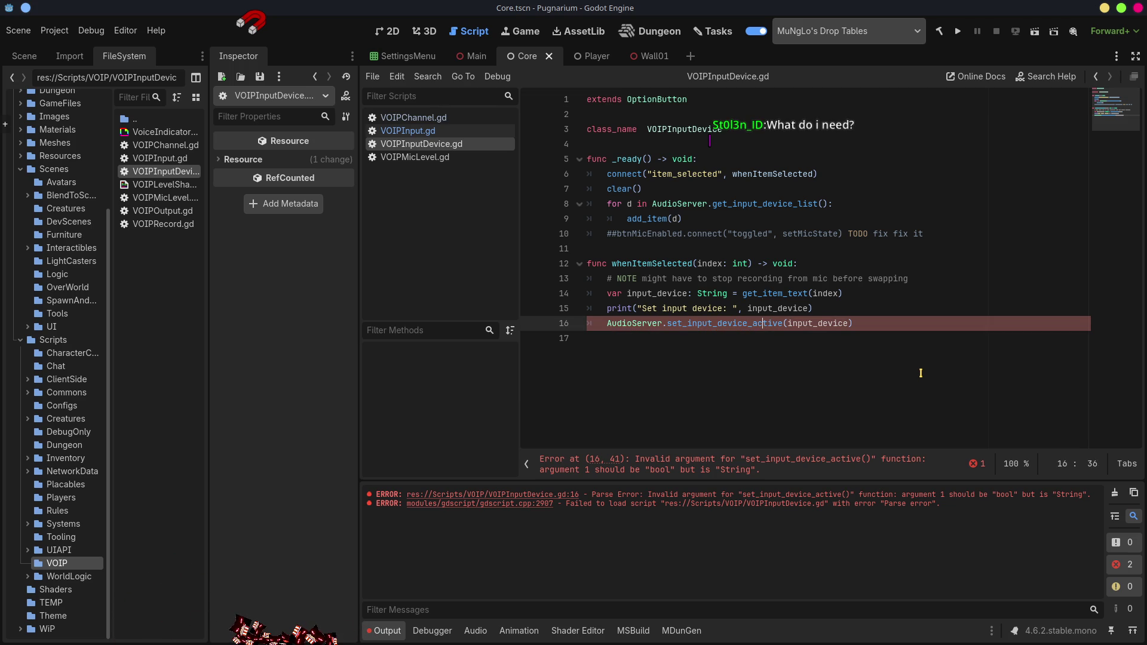
pyautogui.press('Delete')
pyautogui.press('Delete')
pyautogui.press('Delete')
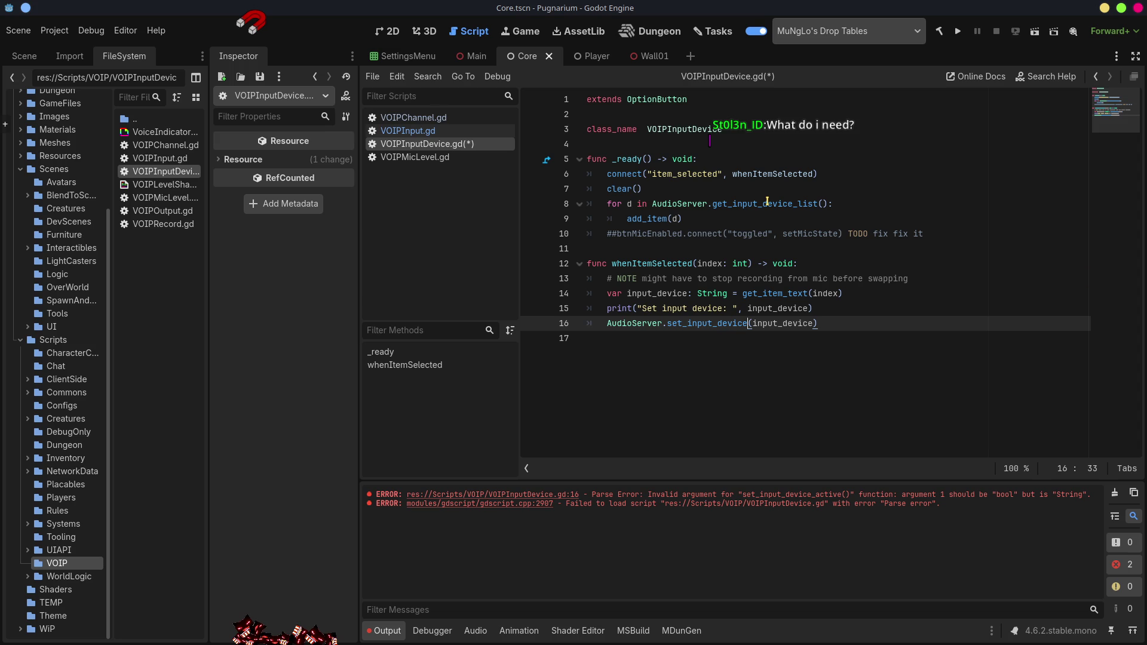
pyautogui.hotkey('ctrl', 's')
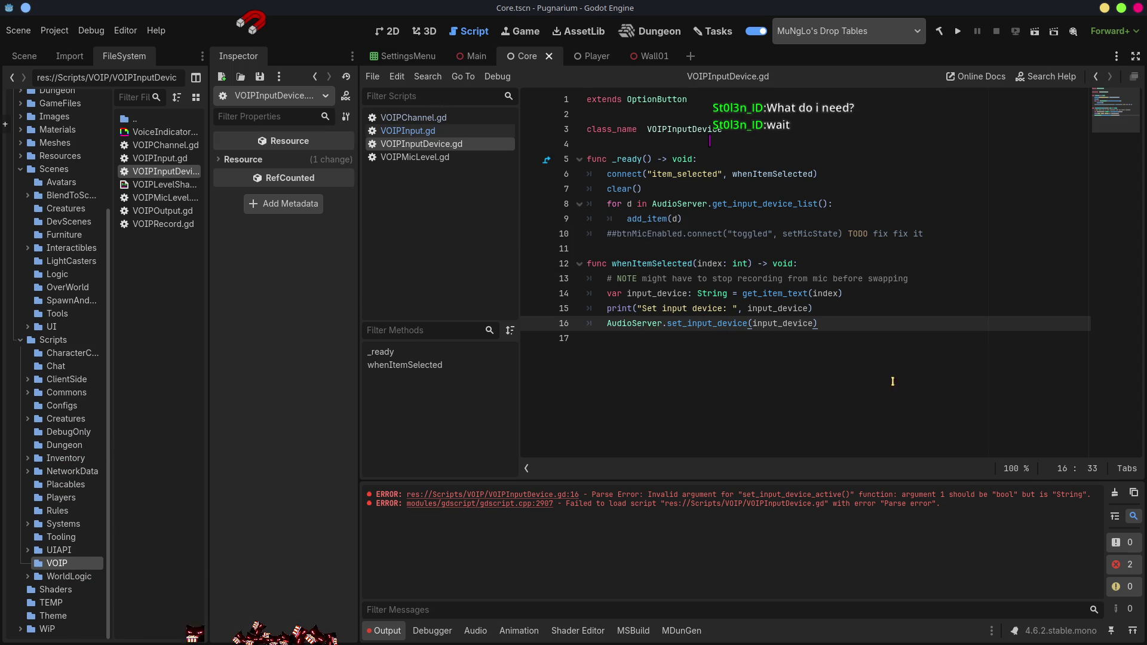
# - Duplicate line 16 as set_input_device_active(true) on line 17, save, and launch the game
pyautogui.click(843, 320)
pyautogui.hotkey('ctrl', 'shift', 'd')
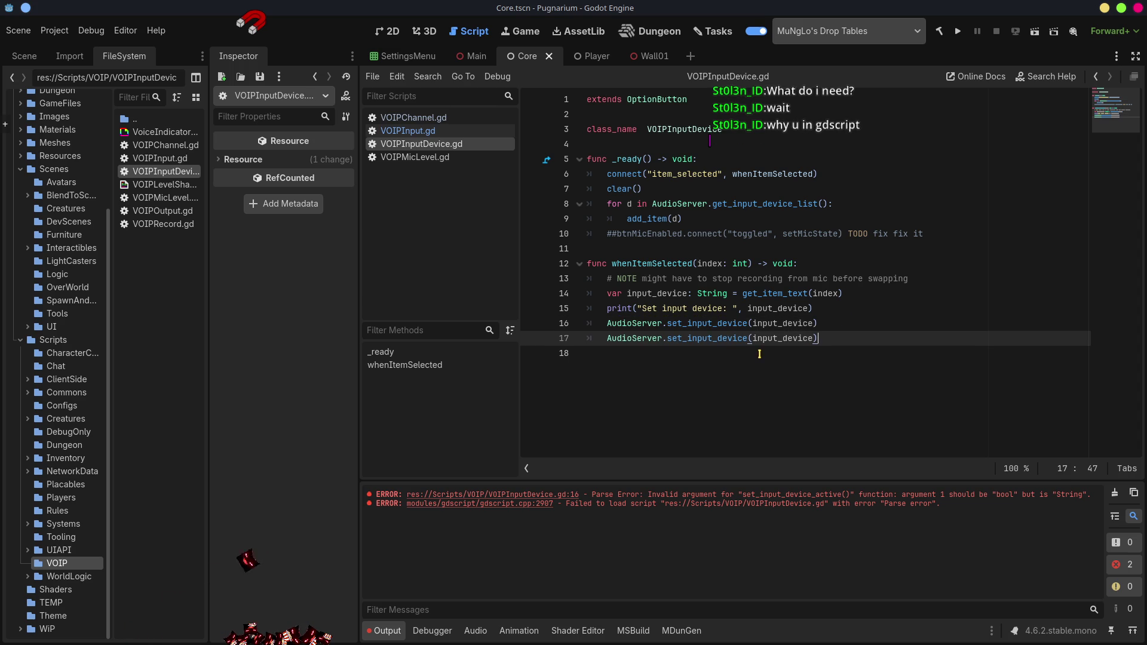
pyautogui.doubleClick(760, 338)
pyautogui.write('ture')
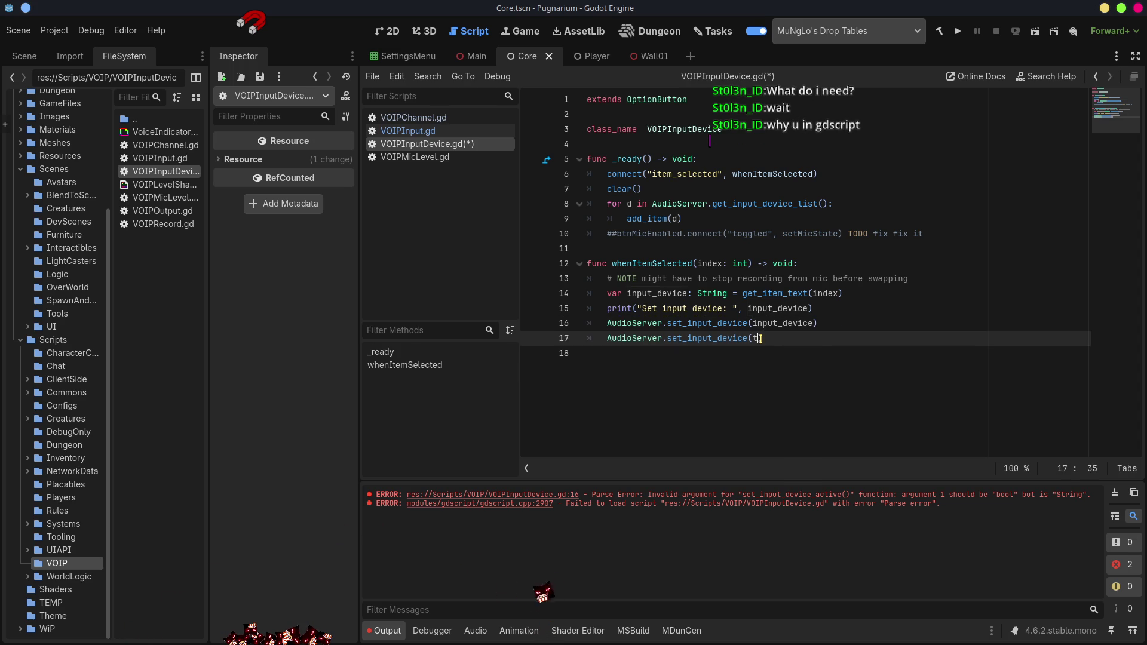
pyautogui.press('Left')
pyautogui.press('Left')
pyautogui.press('Left')
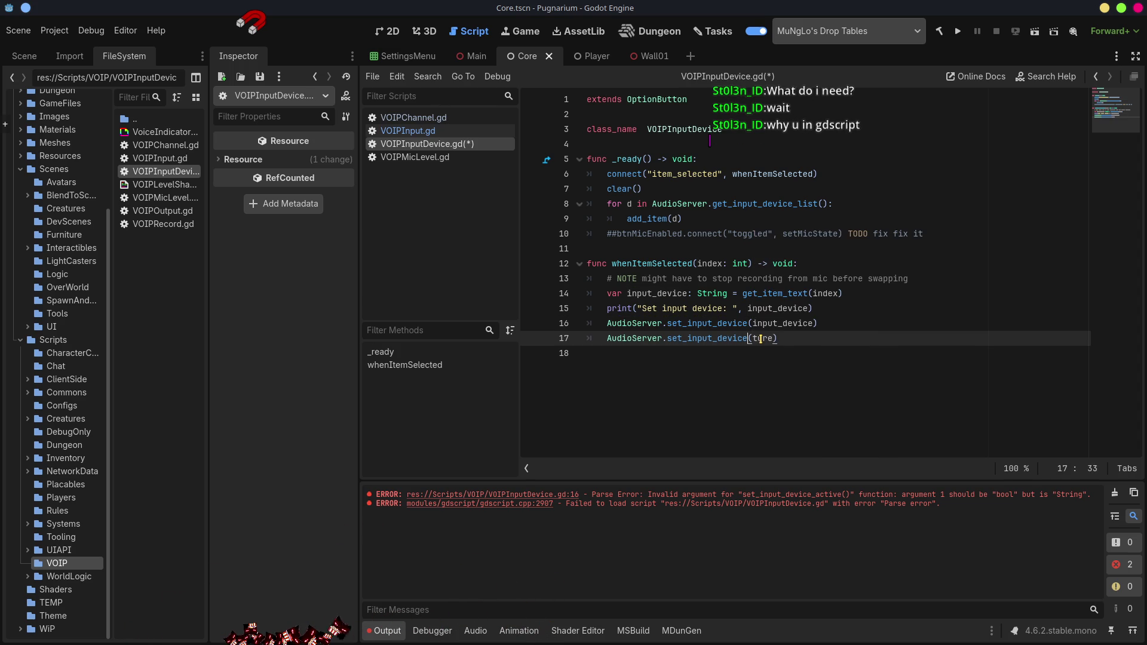
pyautogui.write('_act')
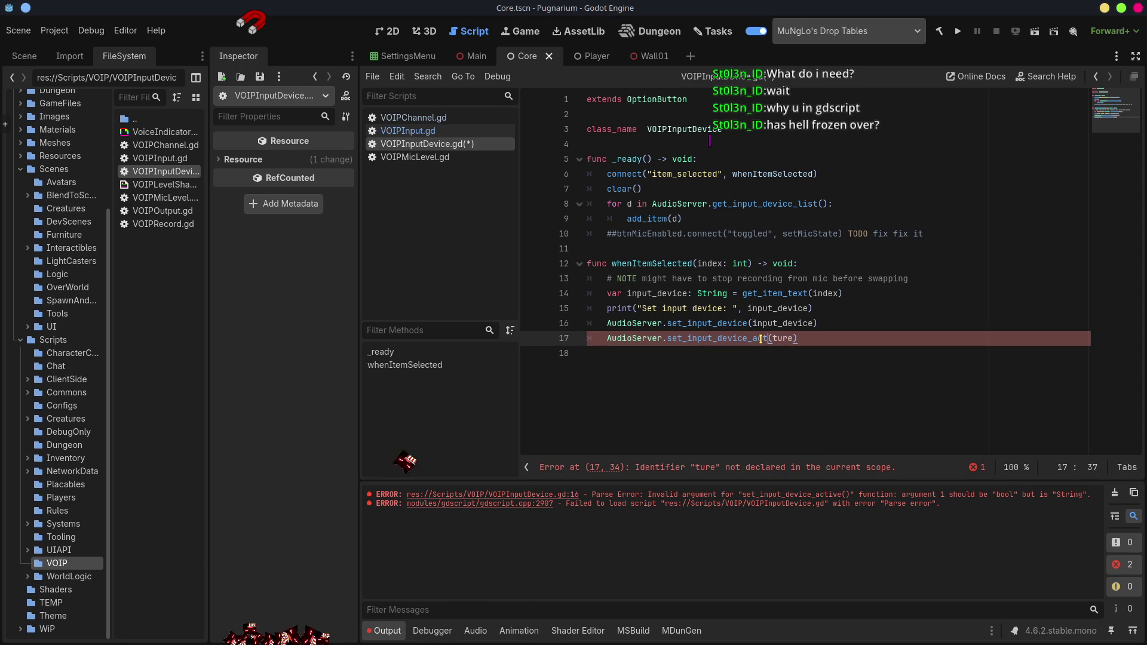
pyautogui.write('ive')
pyautogui.press('Right')
pyautogui.press('Right')
pyautogui.press('Right')
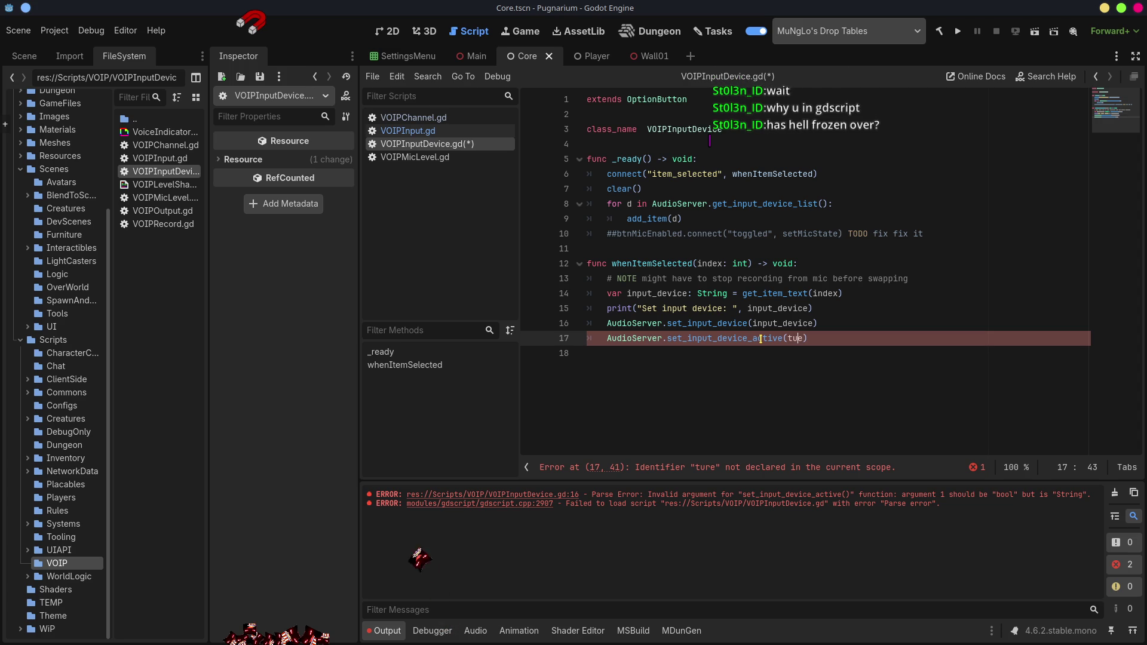
pyautogui.press('BackSpace')
pyautogui.write('u')
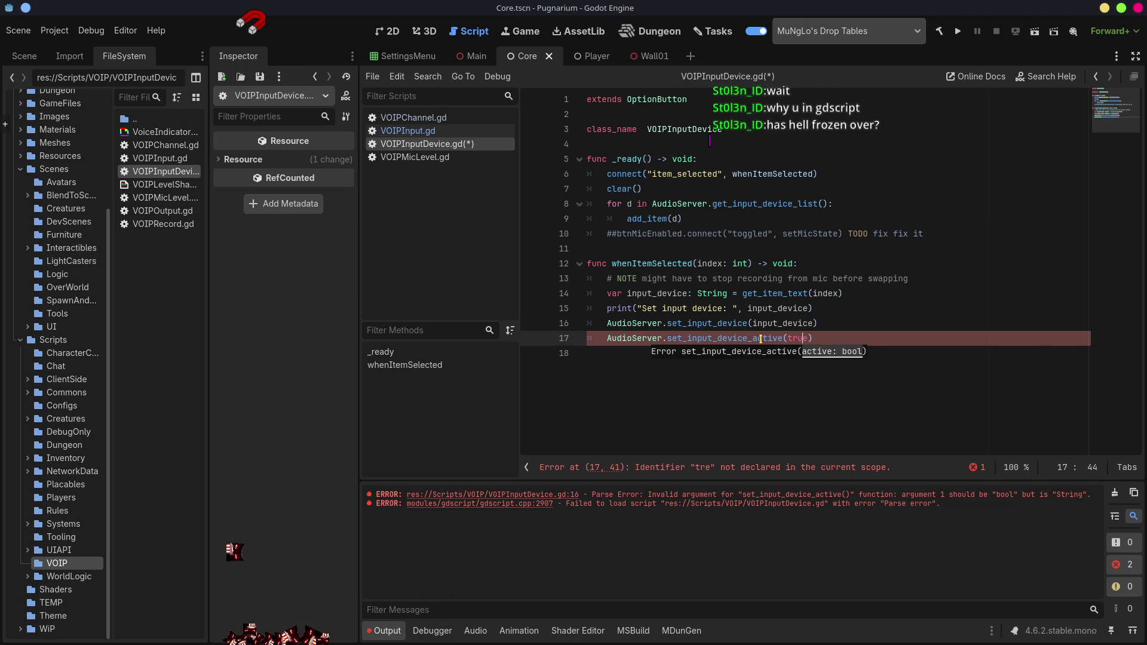
pyautogui.hotkey('ctrl', 's')
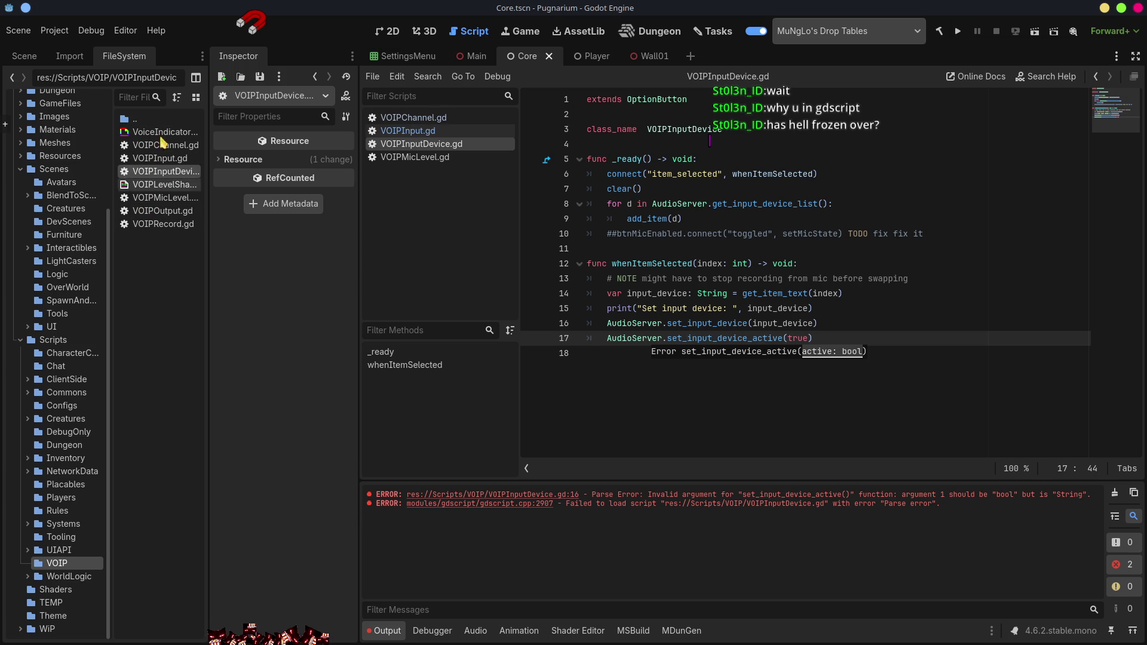
pyautogui.click(957, 33)
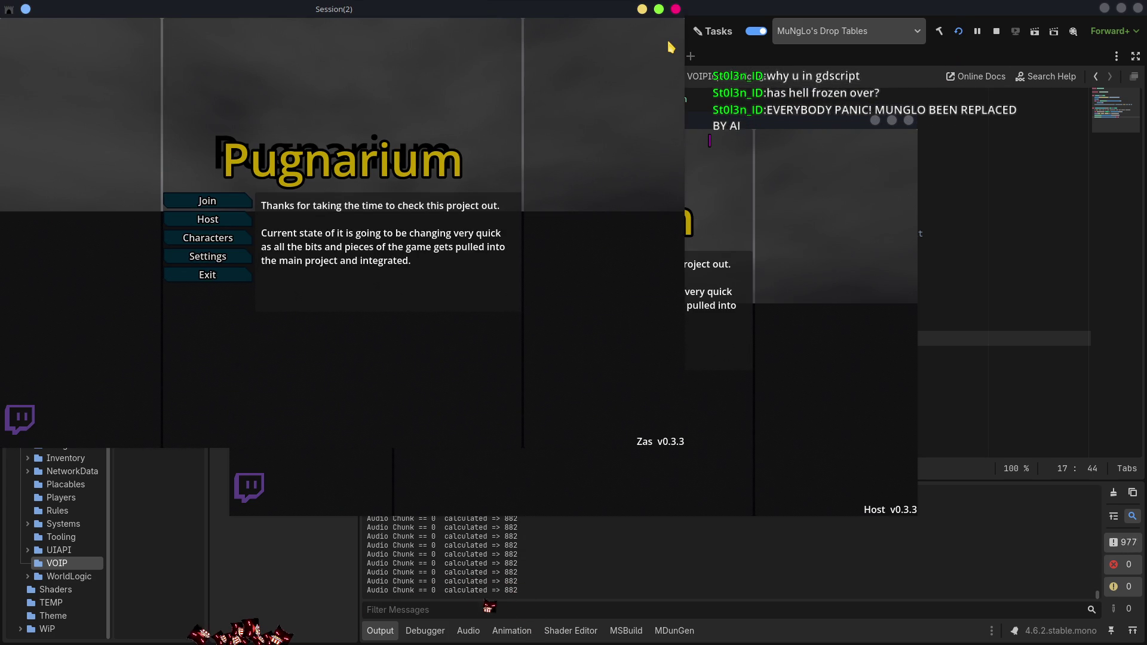
# - Close the Session(2) game window, then host a game and enter the world with the character
pyautogui.click(675, 9)
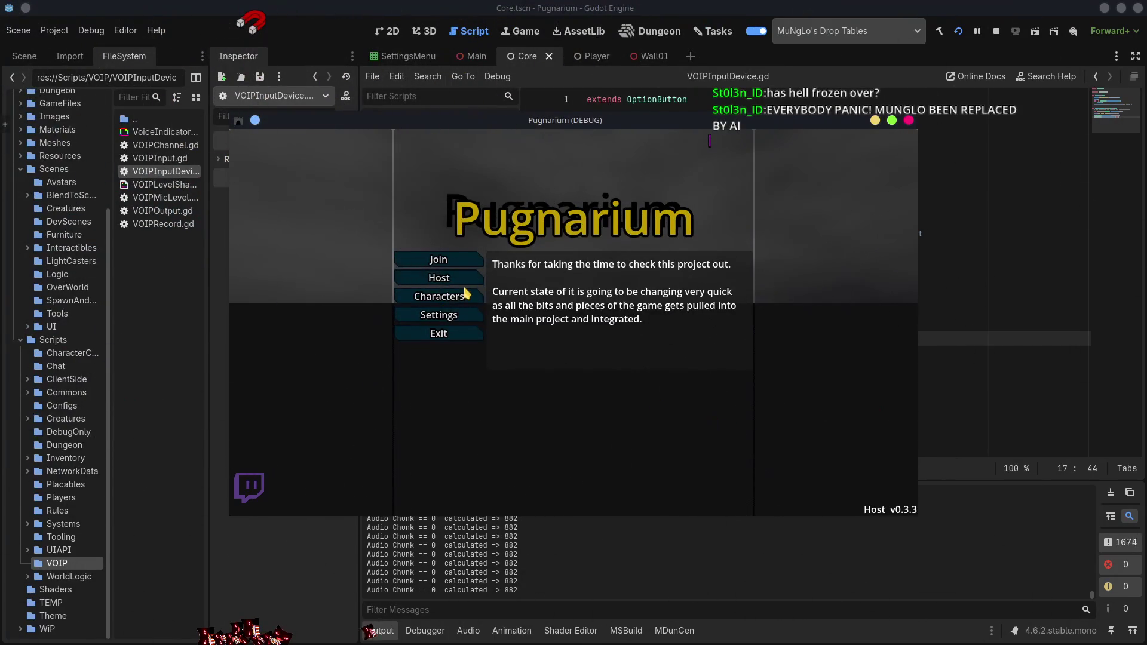
pyautogui.click(439, 278)
pyautogui.click(526, 266)
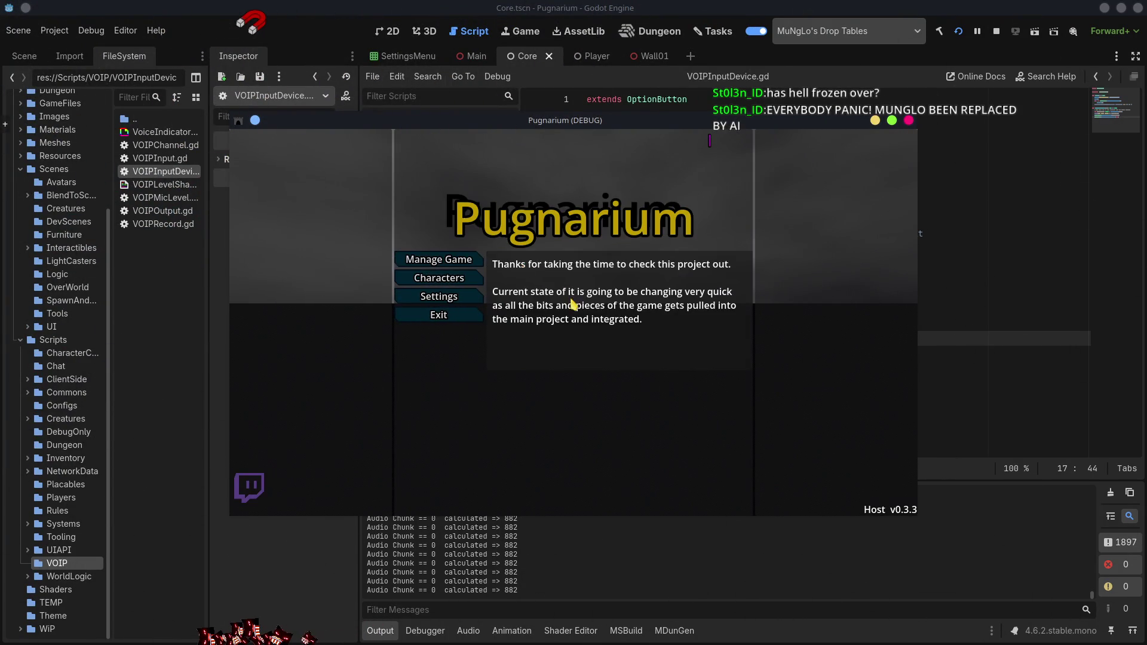
pyautogui.click(578, 277)
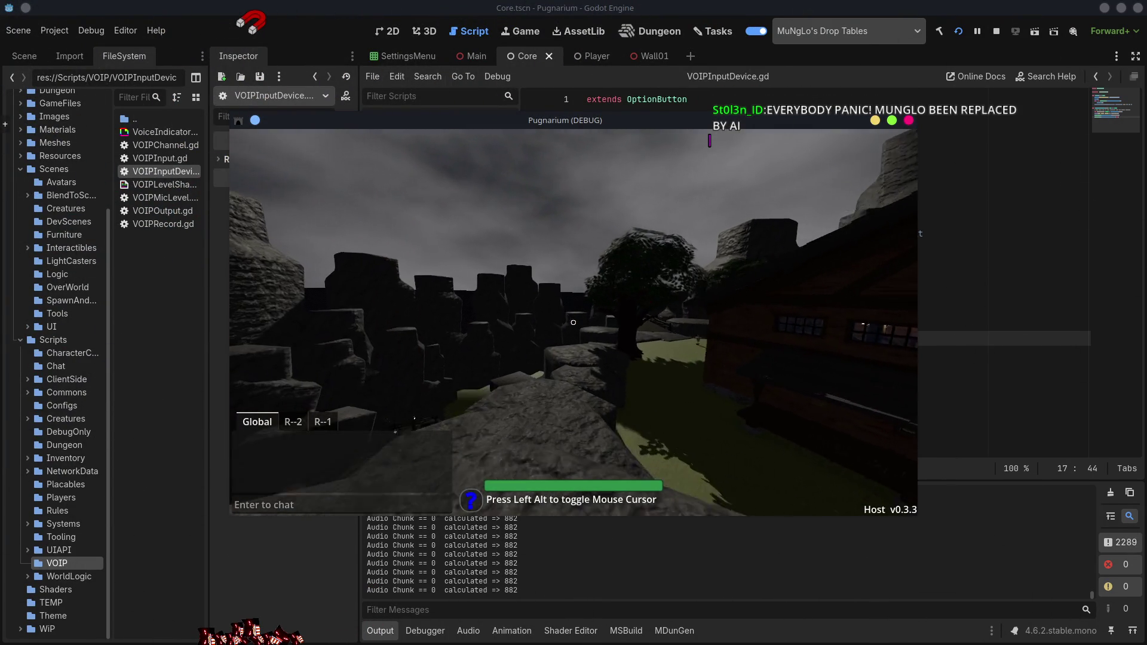
# - Check the microphone device under the pause menu's Settings > Voice, then return to VOIPInput.gd
pyautogui.press('Escape')
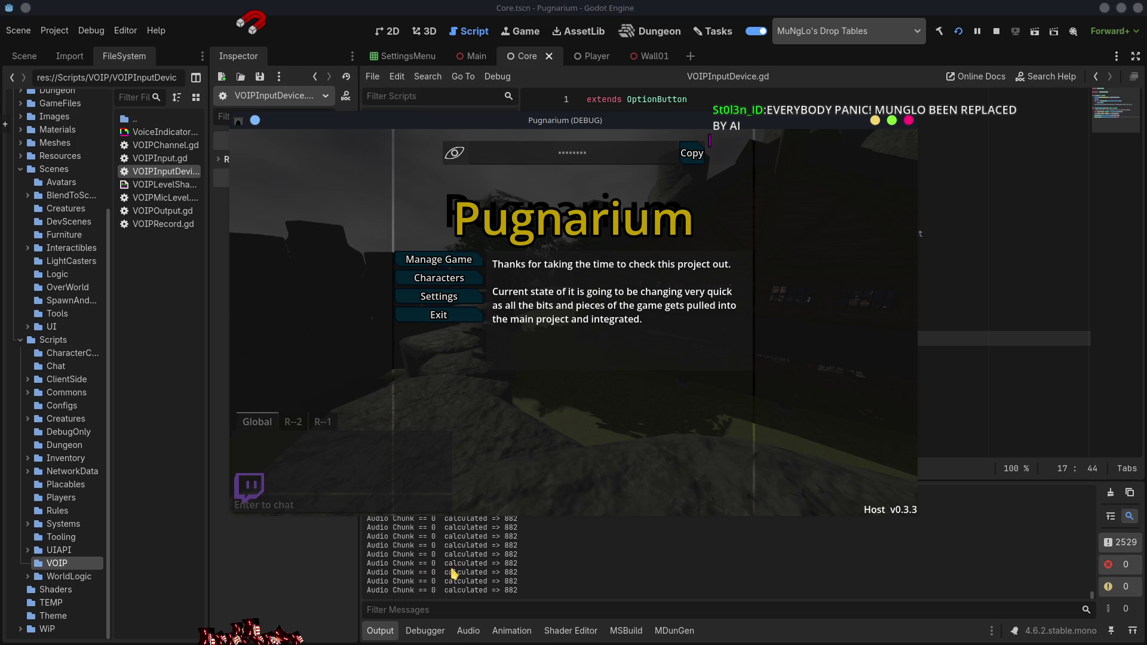
pyautogui.click(448, 297)
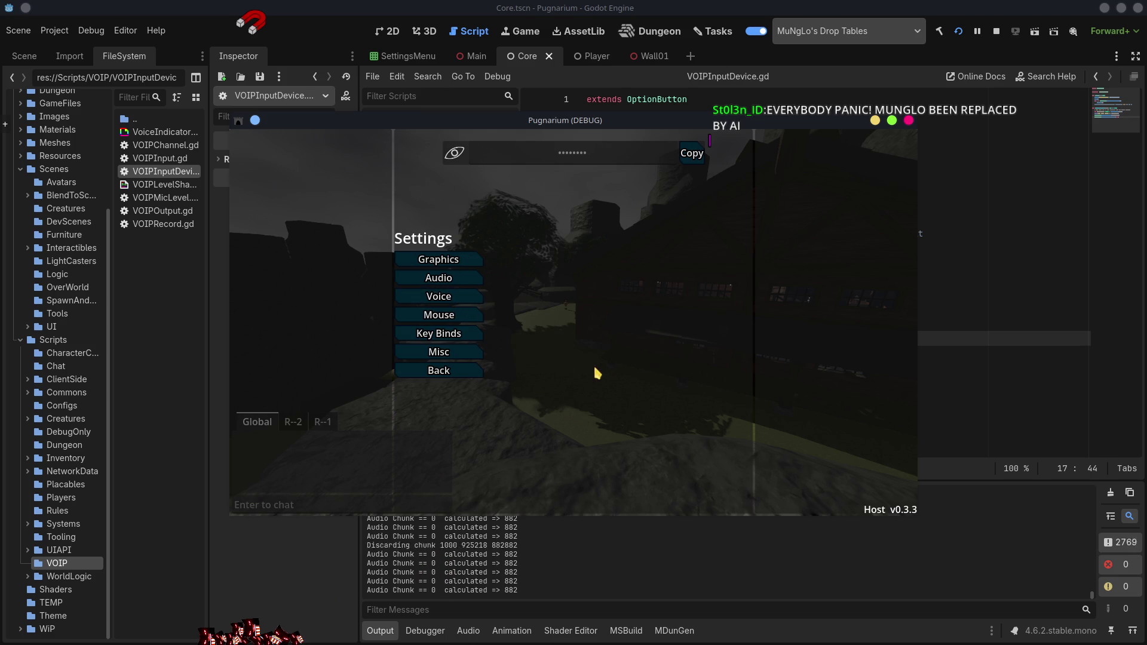
pyautogui.click(453, 298)
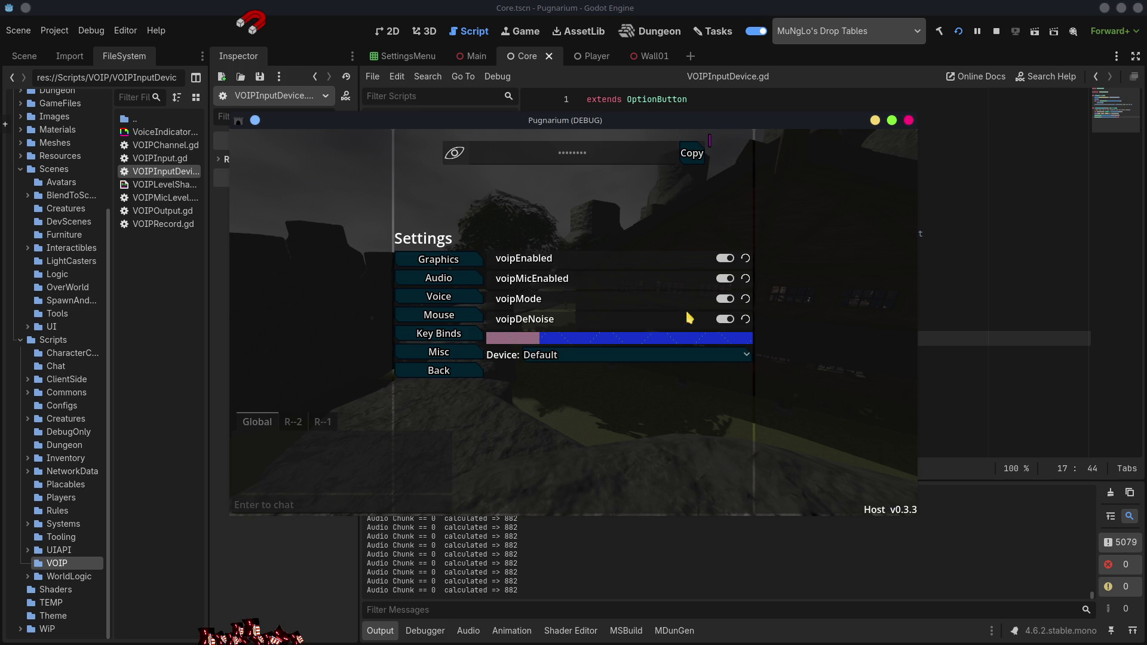
pyautogui.click(921, 514)
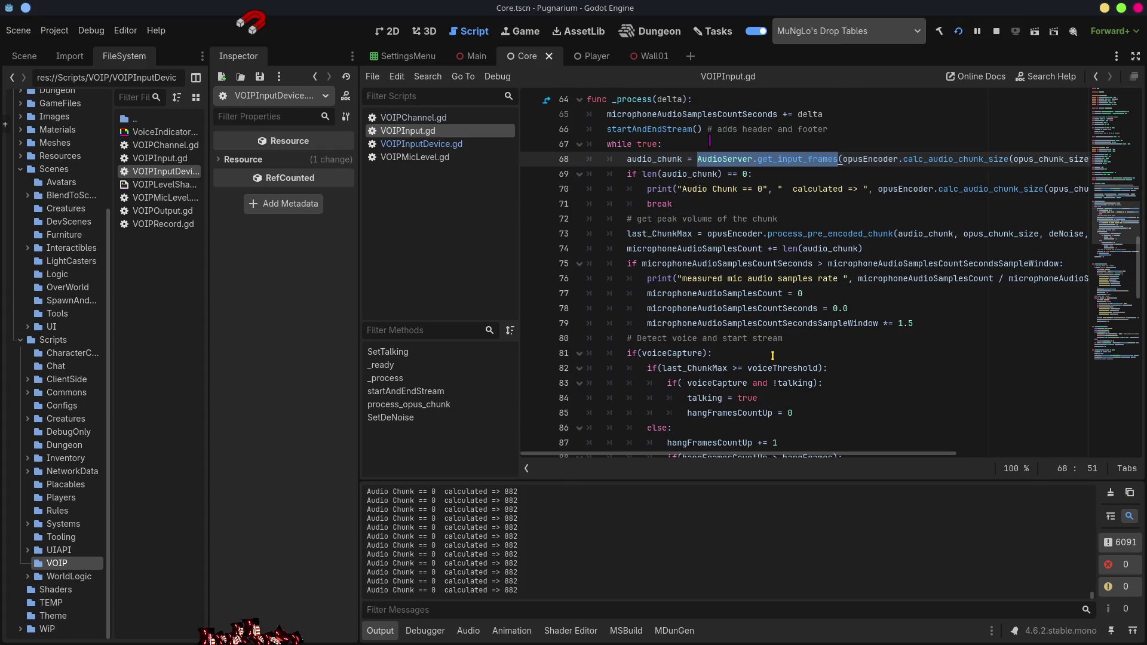
# - Comment out the line 70 Audio Chunk == 0 print with ##, save, then open VOIPInputDevice.gd
pyautogui.click(647, 188)
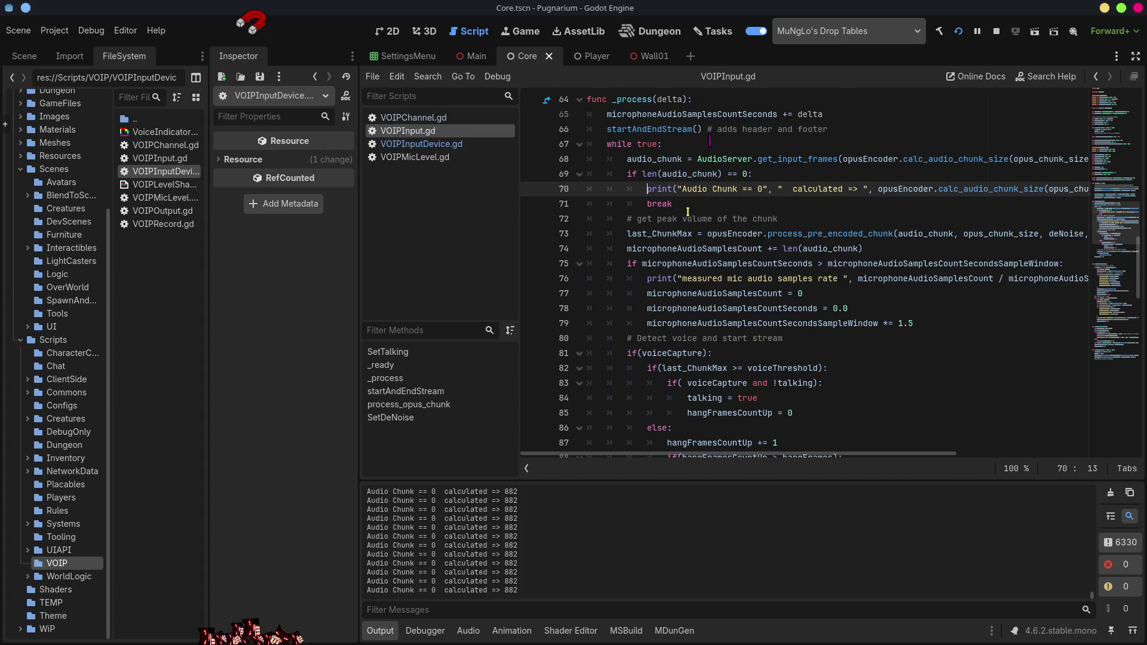
pyautogui.write('##')
pyautogui.hotkey('ctrl', 's')
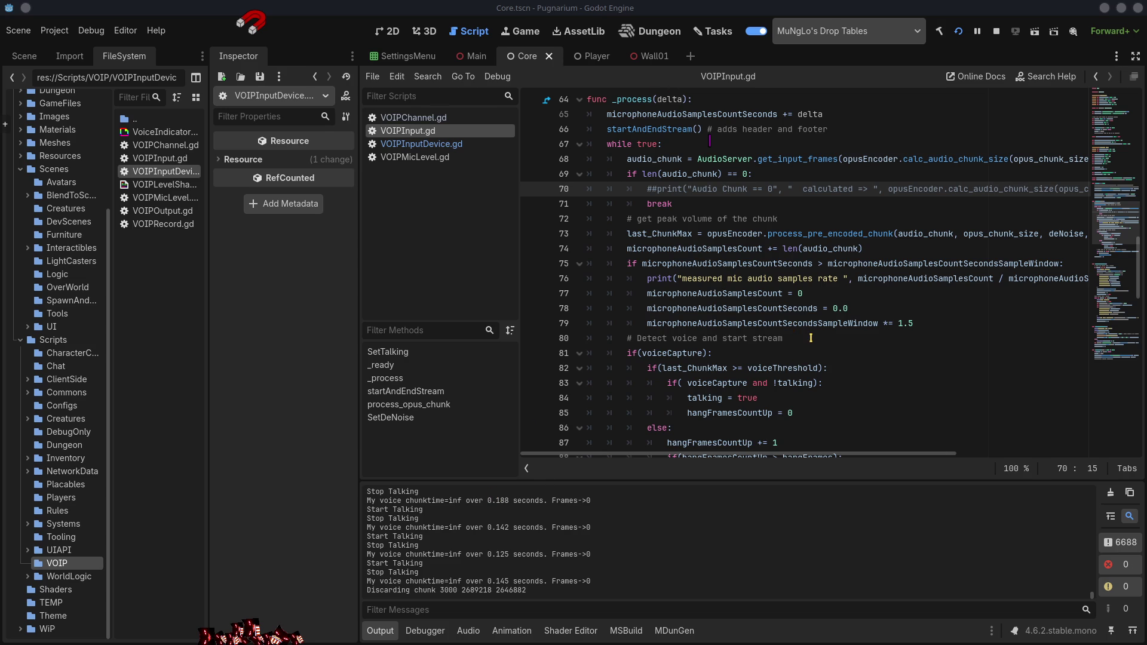
pyautogui.click(434, 144)
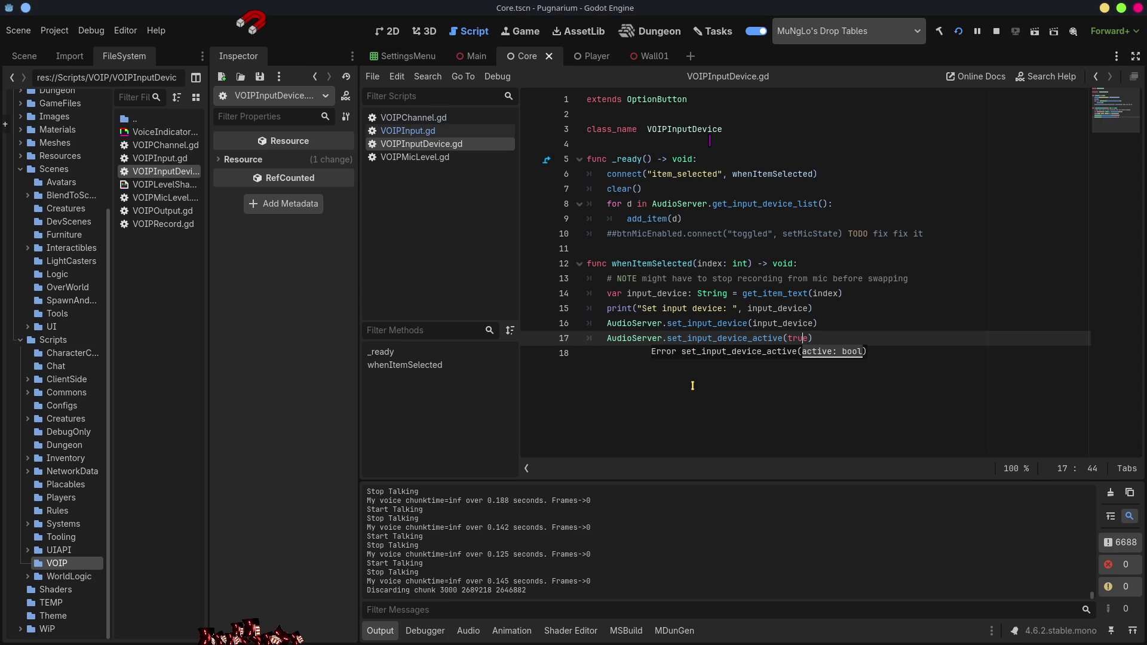
# - Read the set_input_device_active and AudioServer documentation popups on line 17, then go back to VOIPInput.gd
pyautogui.click(738, 390)
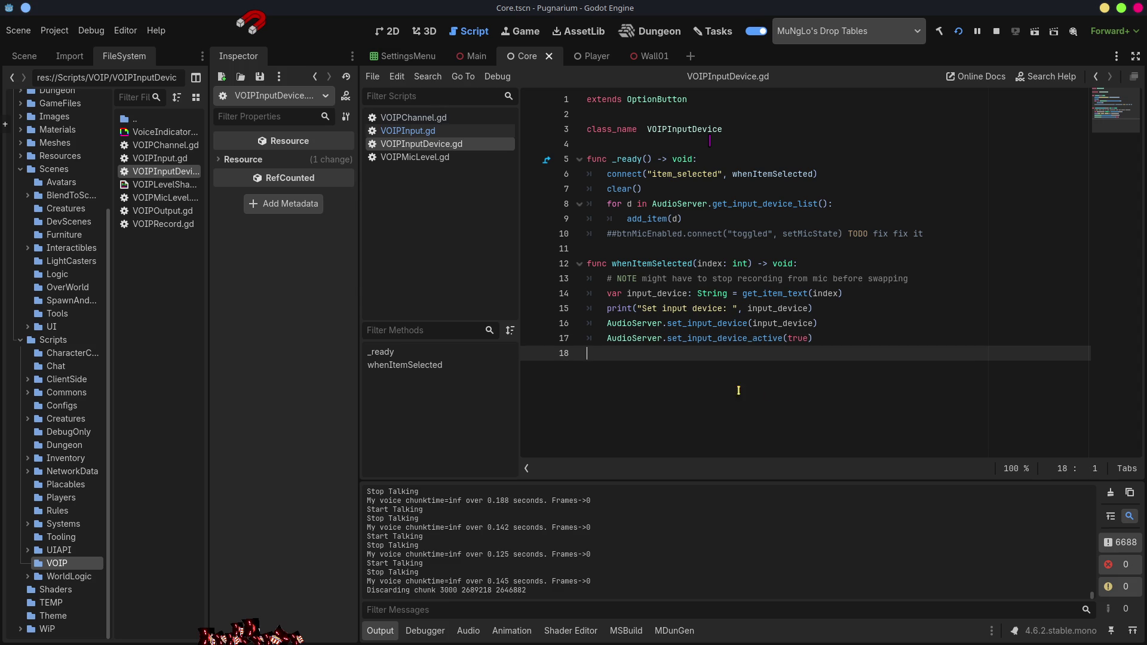
pyautogui.click(798, 340)
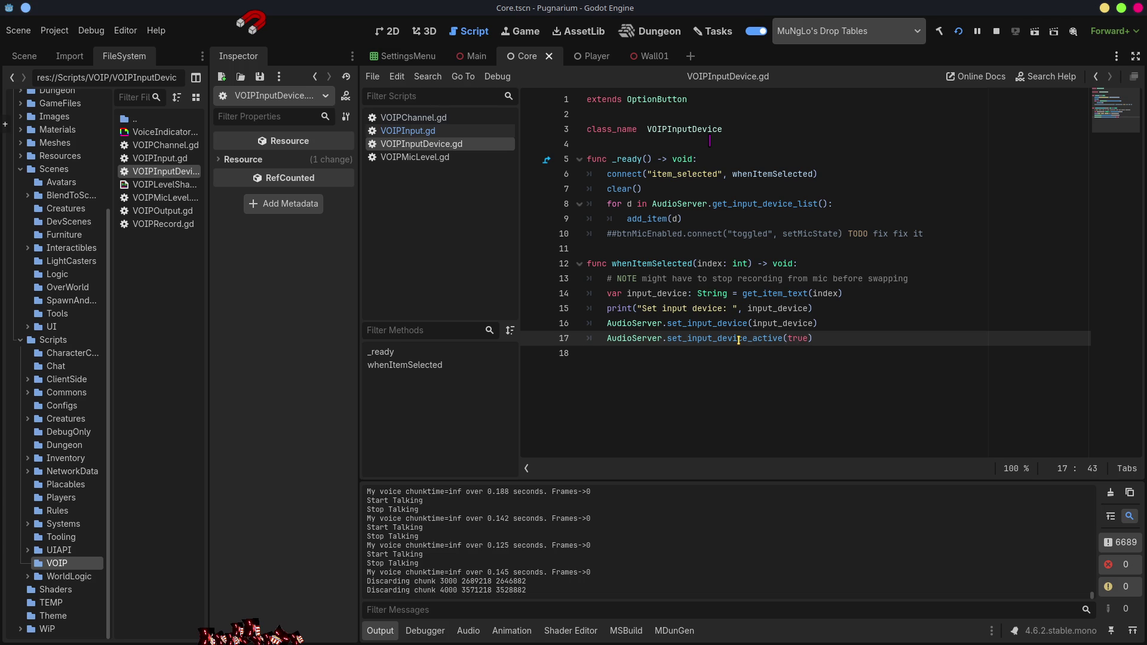
pyautogui.moveTo(738, 340)
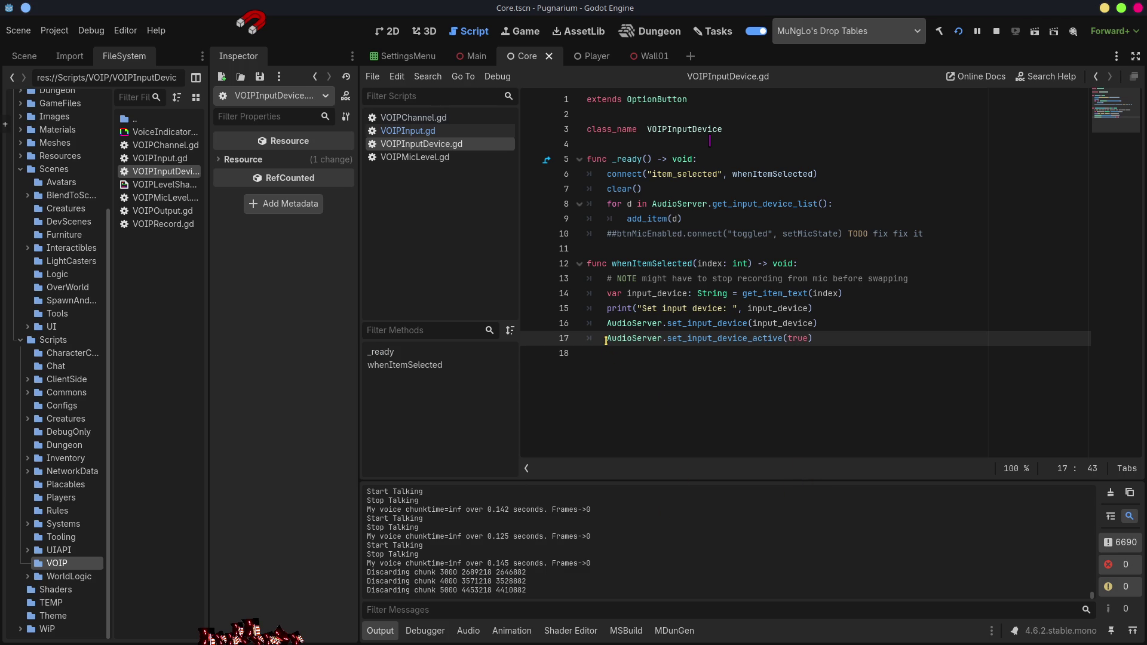
pyautogui.moveTo(605, 340)
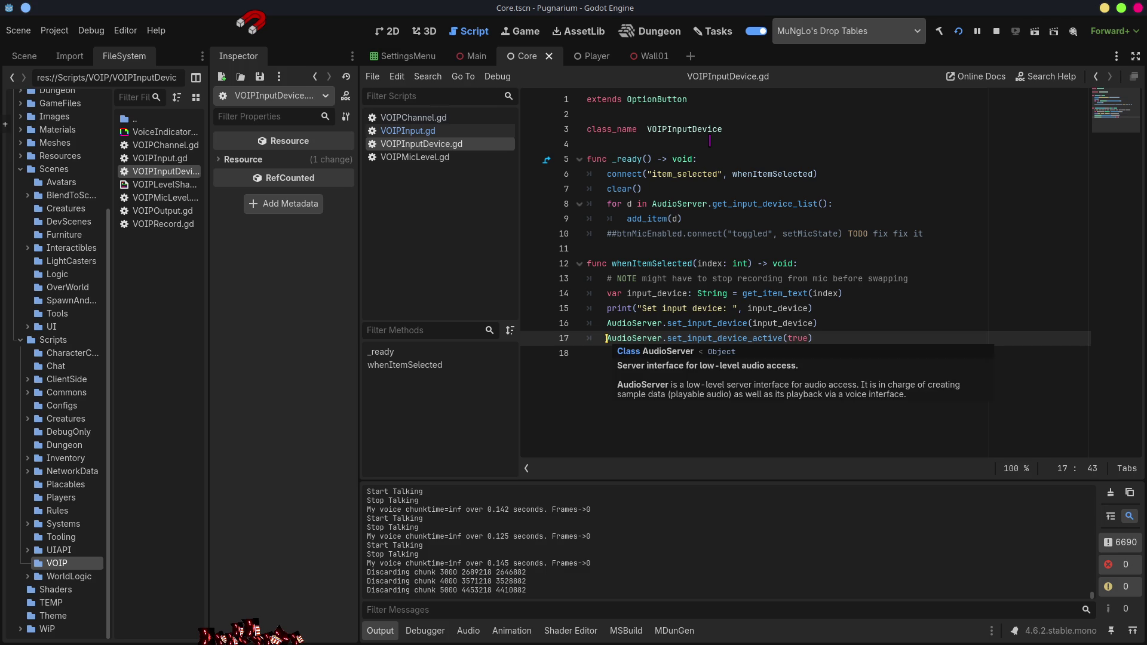
pyautogui.press('Home')
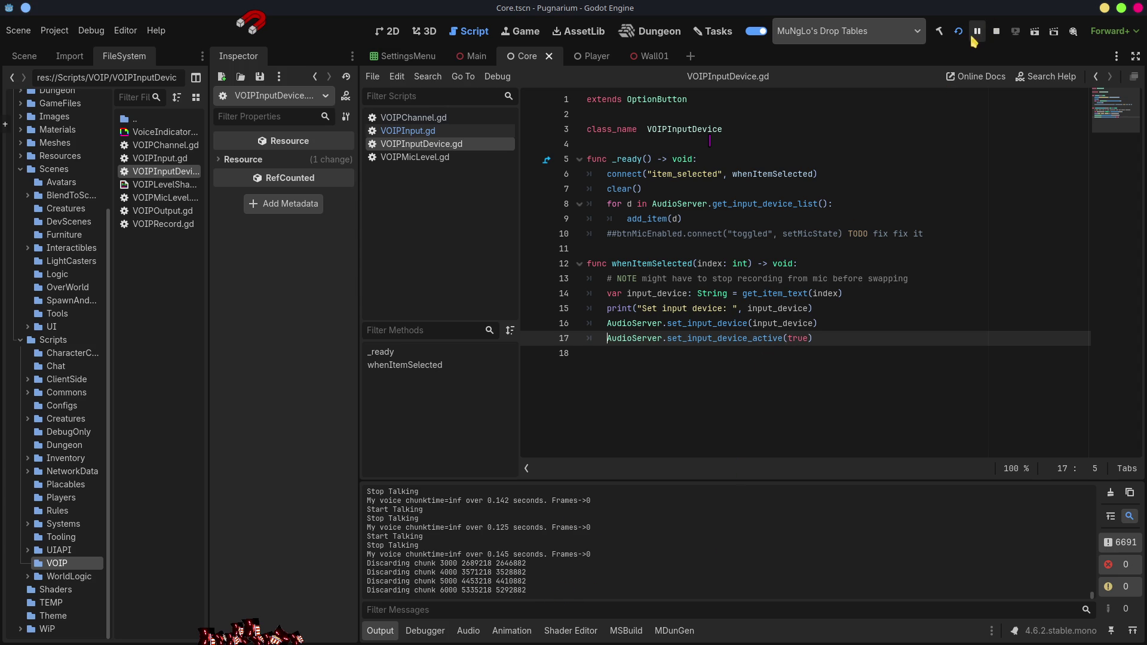
pyautogui.hotkey('alt', 'Left')
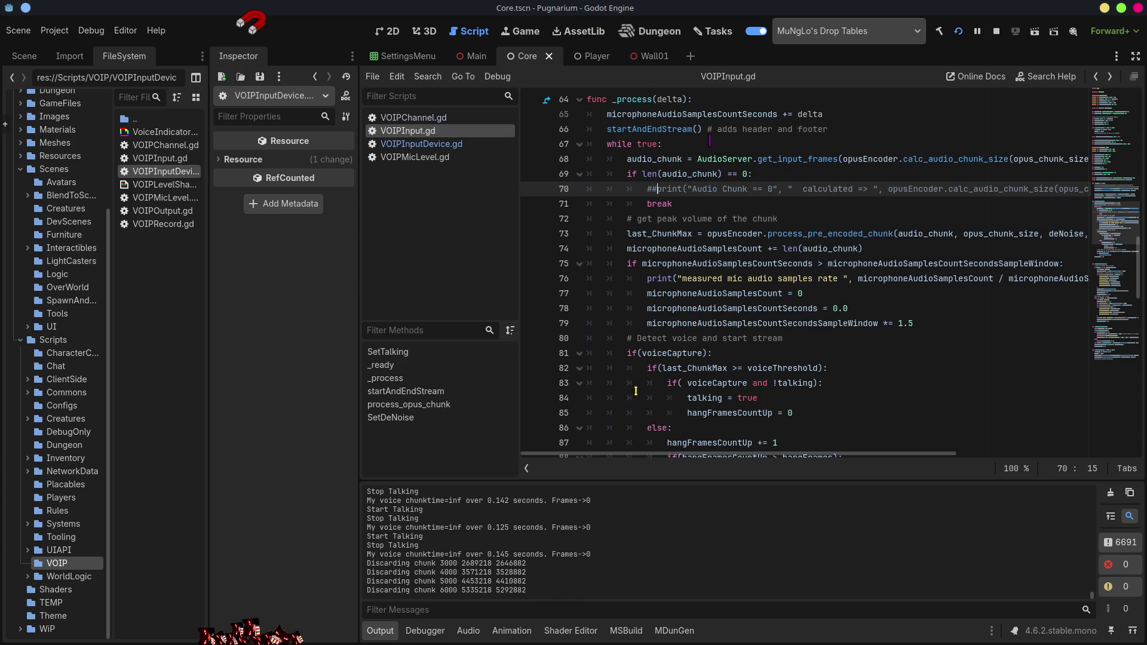
# - Glance at VOIPChannel.gd, then reopen VOIPInputDevice.gd
pyautogui.click(408, 119)
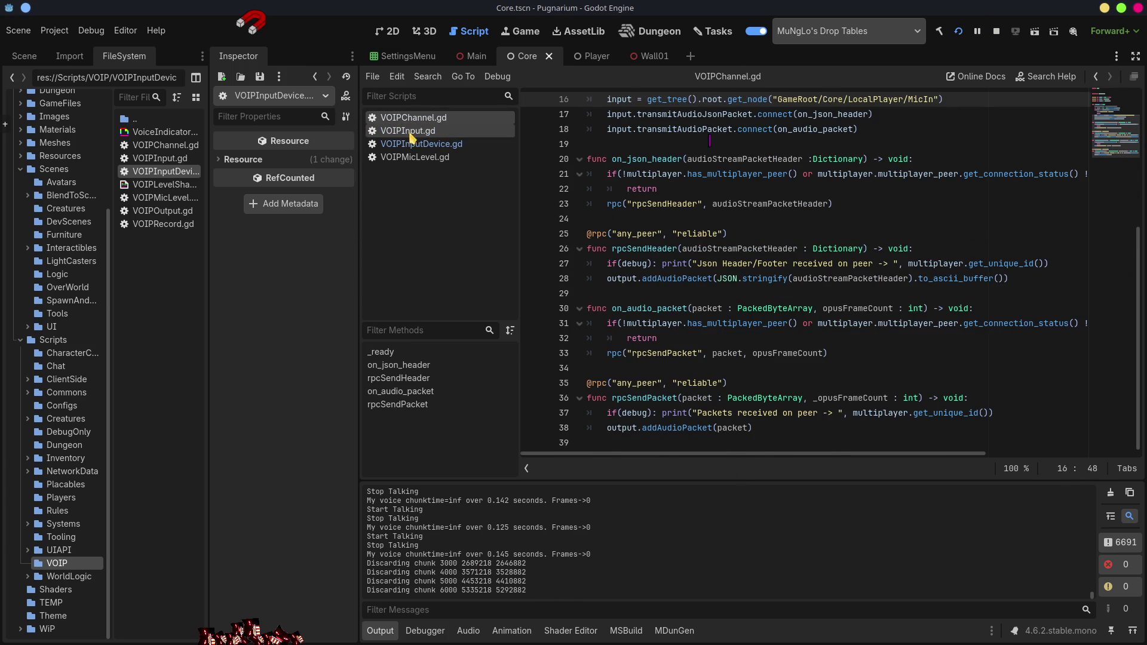
pyautogui.click(418, 131)
pyautogui.click(422, 144)
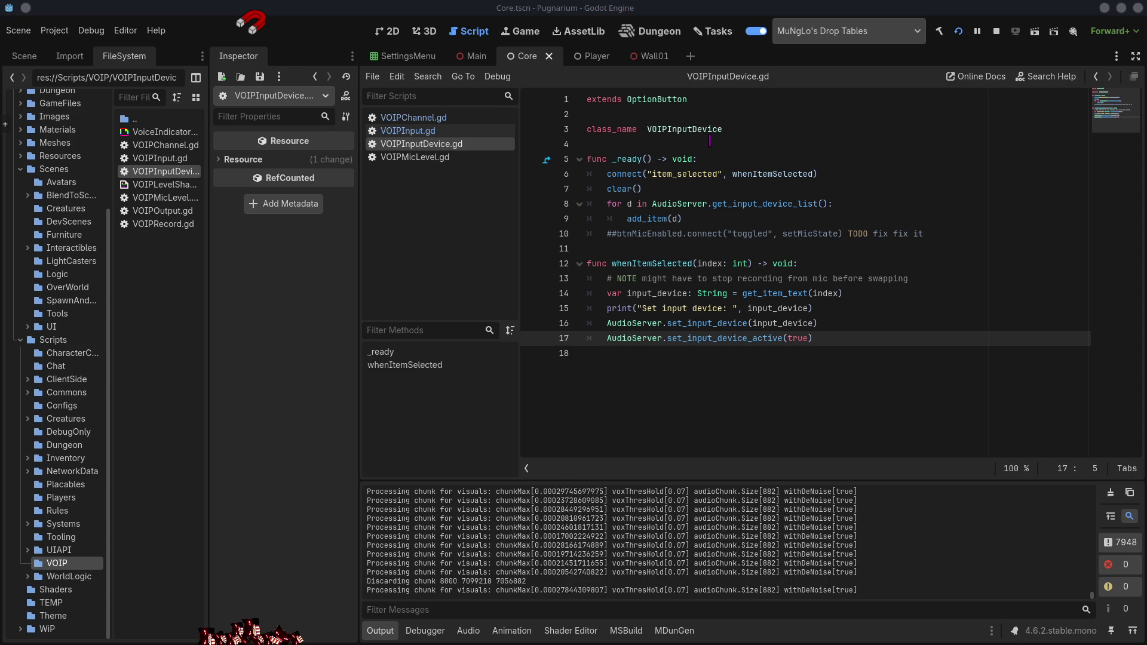
# - Run the game, switch the voice input device to Default, then close the game window
pyautogui.hotkey('alt', 'Tab')
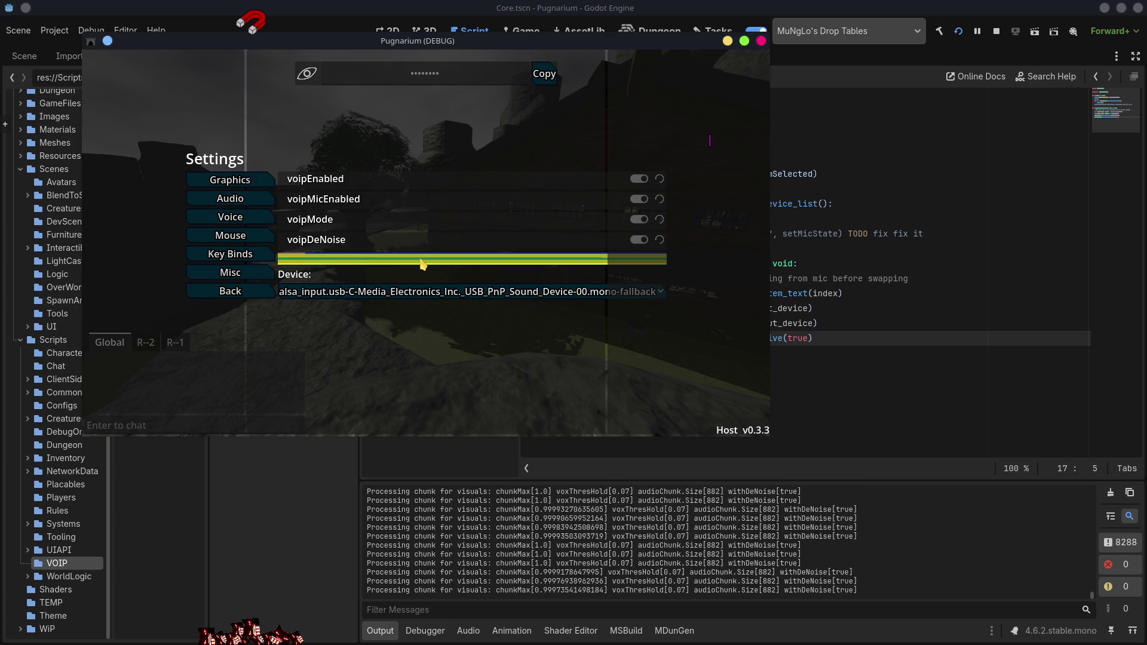
pyautogui.click(305, 291)
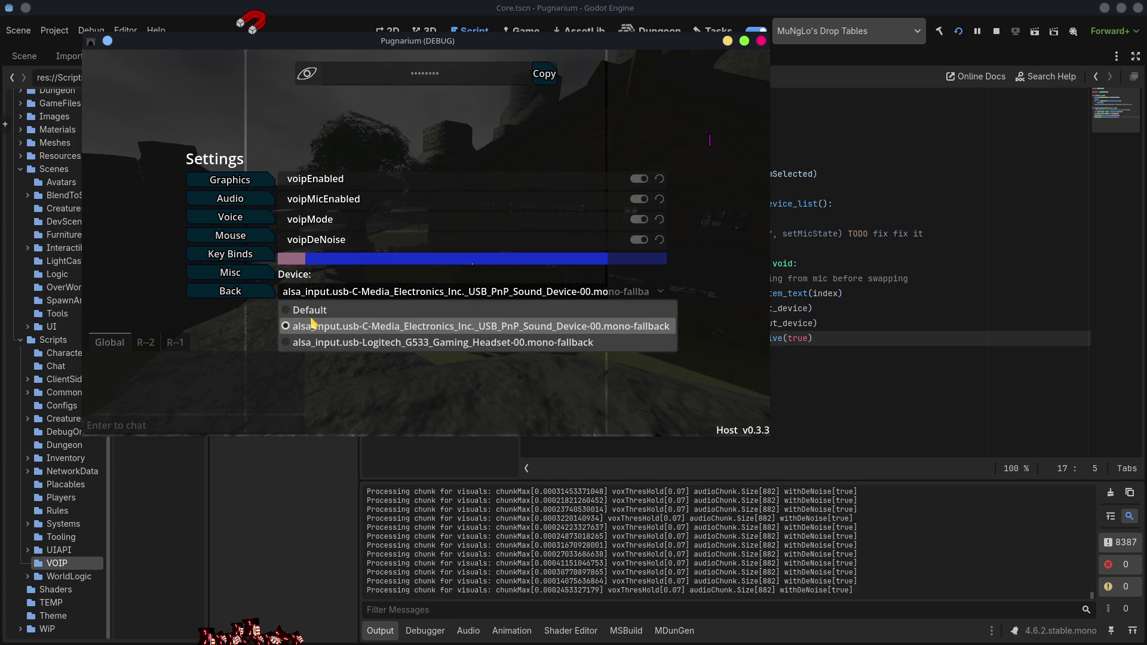
pyautogui.click(311, 311)
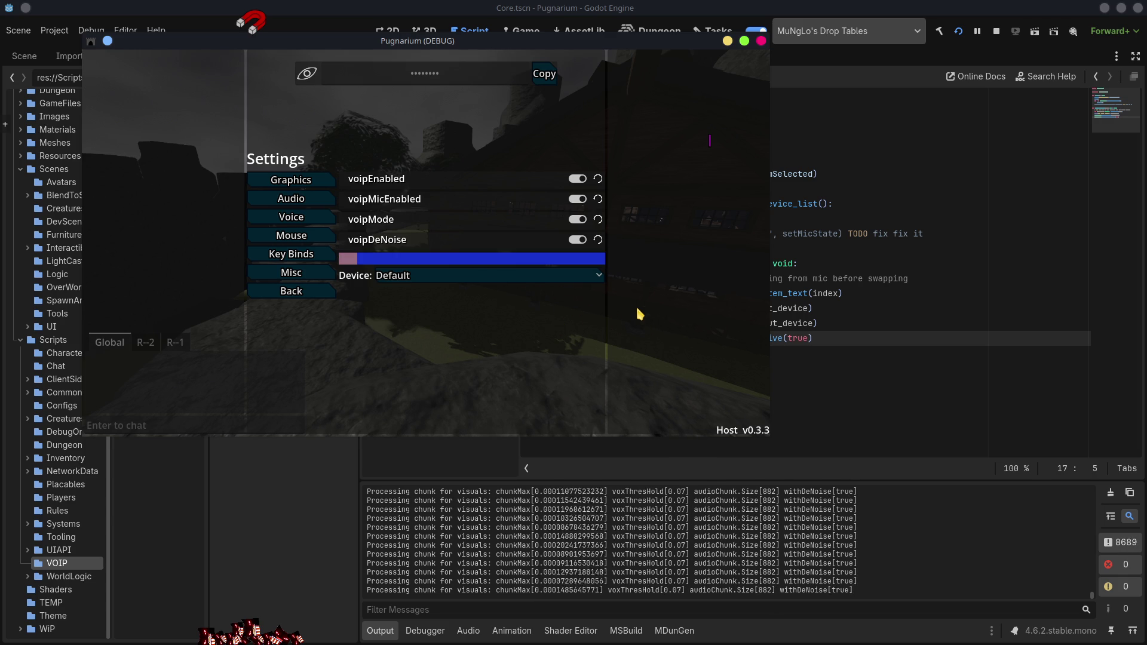
pyautogui.click(762, 41)
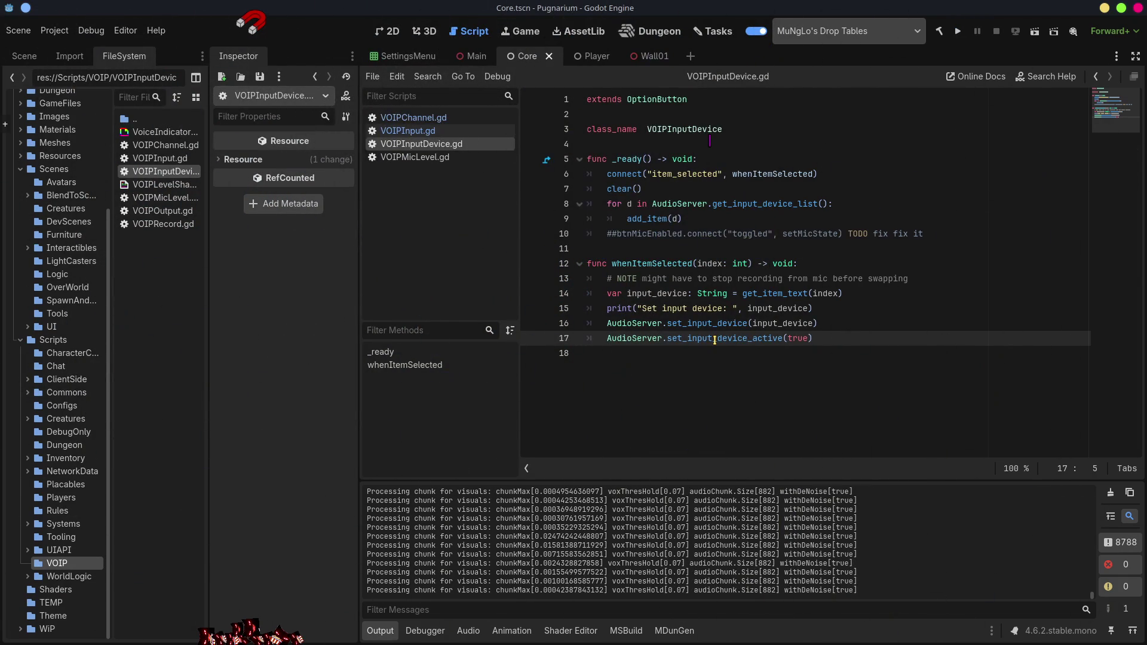
# - Select set_input_device_active on line 17, then open the OOTA project's Scripts/Difficulty.cs in VS Code
pyautogui.doubleClick(715, 339)
pyautogui.hotkey('ctrl', 'c')
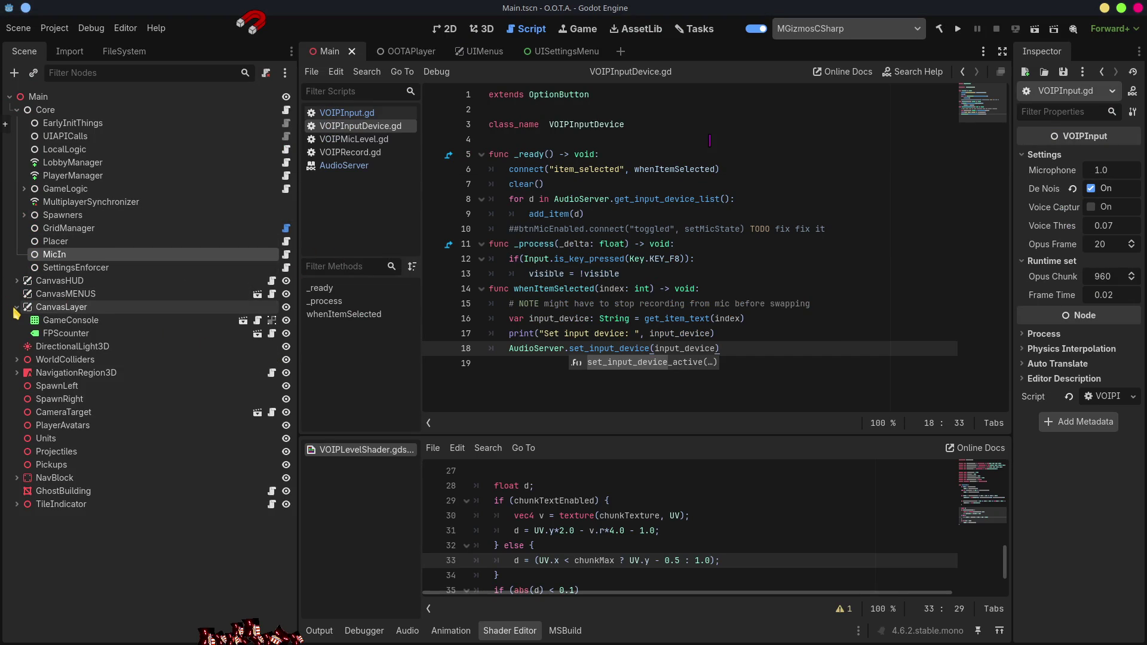
pyautogui.click(128, 51)
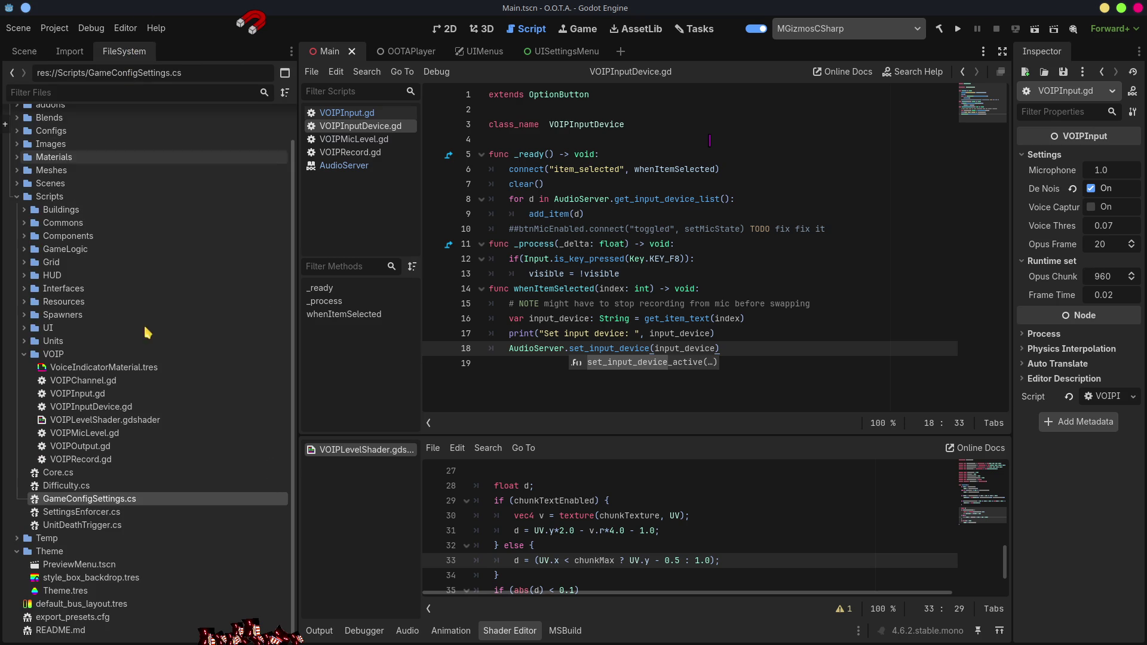
pyautogui.doubleClick(165, 486)
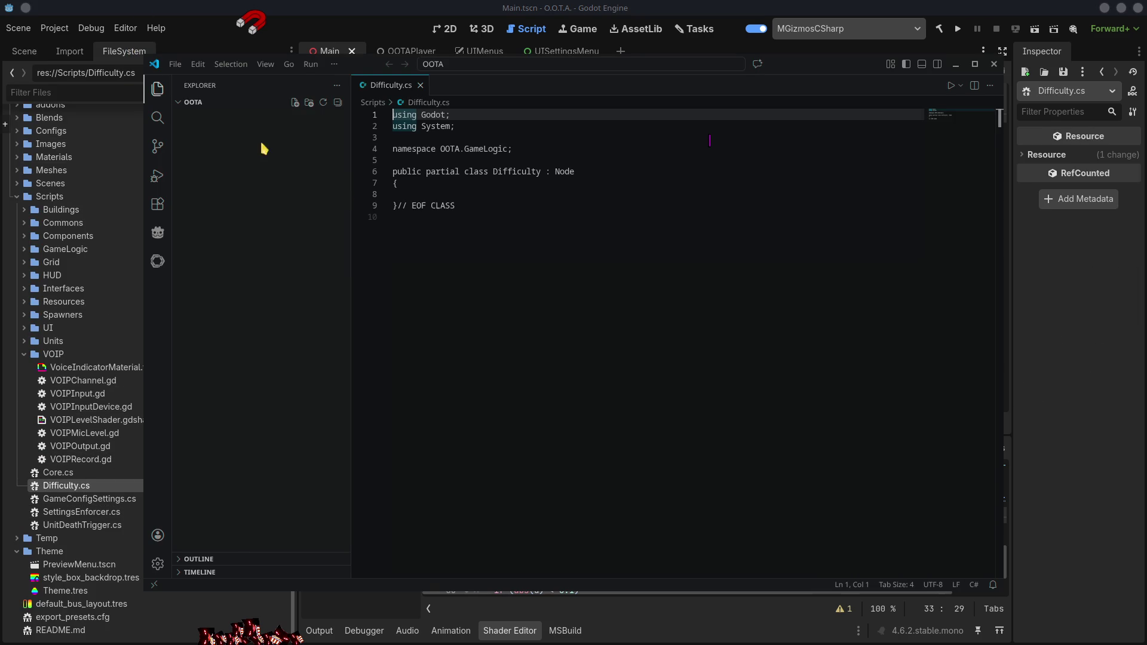
# - Search the whole project for set_input_device_active and widen the results panel
pyautogui.hotkey('ctrl', 'shift', 'f')
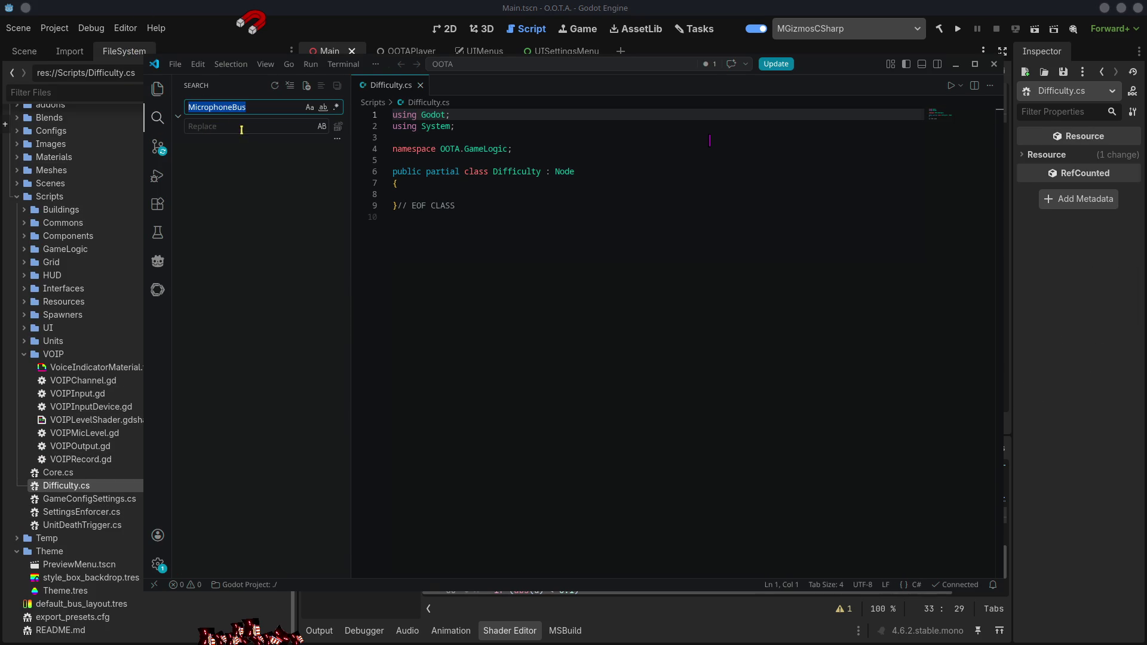
pyautogui.hotkey('ctrl', 'v')
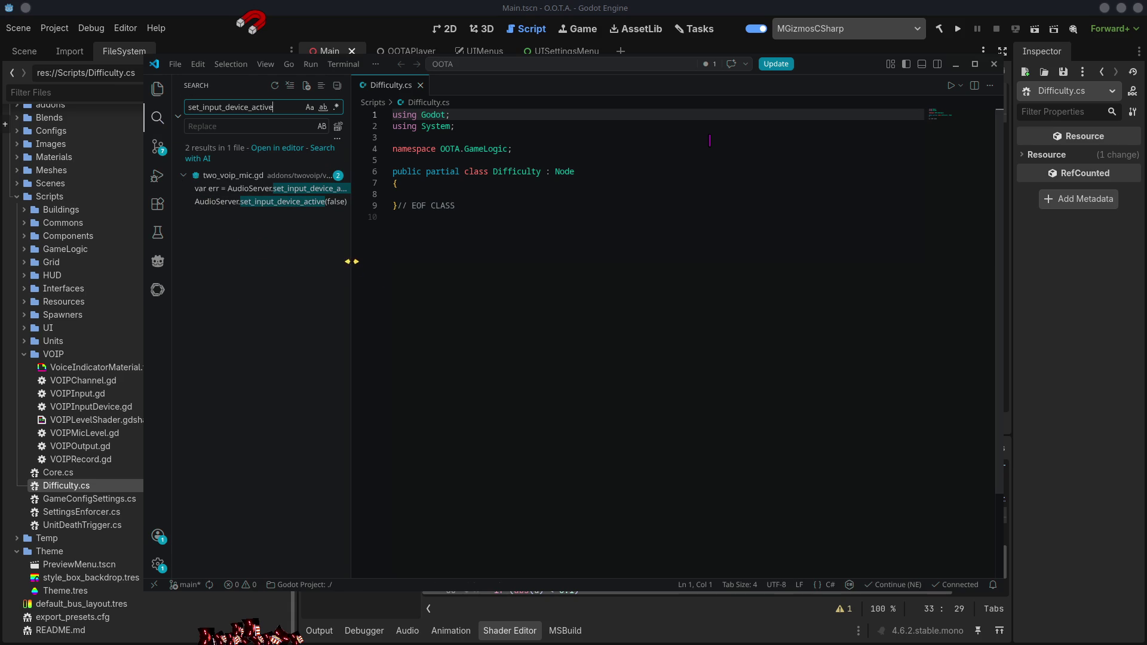
pyautogui.moveTo(353, 263); pyautogui.dragTo(533, 269)
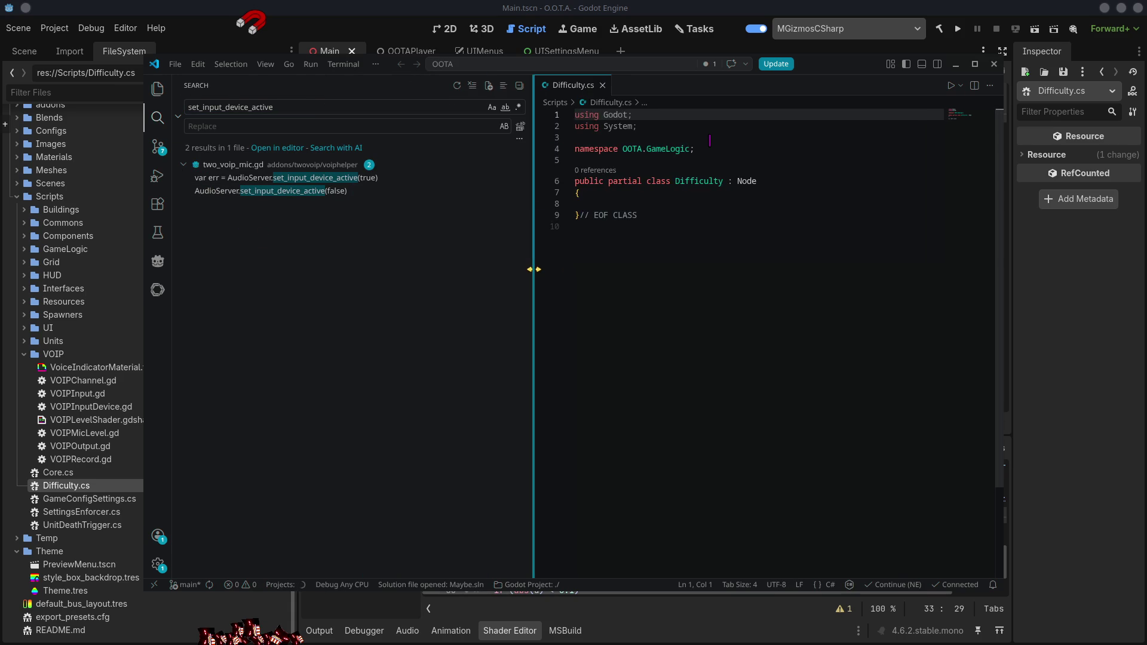
# - Review the set_input_device_active(true) and (false) calls in two_voip_mic.gd, then close that file
pyautogui.click(308, 192)
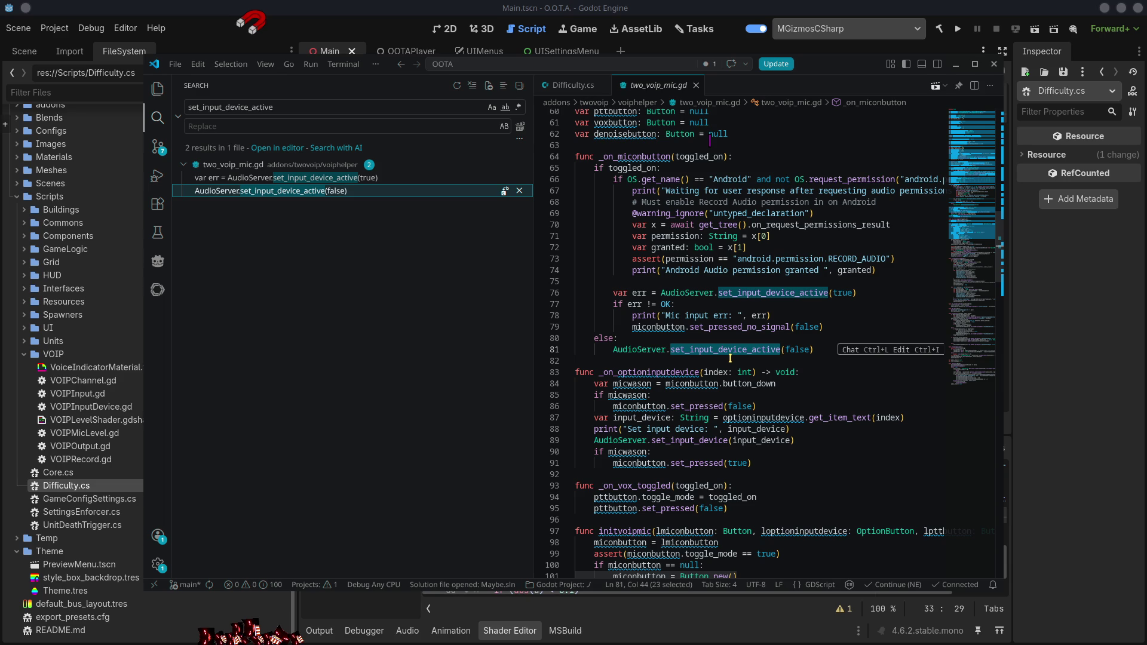
pyautogui.click(332, 179)
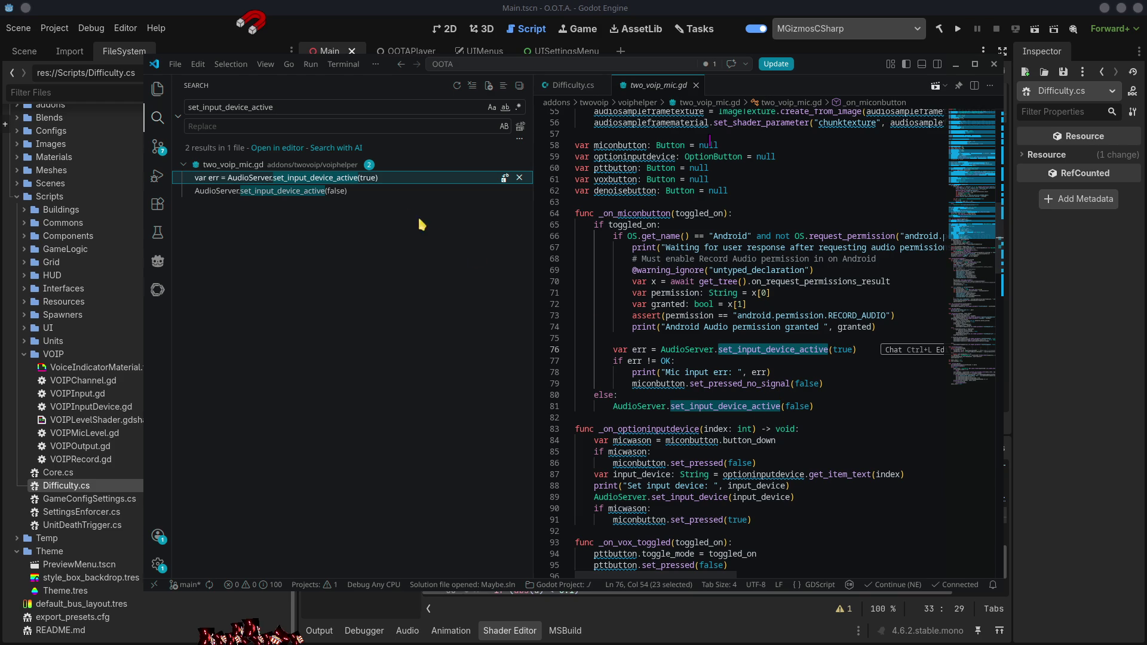
pyautogui.click(268, 191)
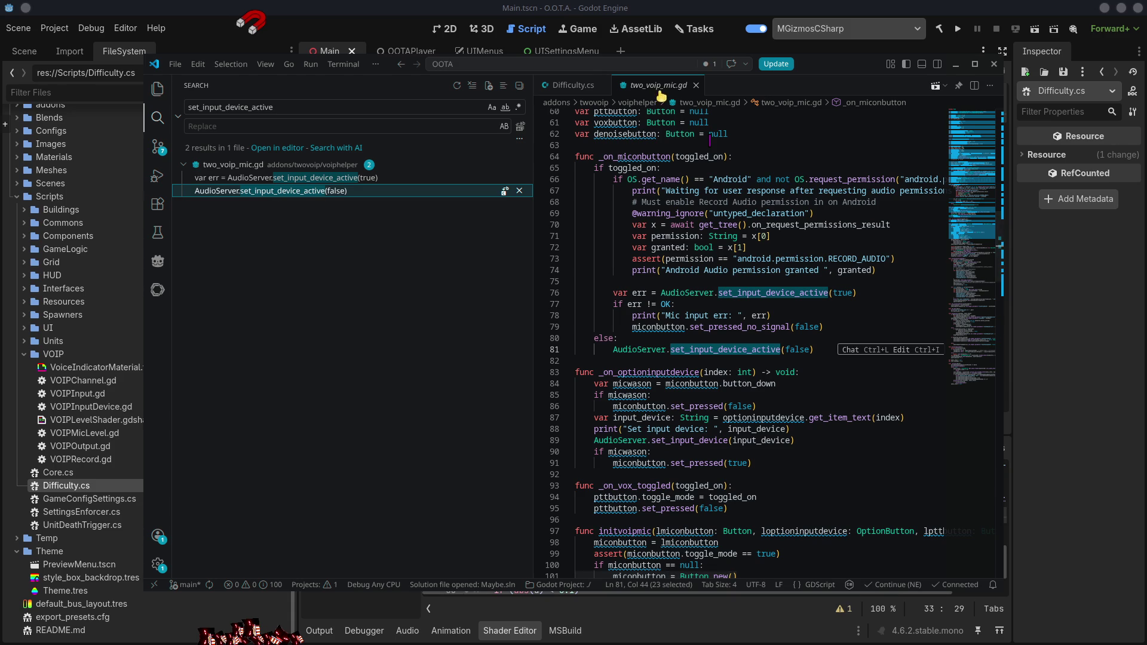
pyautogui.middleClick(659, 91)
pyautogui.click(645, 201)
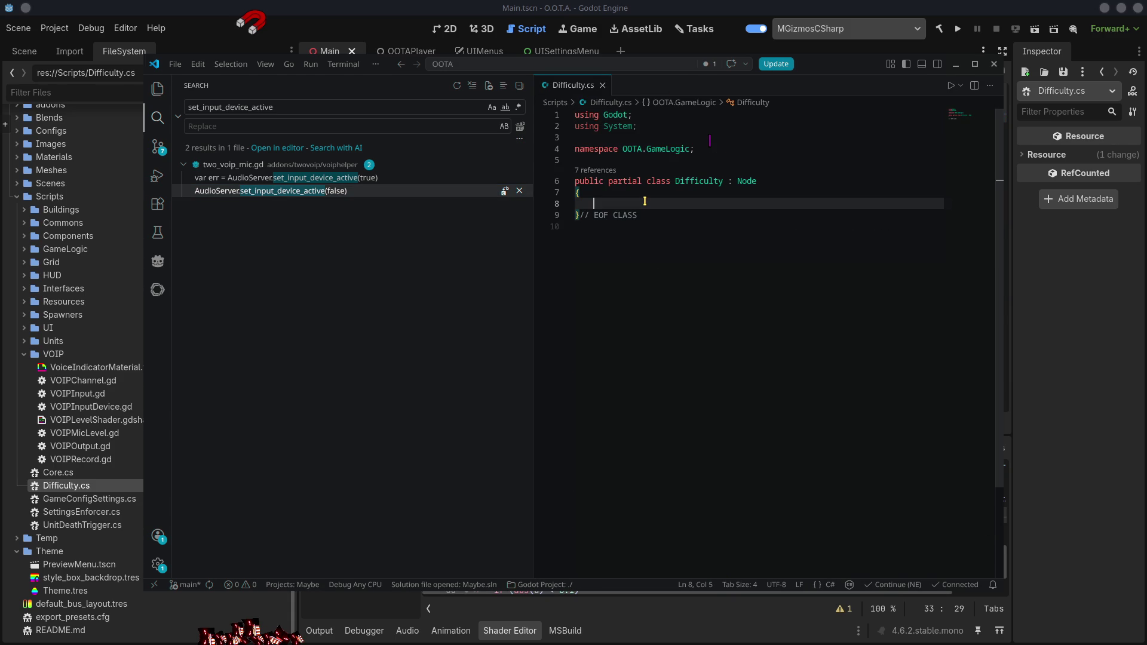
# - Type AudioServer. on line 8 of Difficulty.cs to browse its member completions
pyautogui.write('Audios')
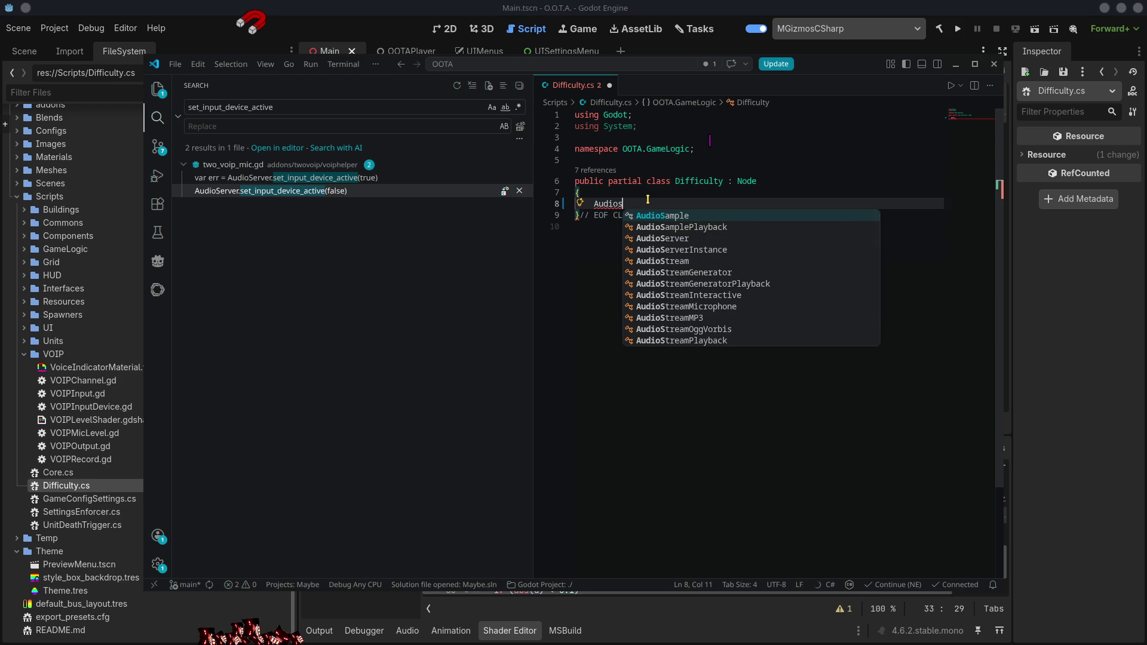
pyautogui.write('er')
pyautogui.press('Tab')
pyautogui.write('. ')
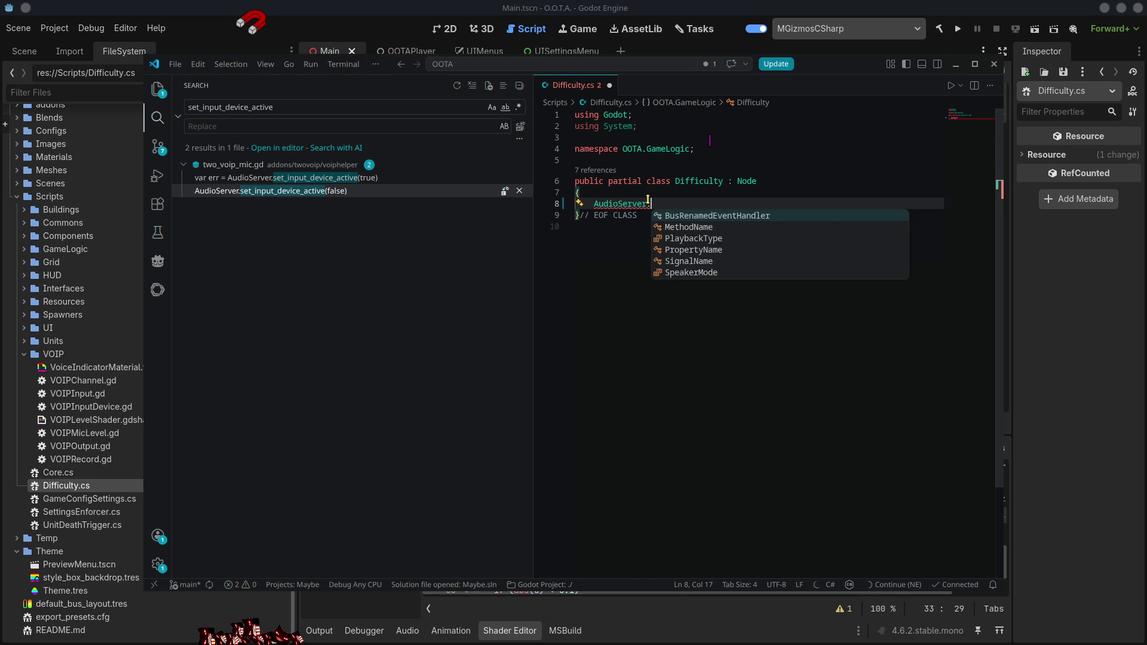
pyautogui.write('Se')
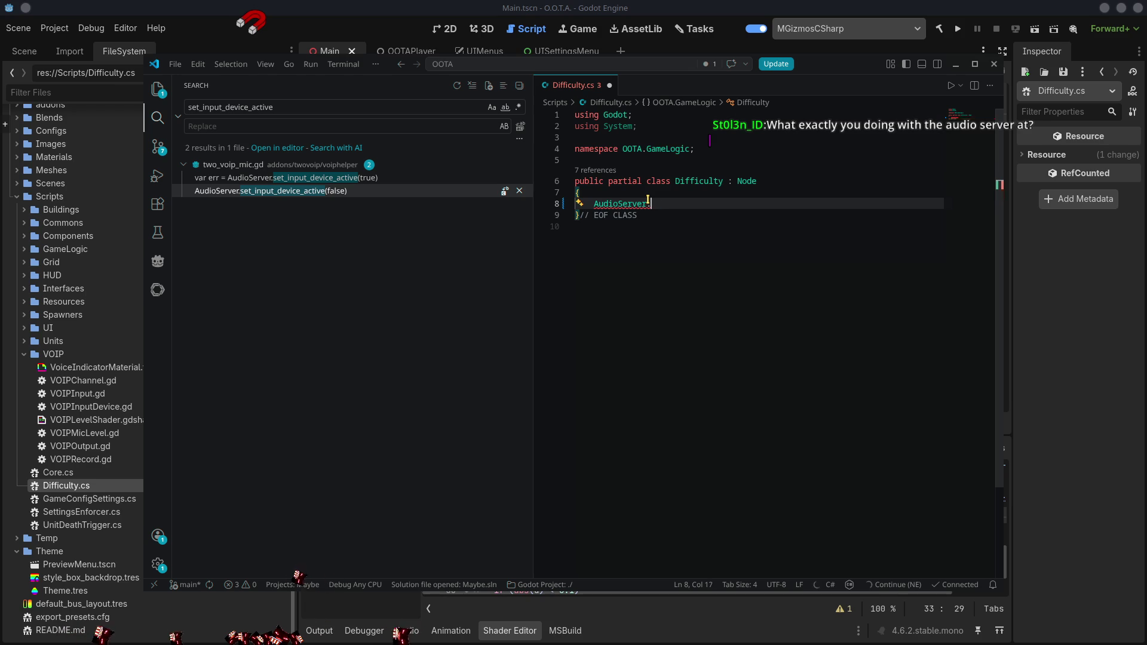
pyautogui.press('BackSpace')
pyautogui.press('BackSpace')
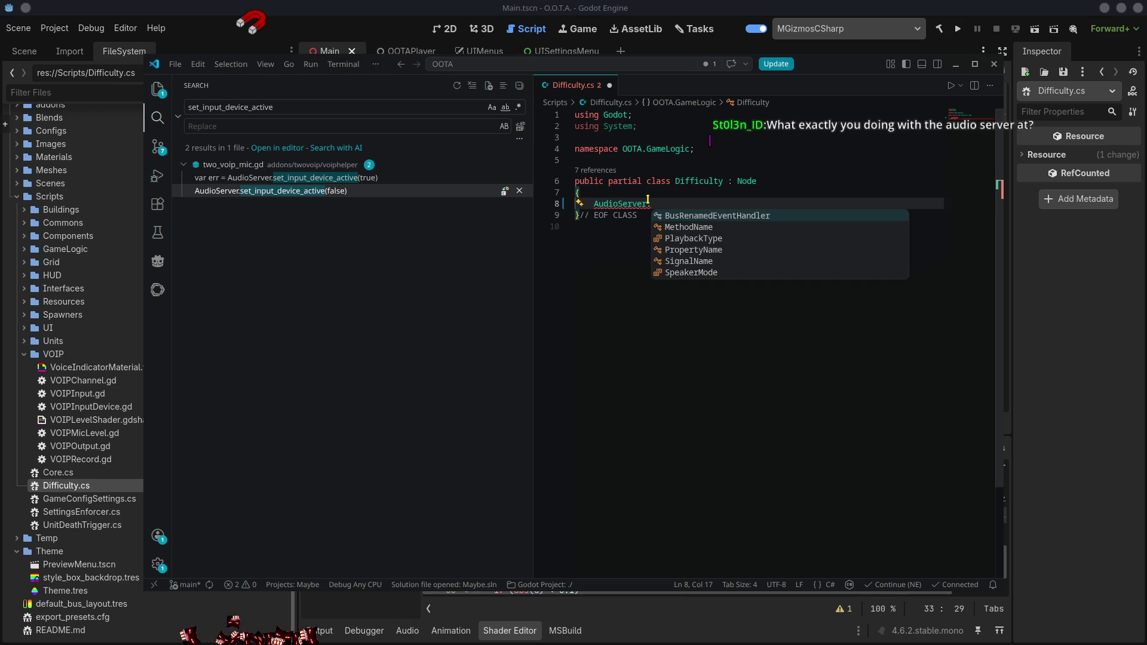
pyautogui.press('Down')
pyautogui.press('Down')
pyautogui.press('Down')
pyautogui.press('Down')
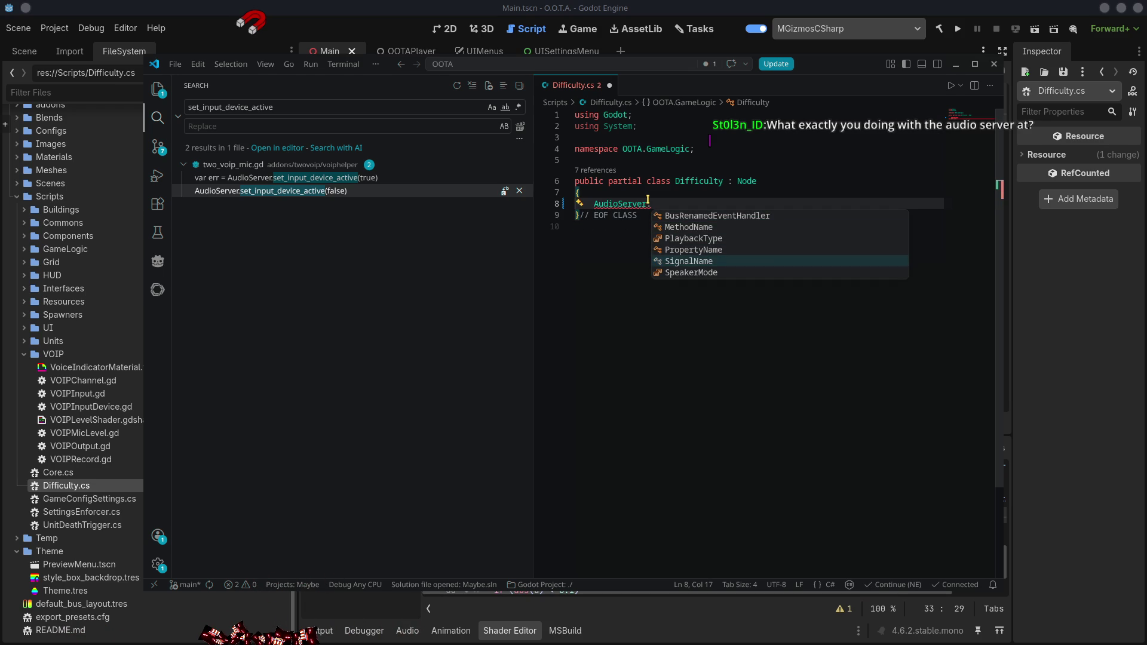
pyautogui.press('BackSpace')
pyautogui.press('BackSpace')
pyautogui.press('BackSpace')
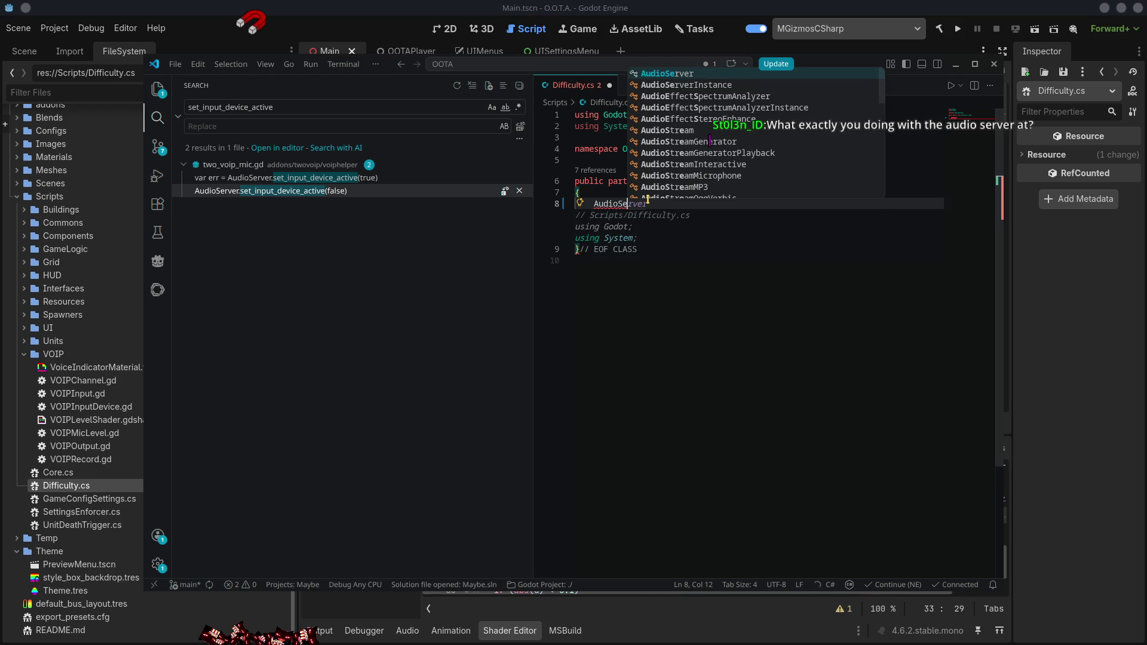
pyautogui.press('Tab')
pyautogui.write('.')
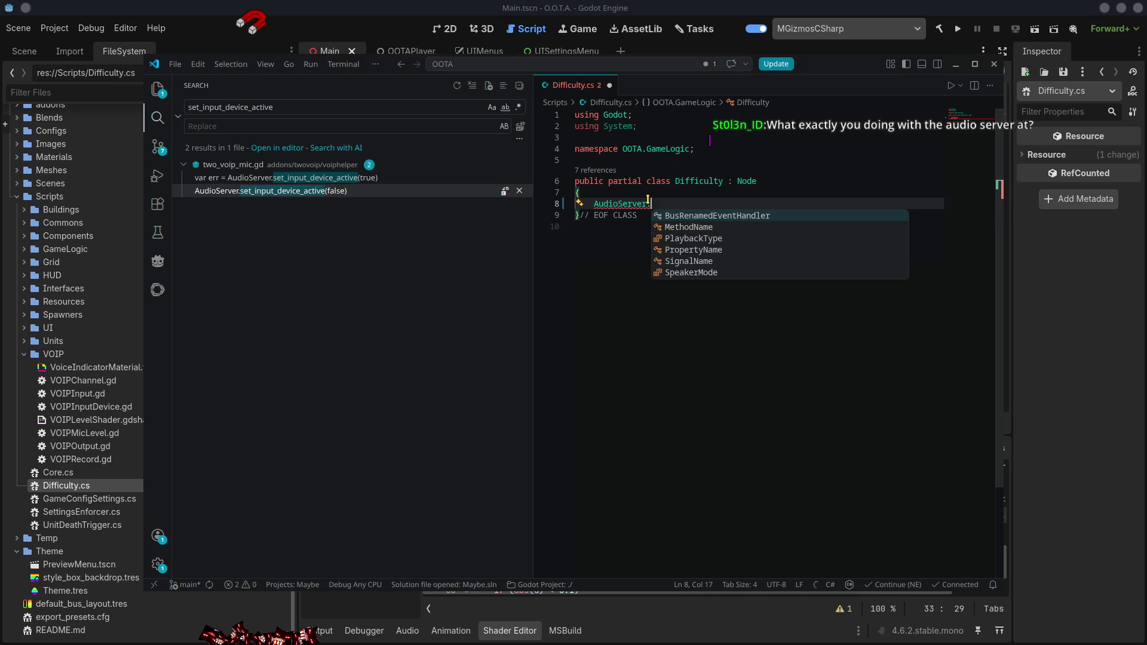
# - Delete the AudioServer text from line 8 and close Difficulty.cs unchanged
pyautogui.hotkey('shift', 'Home')
pyautogui.press('BackSpace')
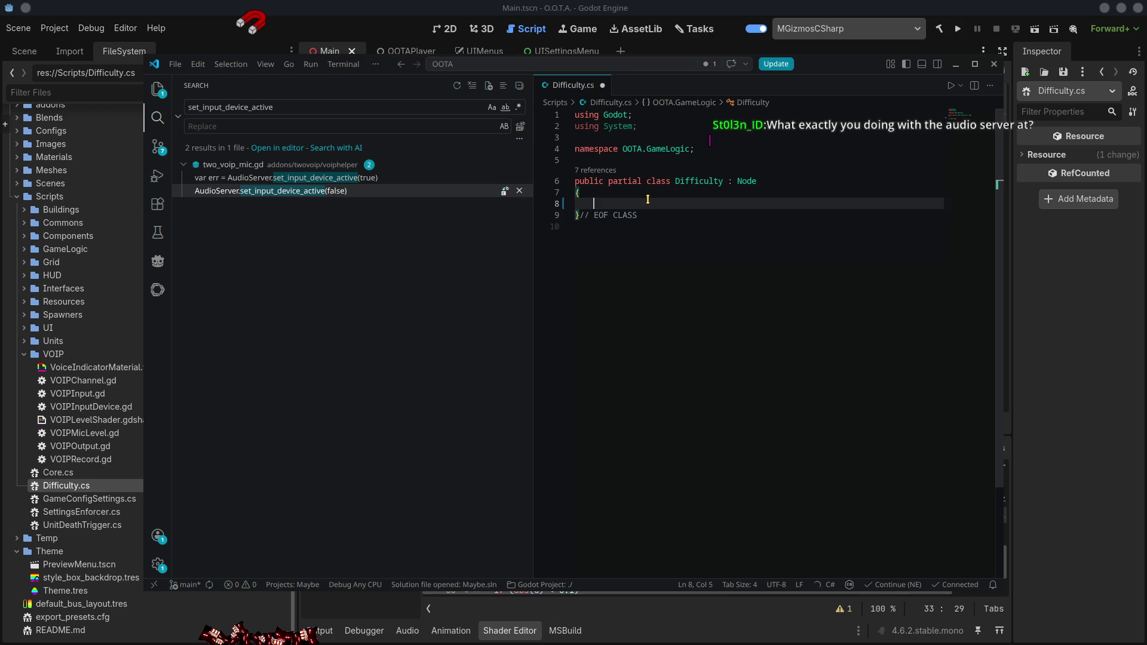
pyautogui.click(630, 322)
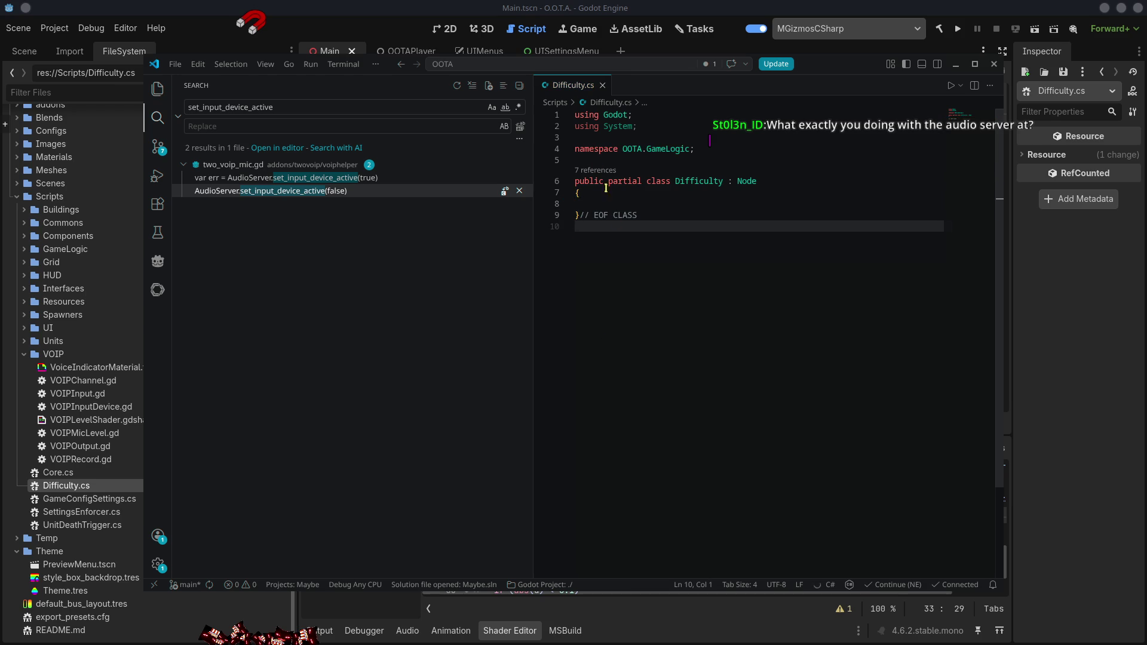
pyautogui.middleClick(573, 88)
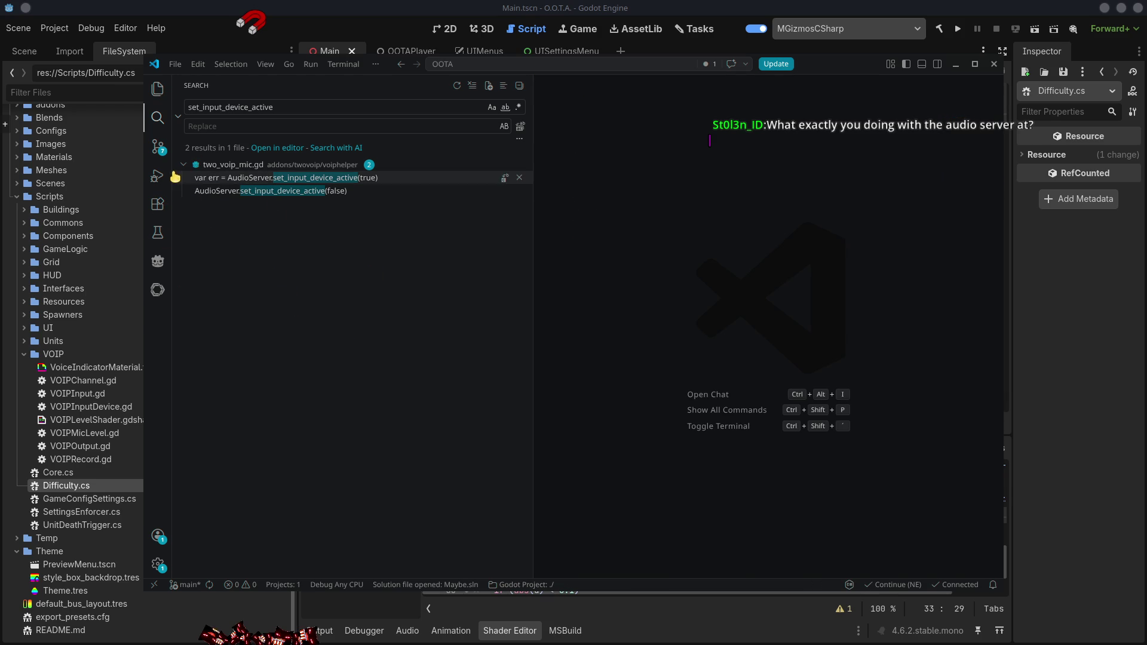
# - Open UnitDeathTrigger.cs from the Explorer and add a new line after the BodyEntered subscription in _Ready
pyautogui.click(157, 175)
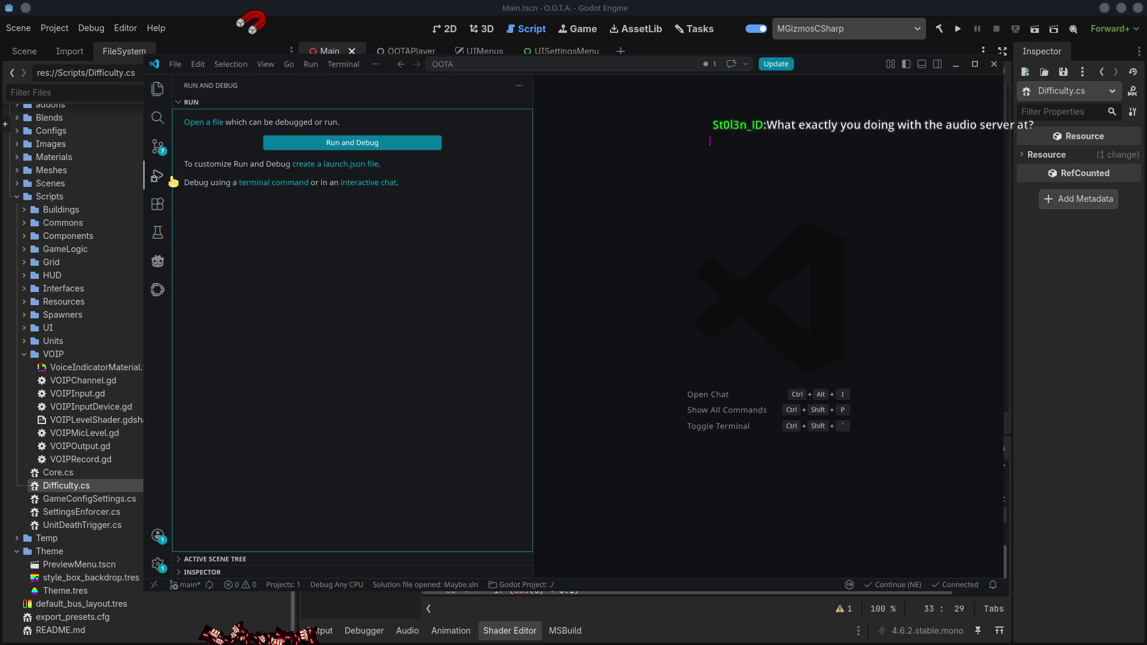
pyautogui.click(157, 88)
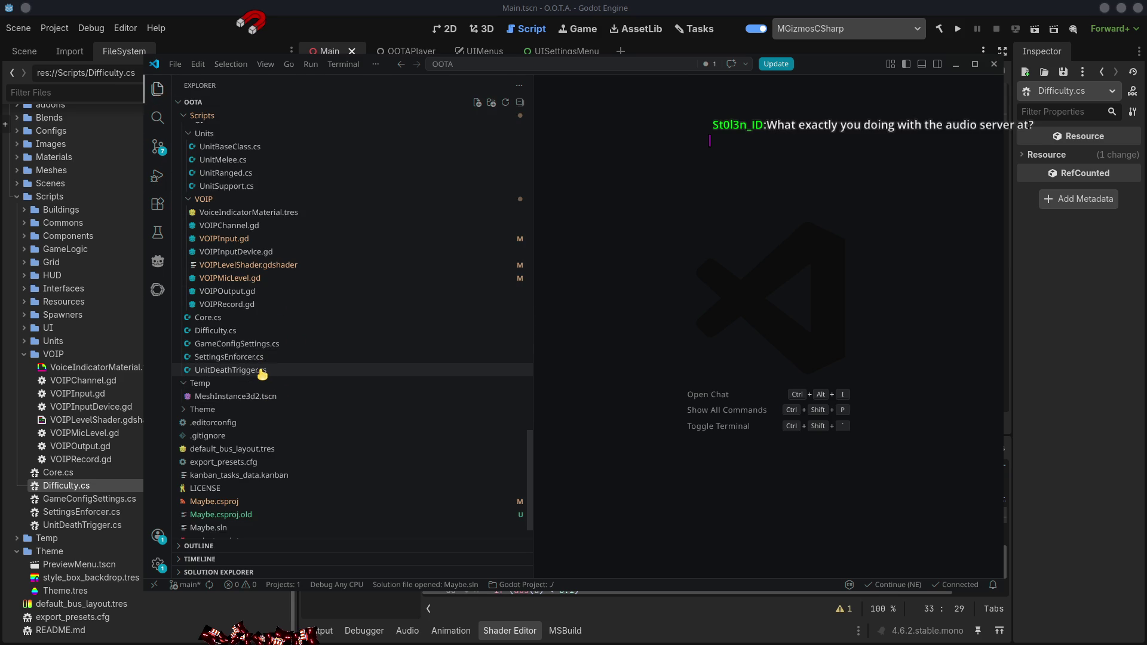
pyautogui.click(263, 371)
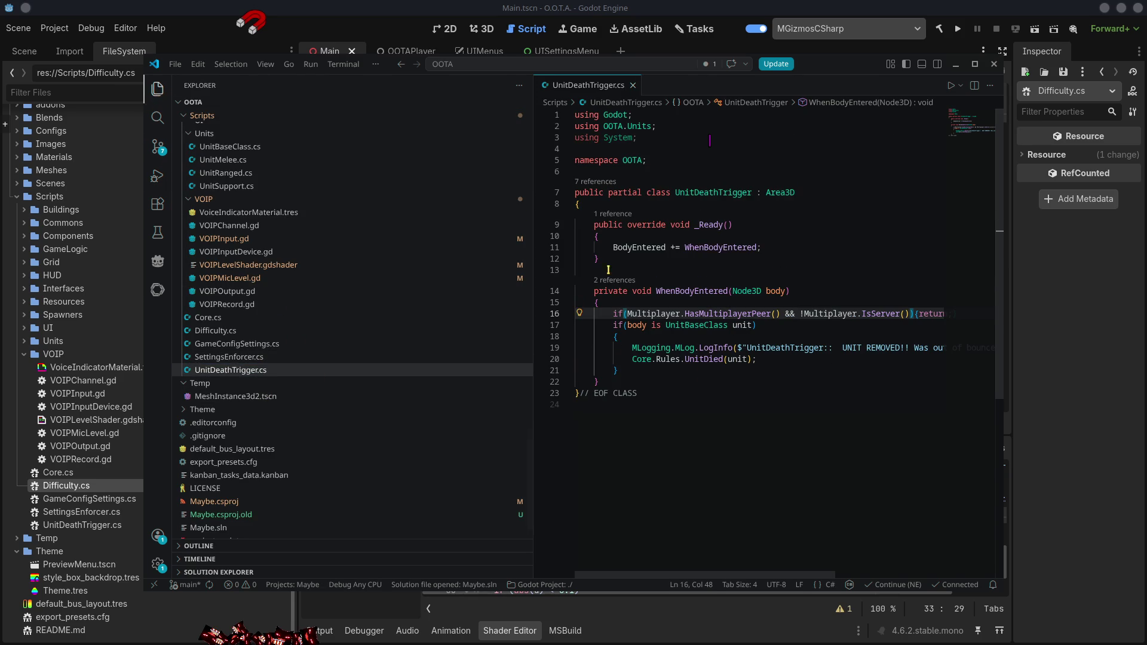
pyautogui.click(797, 247)
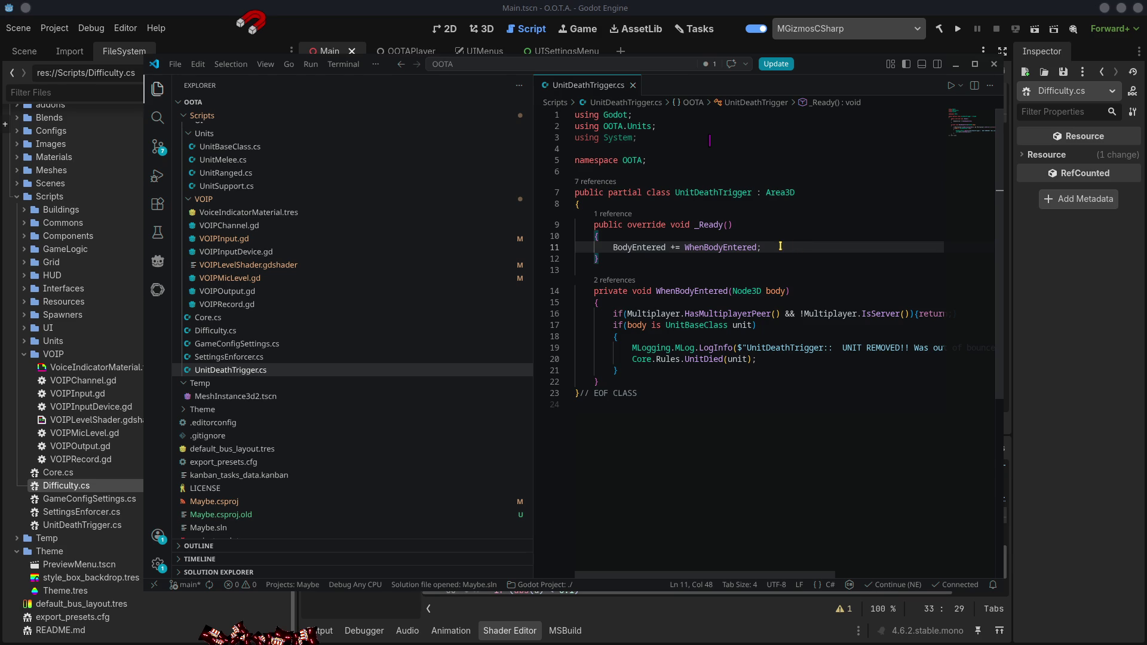
pyautogui.press('Return')
# - Type AudioServer.SetInputDeviceActive using completions to inspect the method
pyautogui.write('AudioServer.')
pyautogui.press('BackSpace')
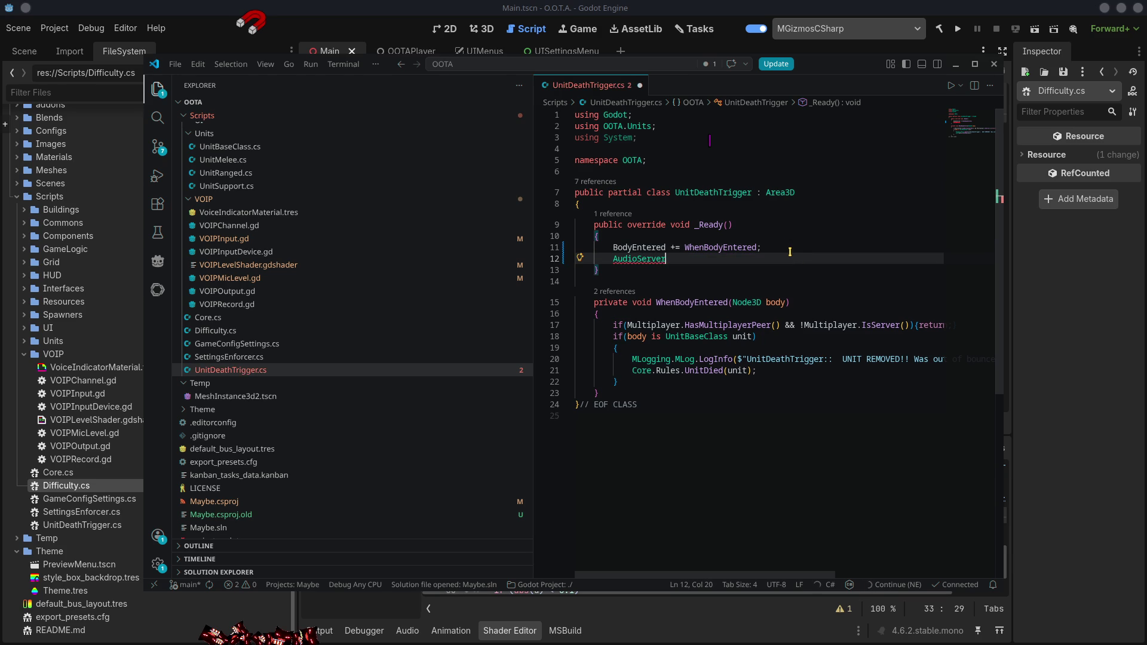
pyautogui.write('.')
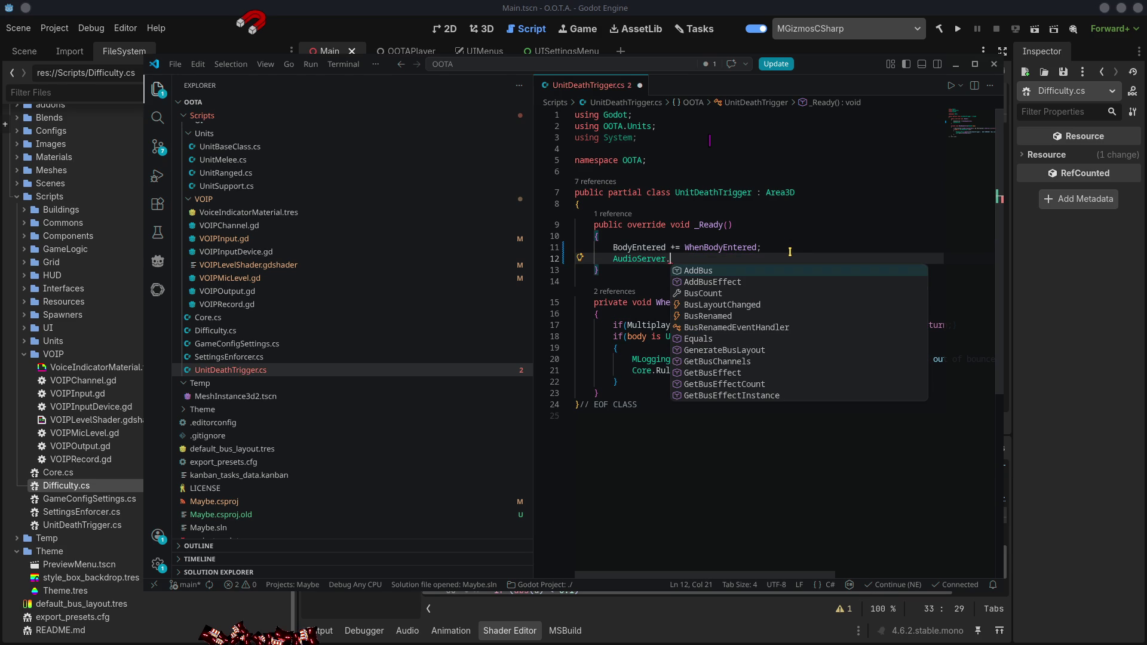
pyautogui.press('Up')
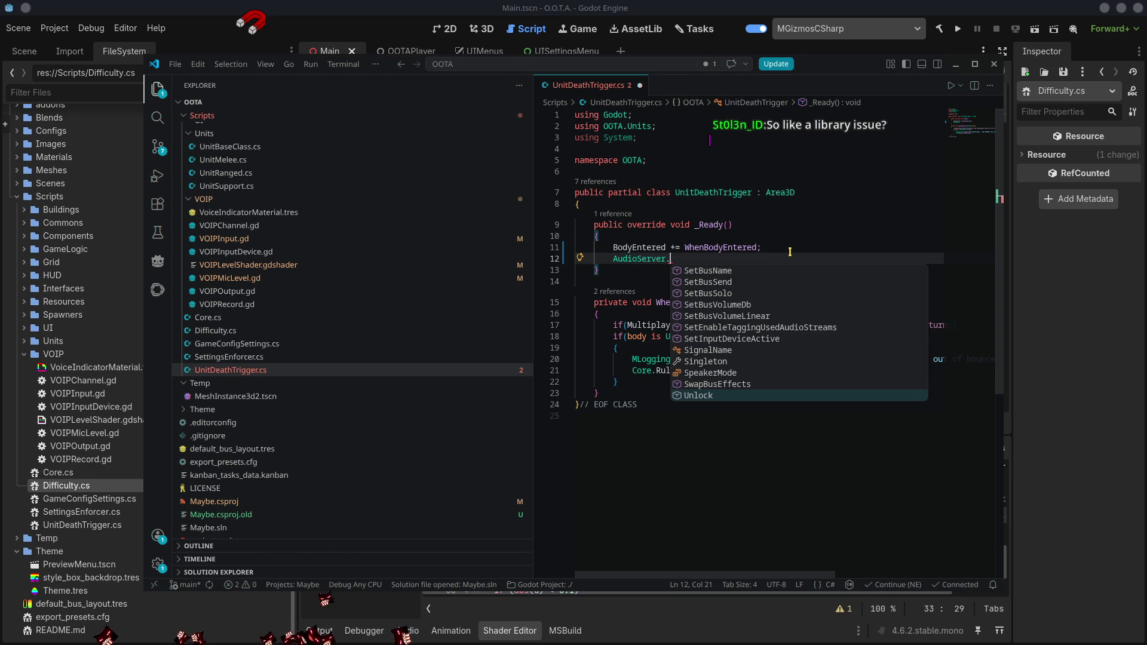
pyautogui.write('Setin')
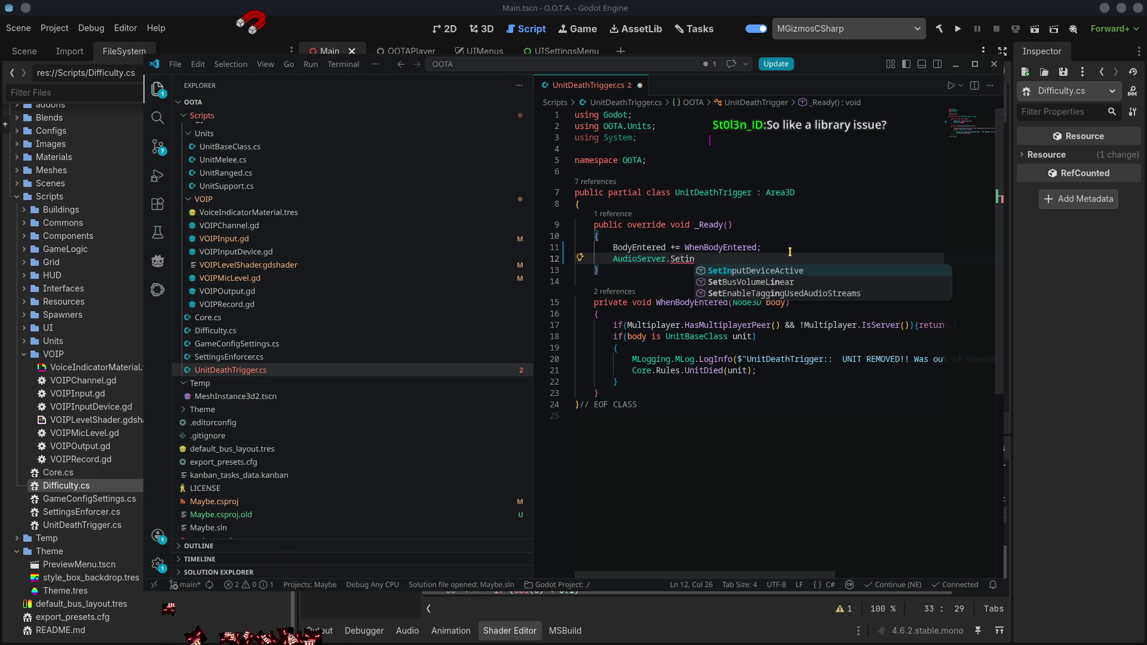
pyautogui.press('Tab')
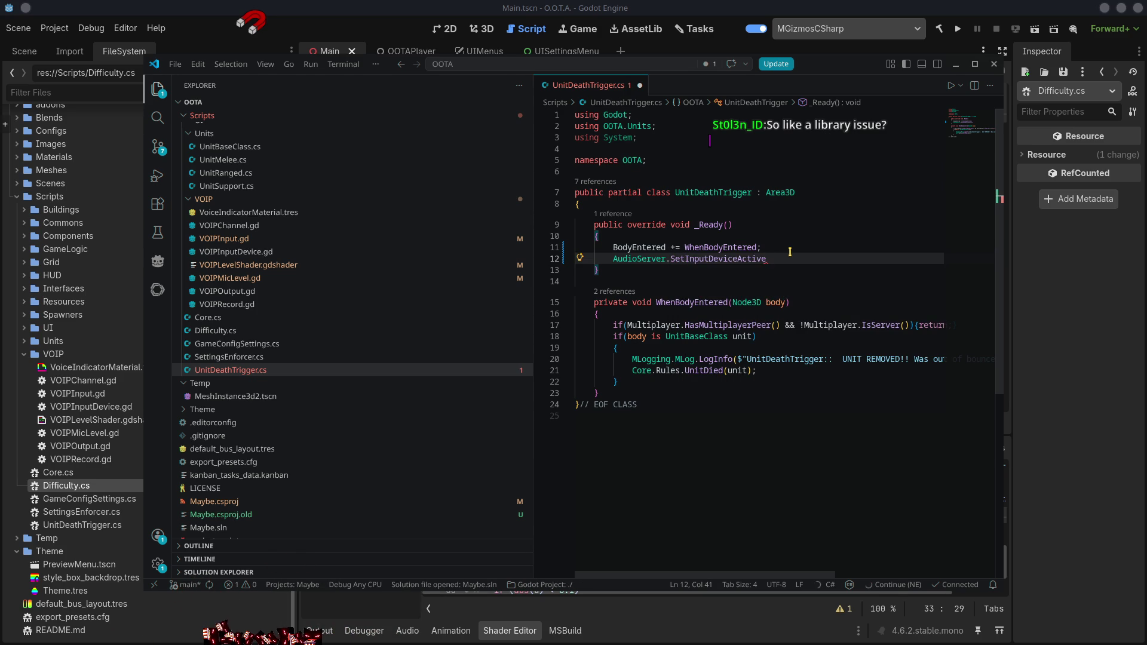
# - Delete the typed call, leaving line 12 blank, and return to the search results
pyautogui.hotkey('ctrl', 'shift', 'Left')
pyautogui.hotkey('ctrl', 'c')
pyautogui.press('BackSpace')
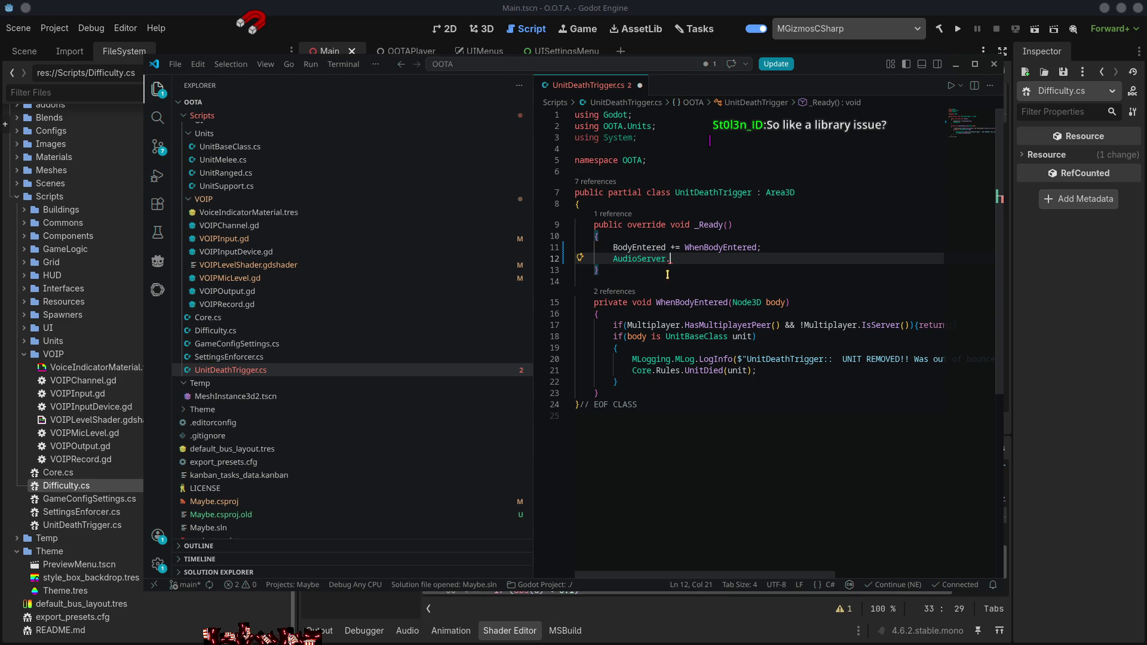
pyautogui.hotkey('shift', 'Home')
pyautogui.hotkey('shift', 'Home')
pyautogui.press('BackSpace')
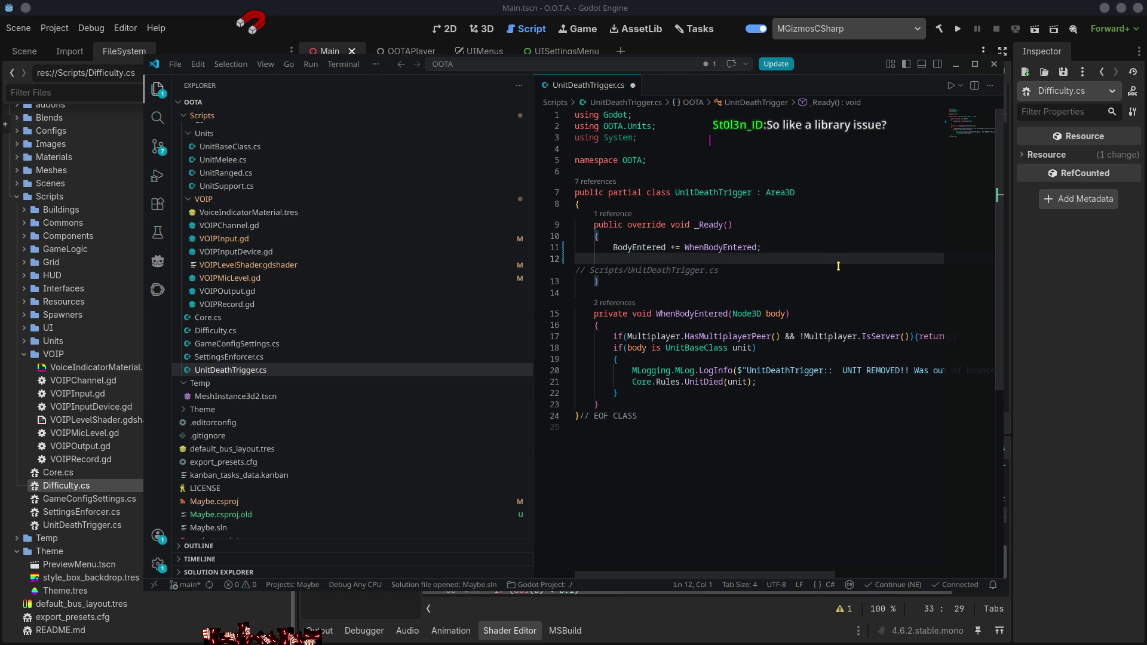
pyautogui.click(157, 117)
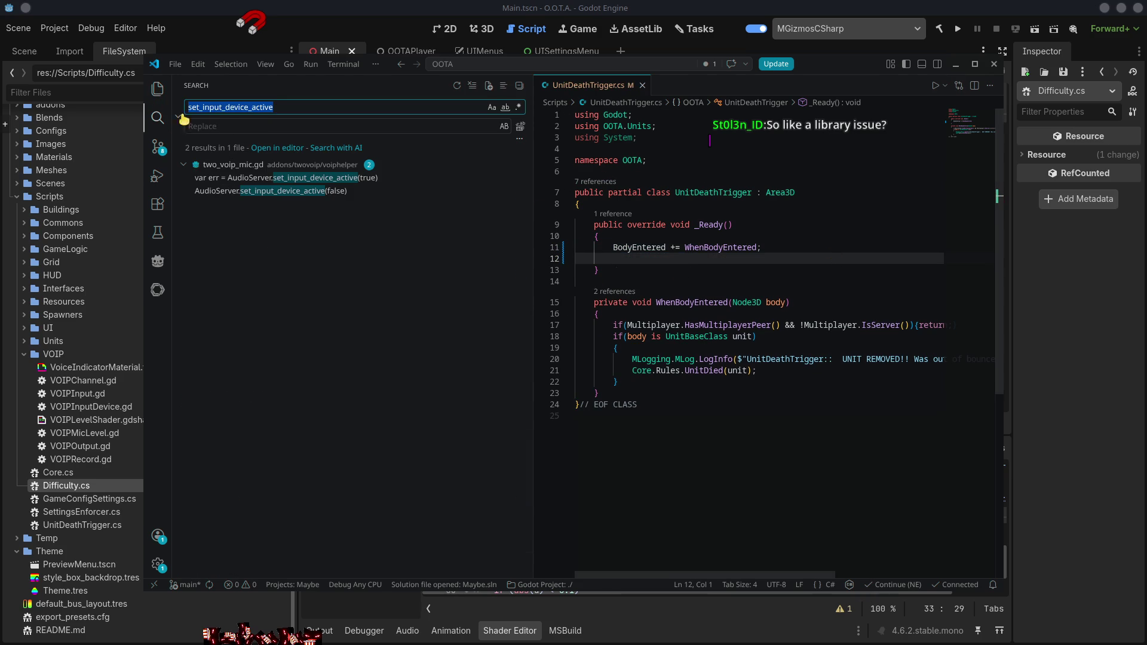
# - Search for SetInputDeviceActive and open UIEnableVIOPMic.cs at the SetInputDeviceActive(true) call on line 31
pyautogui.hotkey('ctrl', 'v')
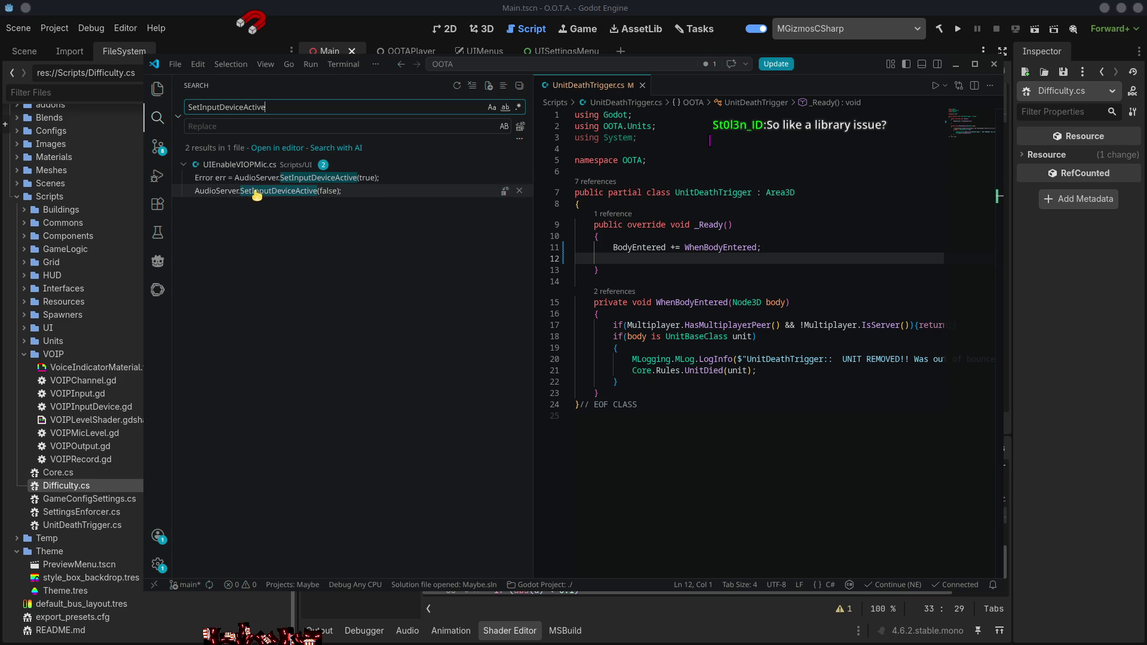
pyautogui.click(256, 191)
pyautogui.click(255, 179)
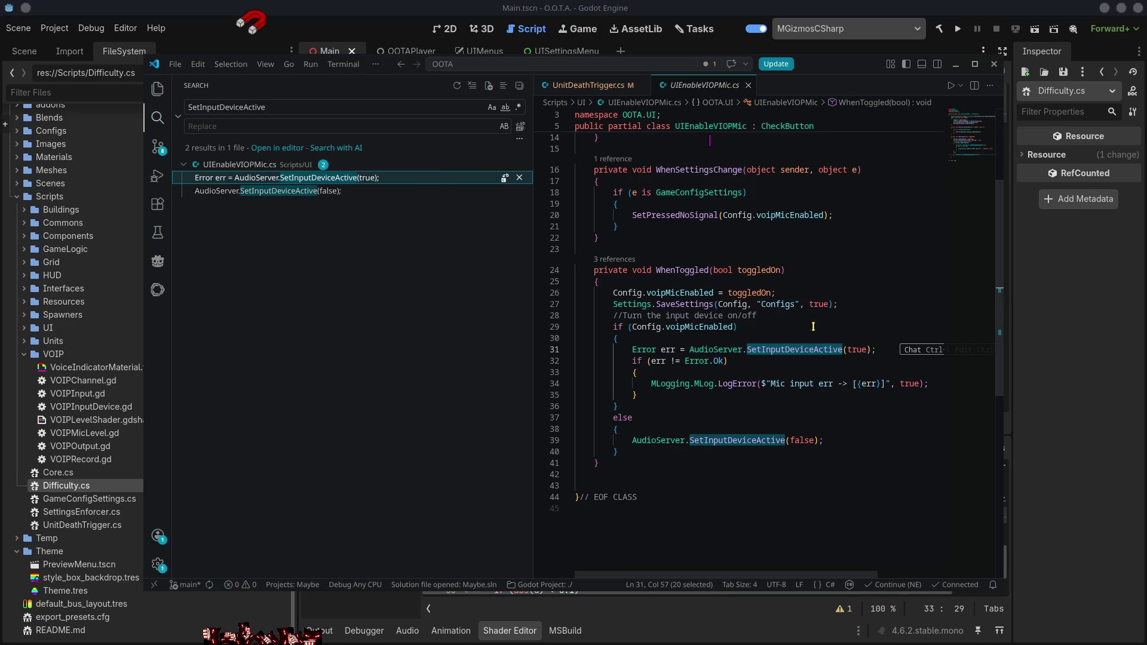
pyautogui.scroll(3, 814, 275)
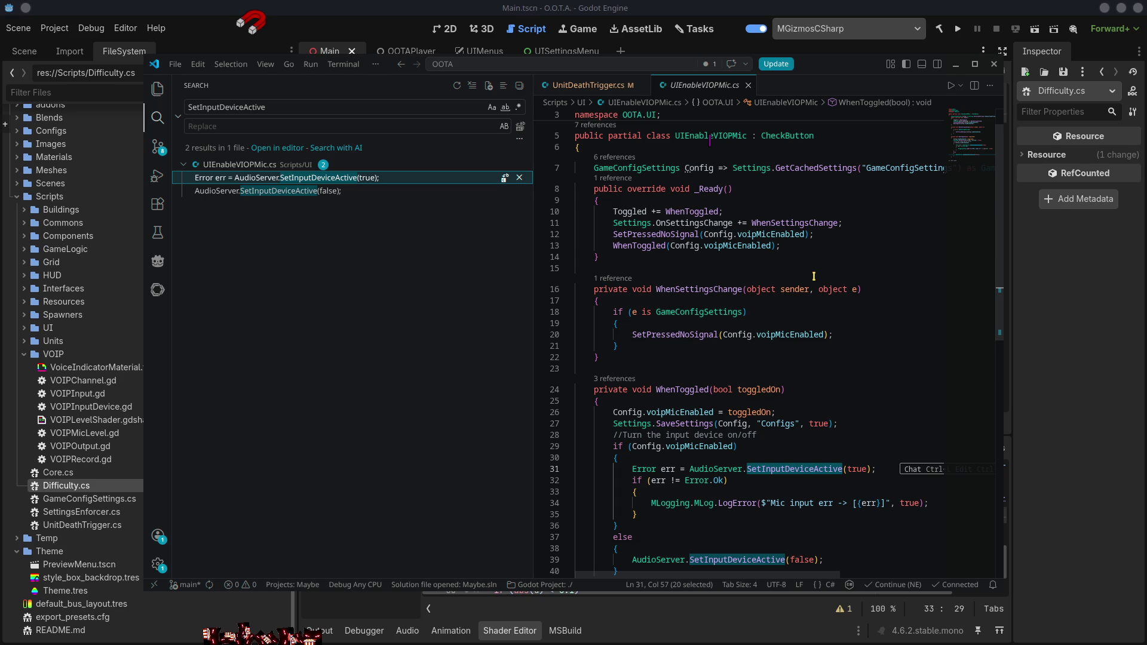
pyautogui.scroll(-3, 814, 275)
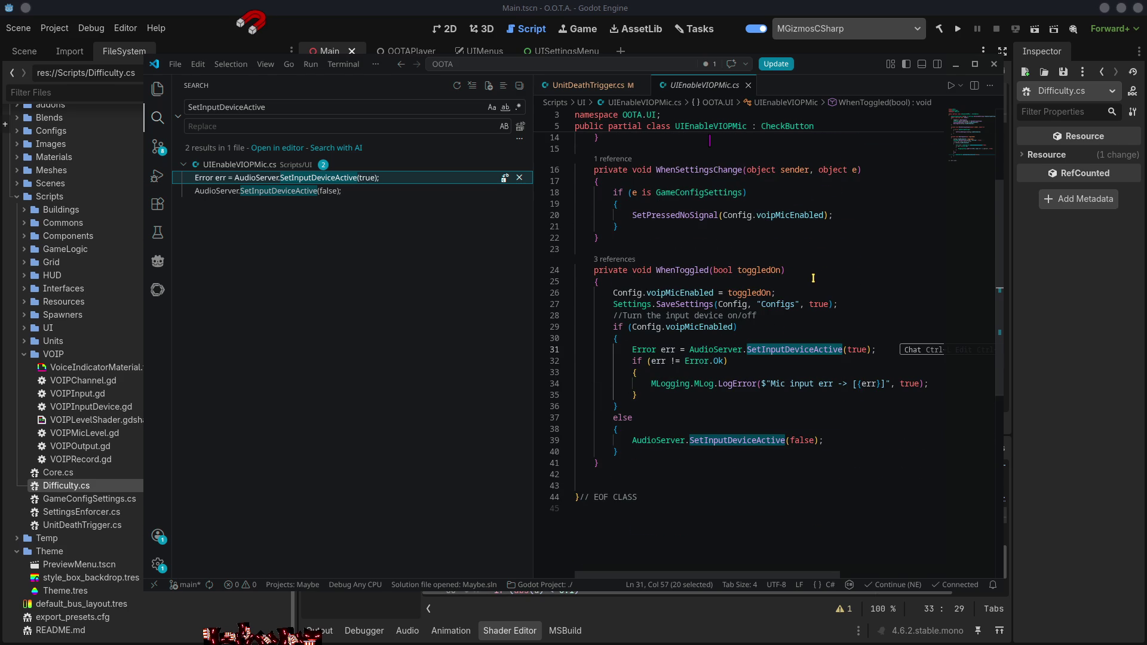
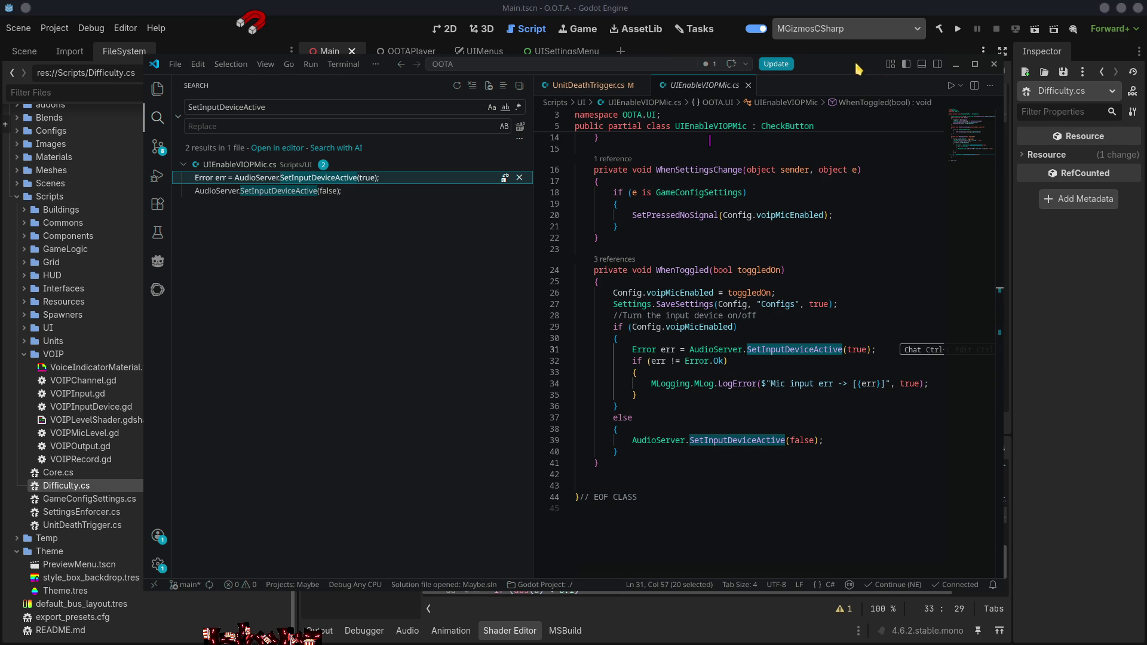
# - Close the OOTA editor, show Pugnarium's Core scene tree, and open the LocalPlayer script
pyautogui.hotkey('alt', 'Tab')
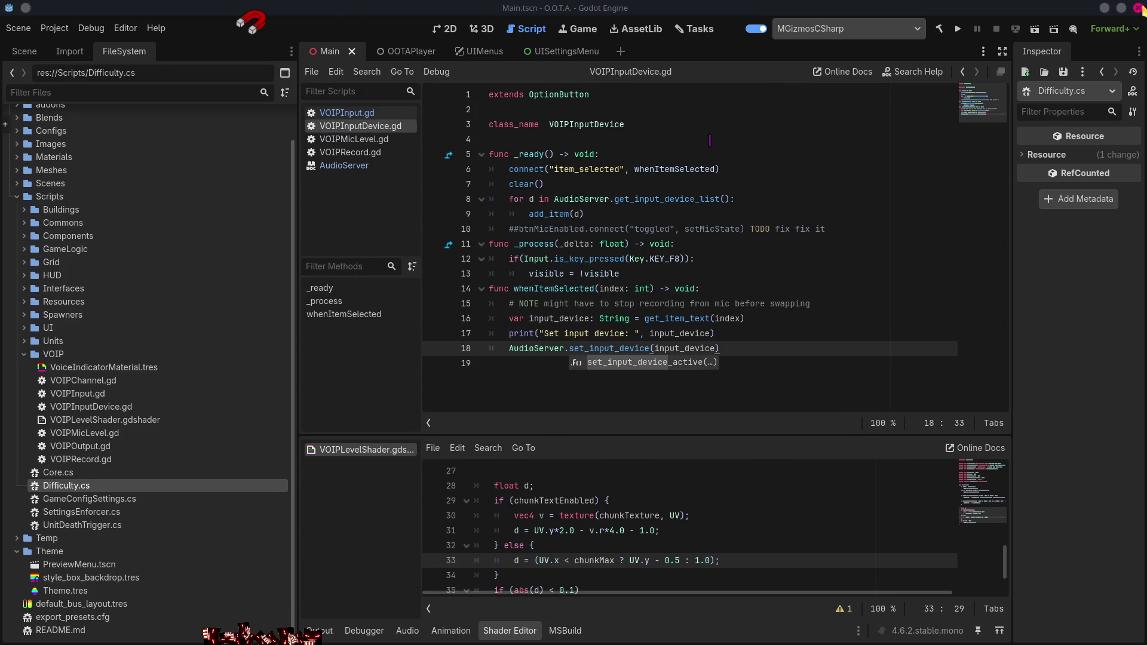
pyautogui.click(1139, 8)
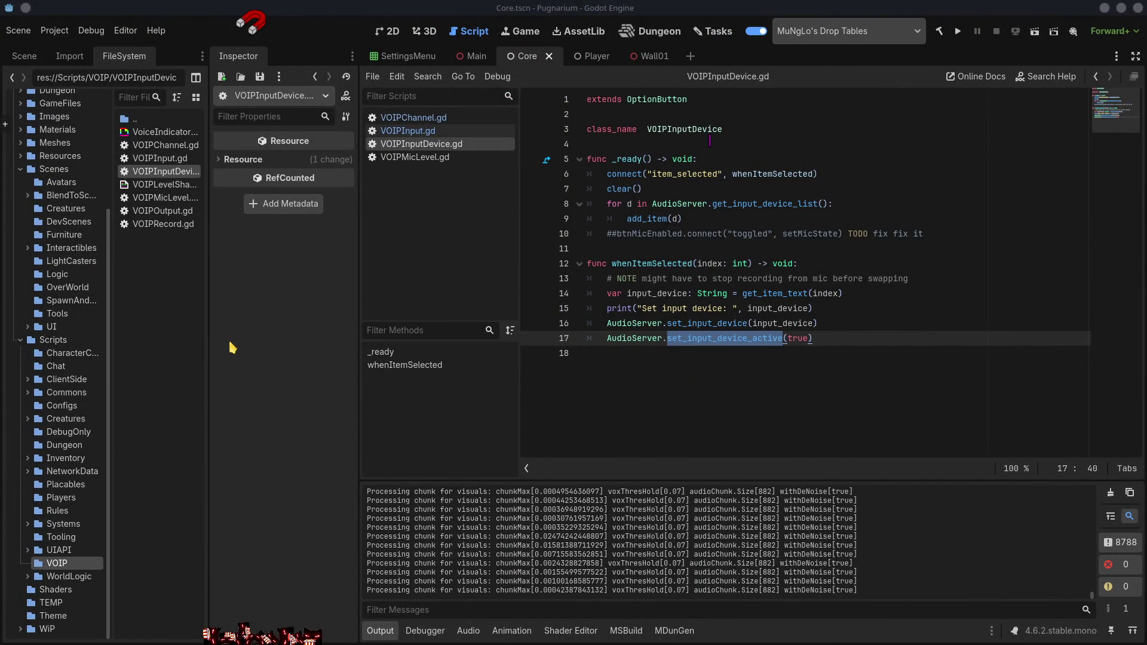
pyautogui.click(21, 170)
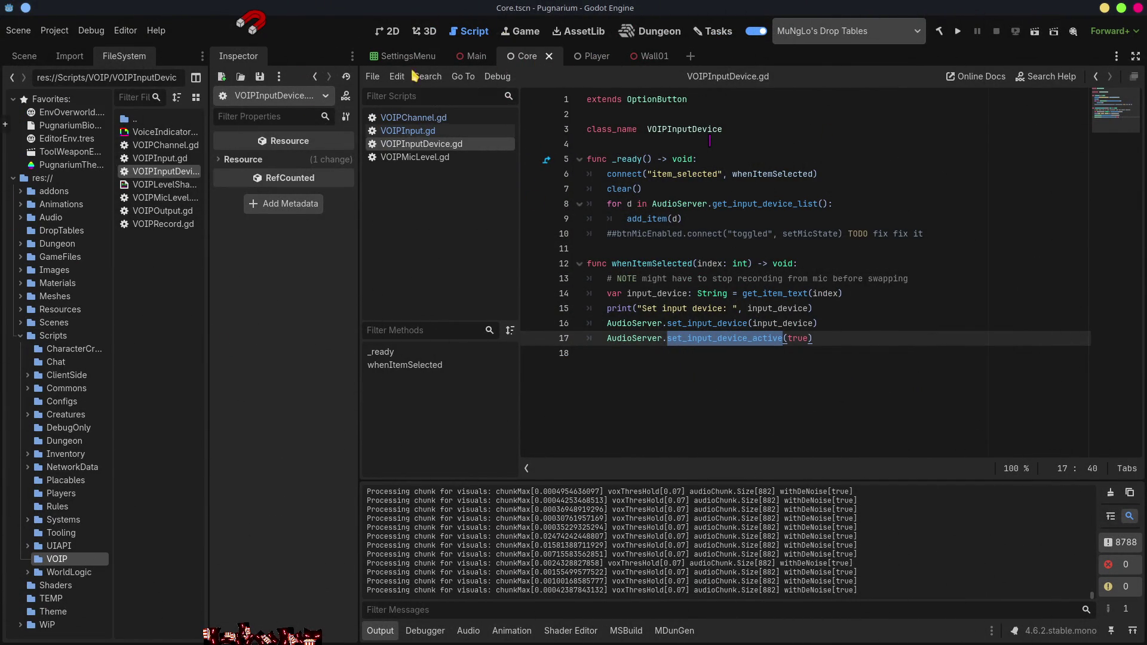
pyautogui.click(26, 60)
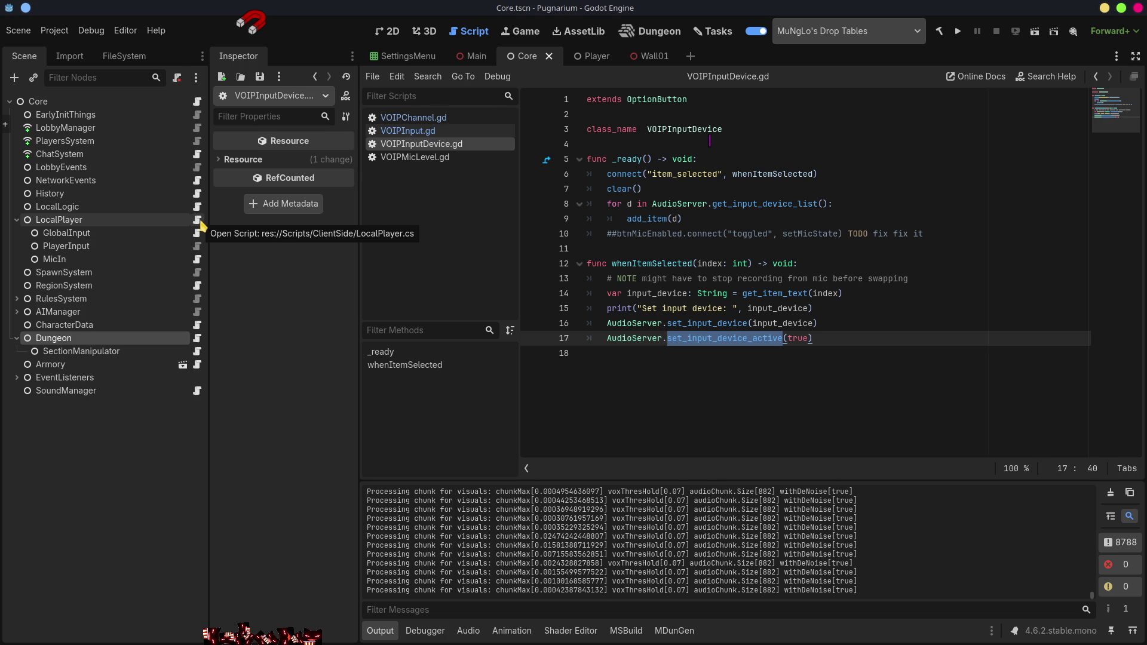
pyautogui.click(198, 220)
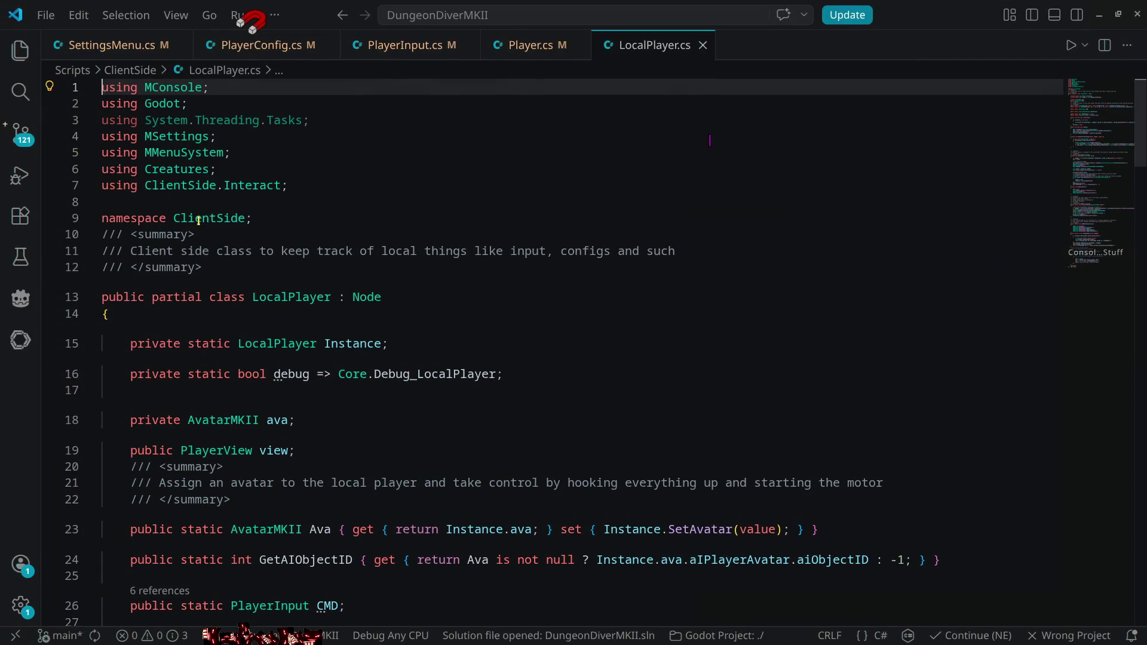
# - In WhenSettingsChange, add the comment '// Set mic active if mic is enabled for voip'
pyautogui.scroll(-10, 774, 310)
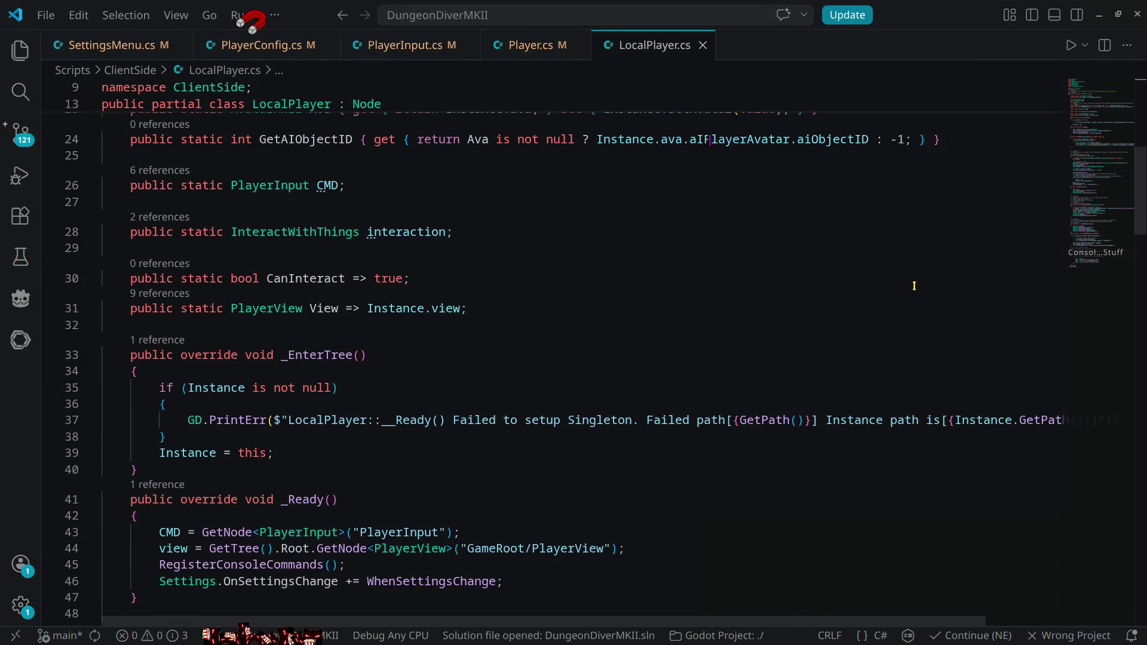
pyautogui.scroll(-3, 319, 329)
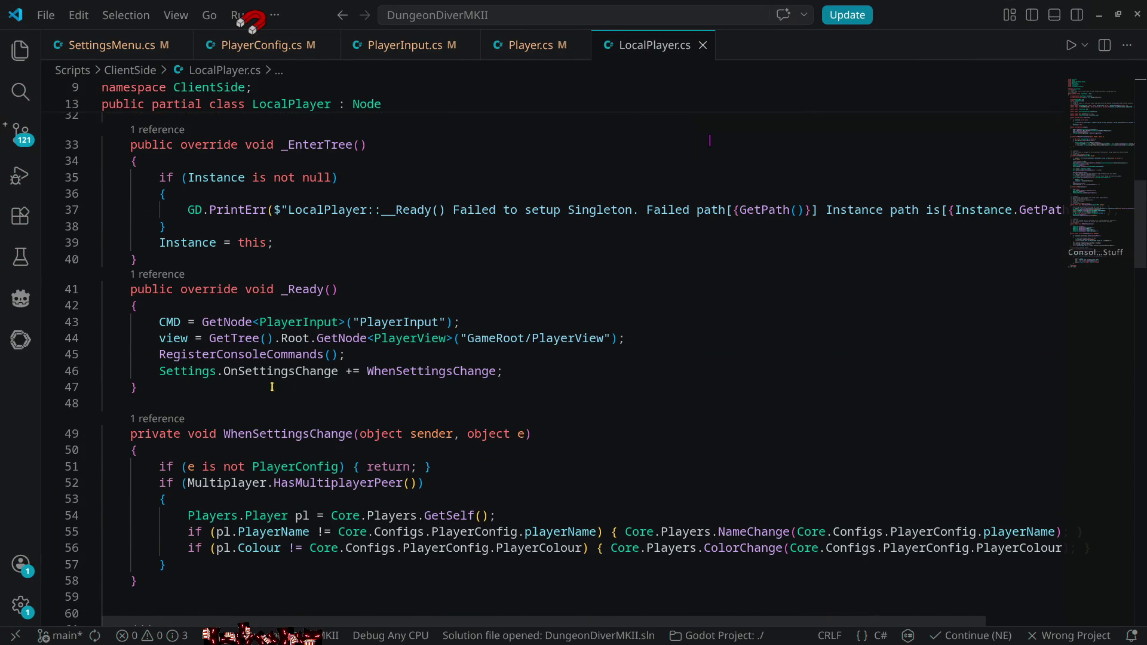
pyautogui.doubleClick(406, 375)
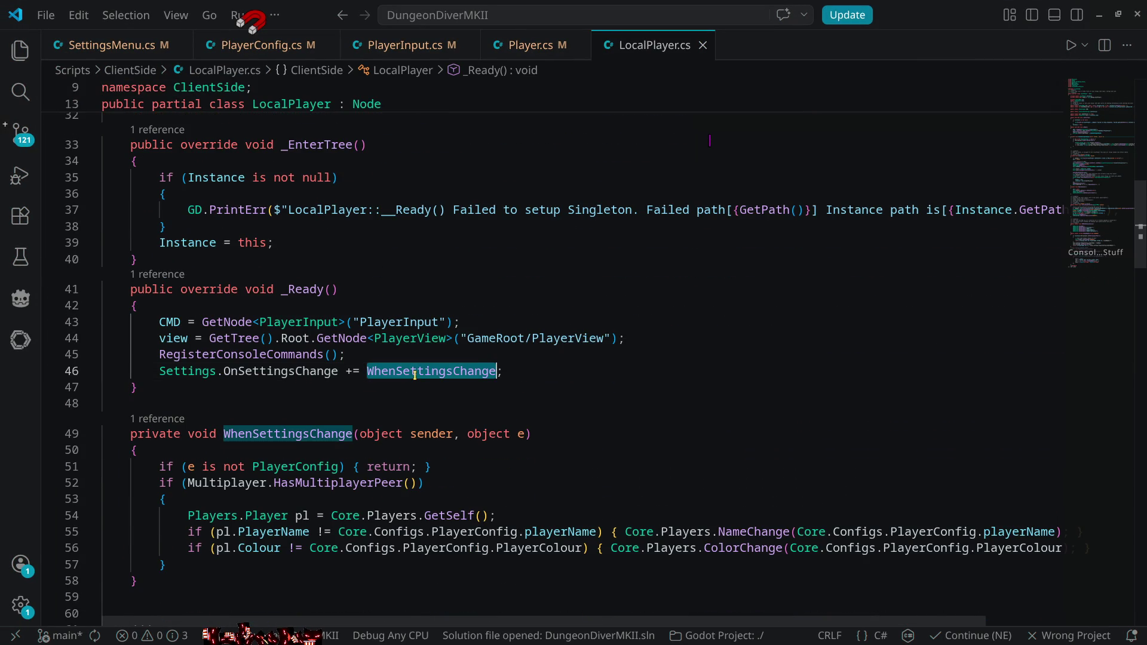
pyautogui.scroll(-3, 507, 447)
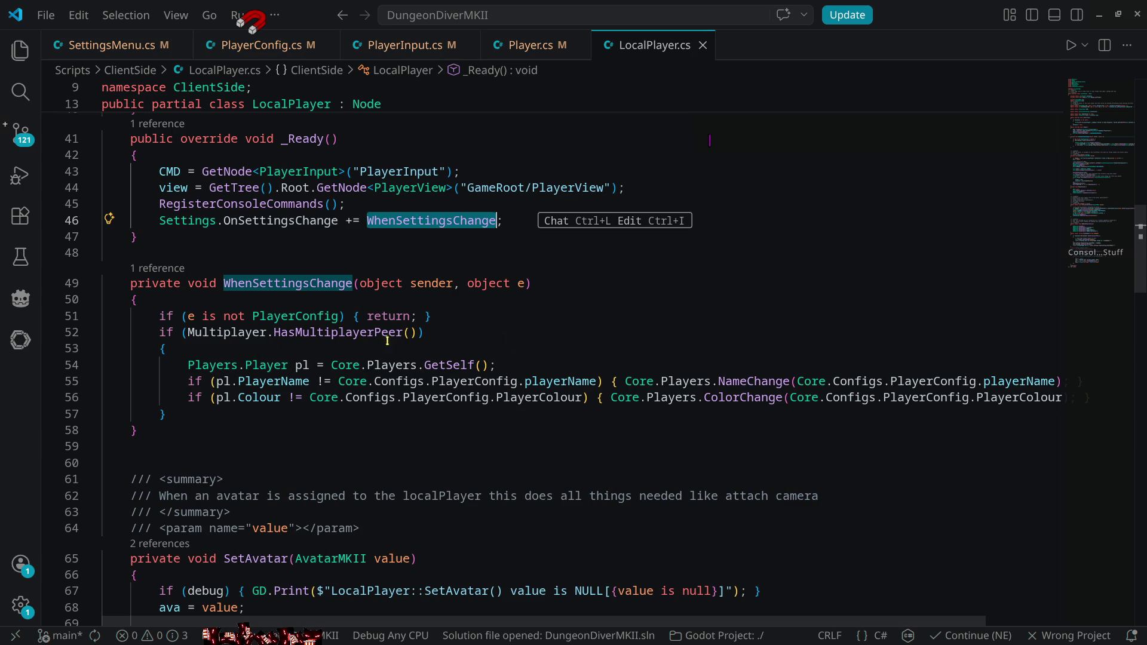
pyautogui.click(481, 316)
pyautogui.press('Return')
pyautogui.press('Return')
pyautogui.press('Return')
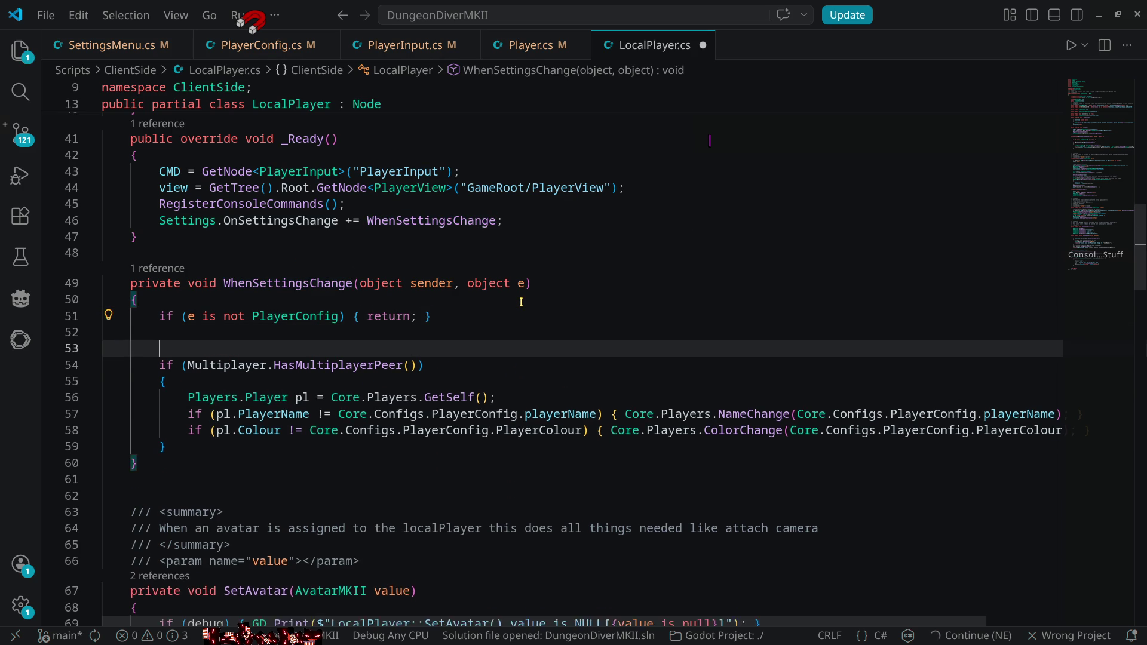
pyautogui.press('Up')
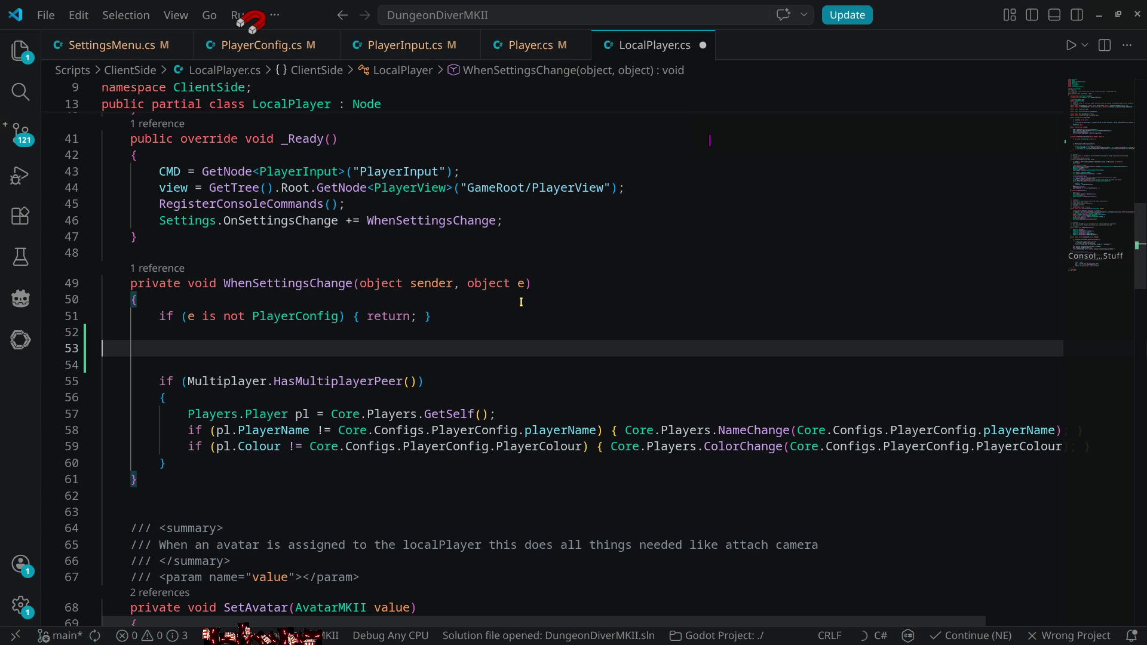
pyautogui.press('Tab')
pyautogui.press('Tab')
pyautogui.write('// Set mic active if')
pyautogui.write('voip')
pyautogui.press('BackSpace')
pyautogui.press('BackSpace')
pyautogui.press('BackSpace')
pyautogui.write('mic is enabled for voip')
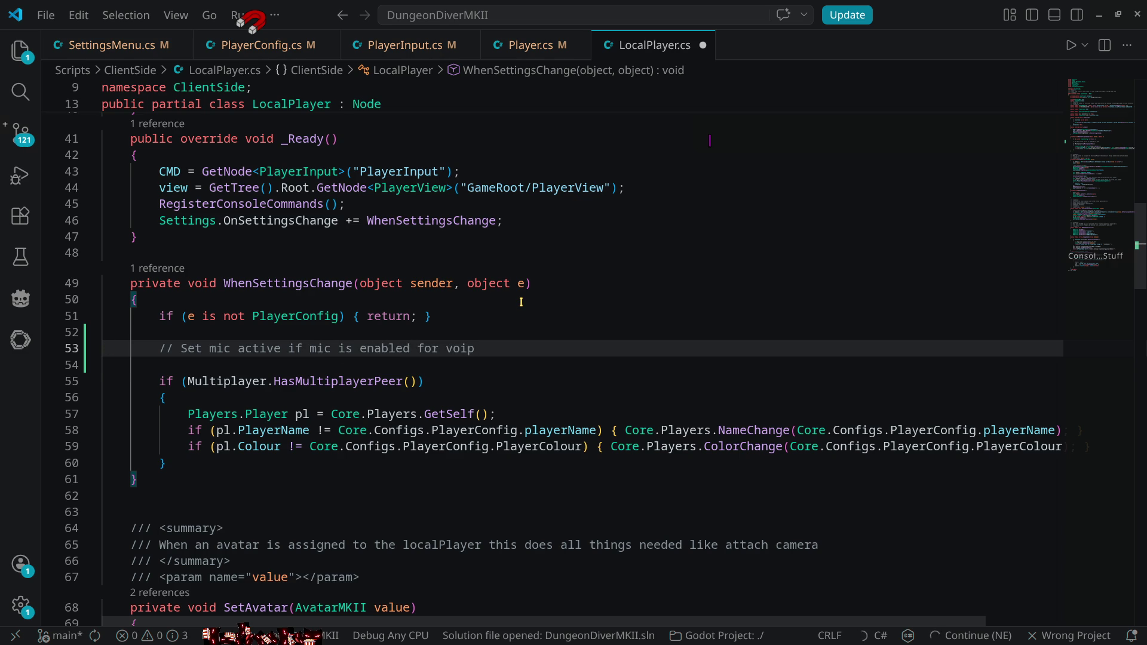
pyautogui.press('Return')
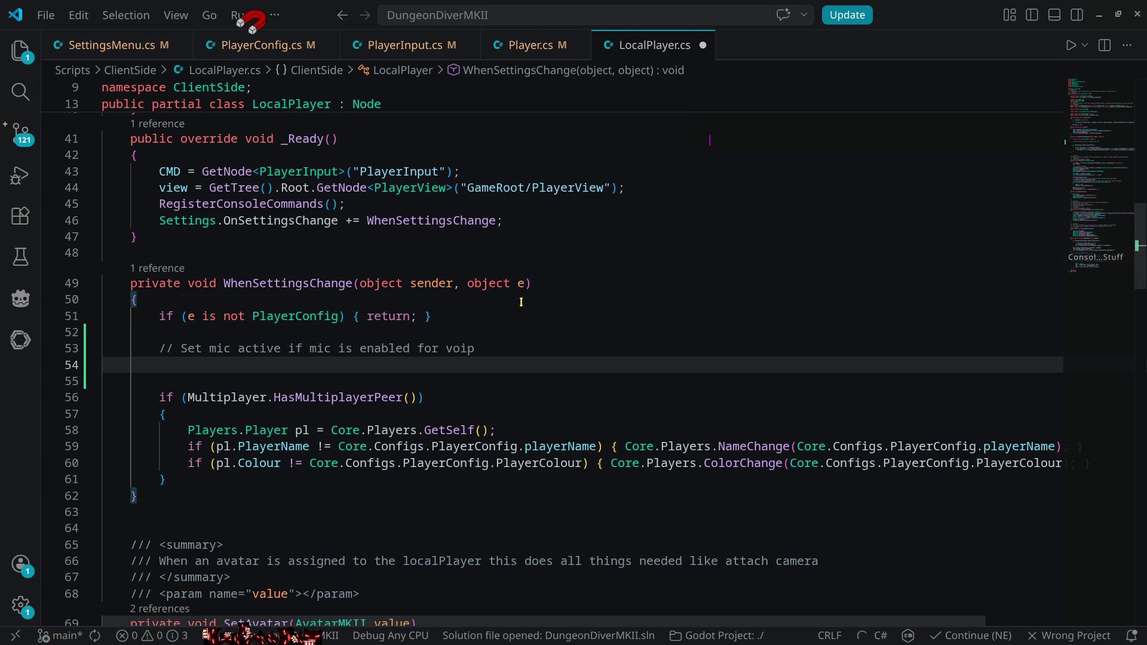
# - Add AudioServer.SetInputDeviceActive(Core.Configs.PlayerConfig.voipMicEnabled); below the comment and save LocalPlayer.cs
pyautogui.write('au')
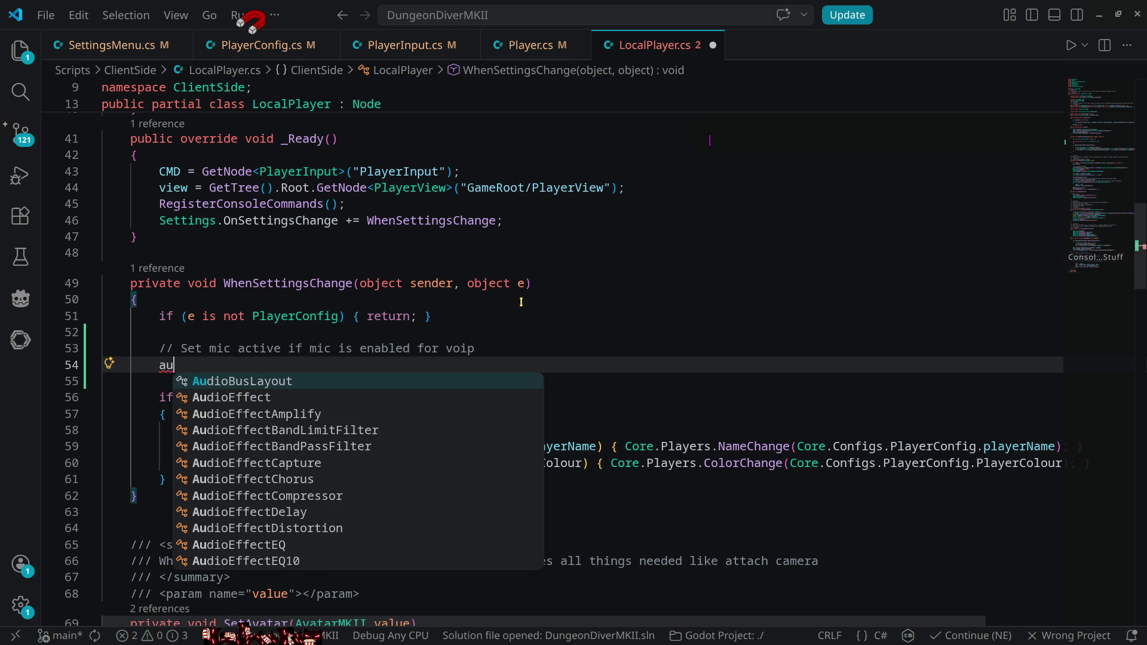
pyautogui.write('dioserve')
pyautogui.press('Return')
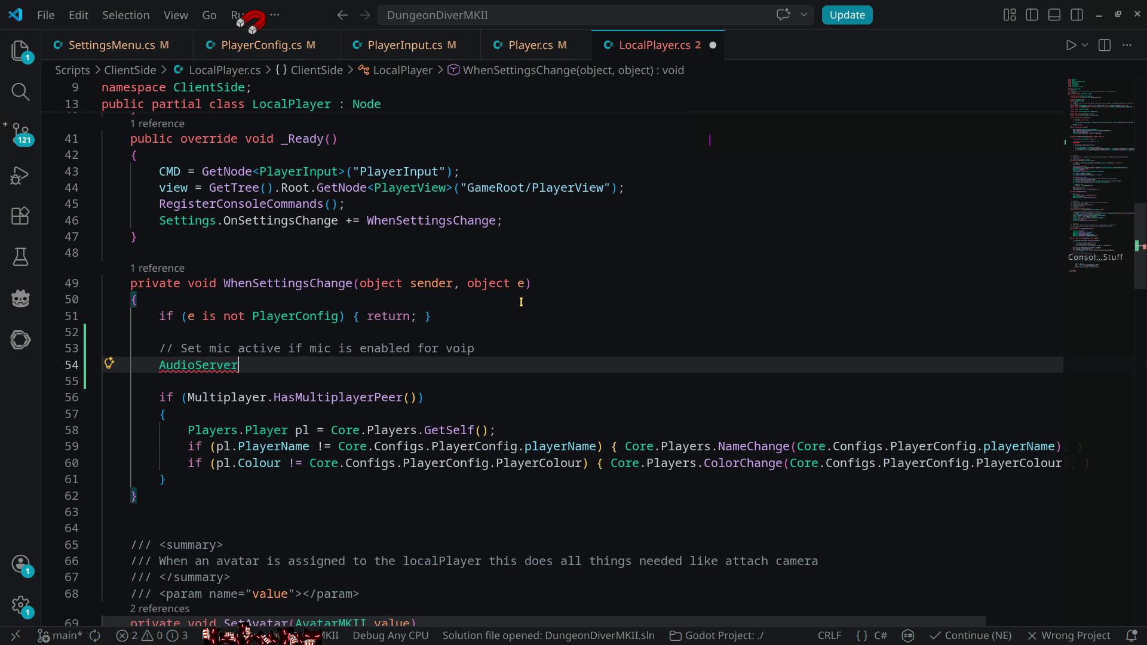
pyautogui.write('.set')
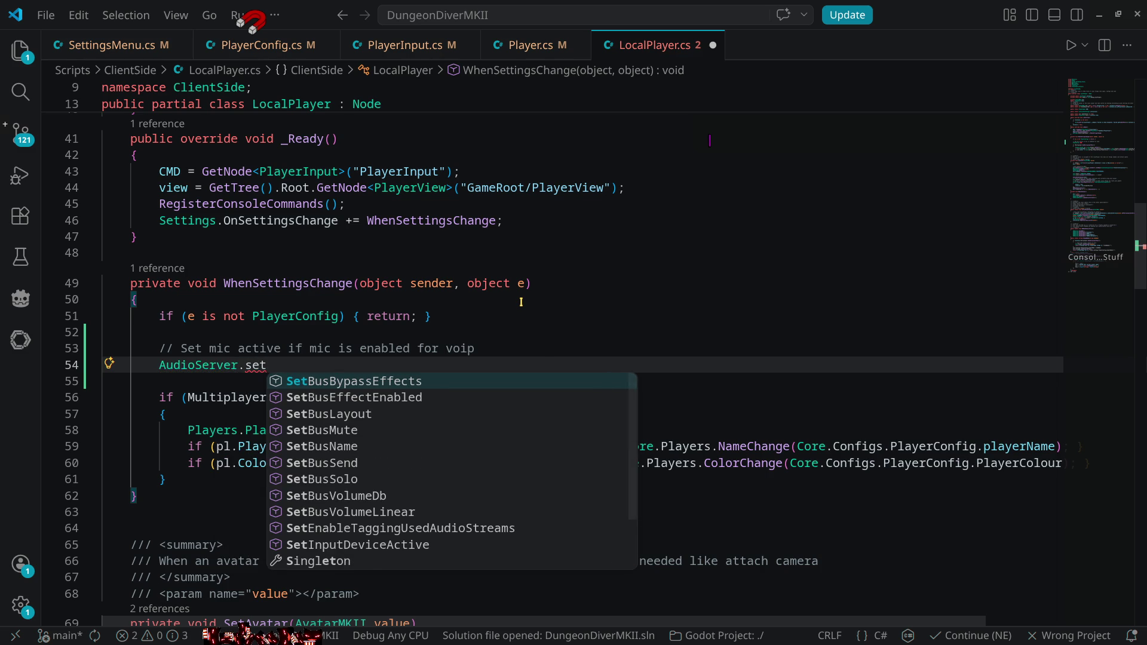
pyautogui.write('in')
pyautogui.press('Return')
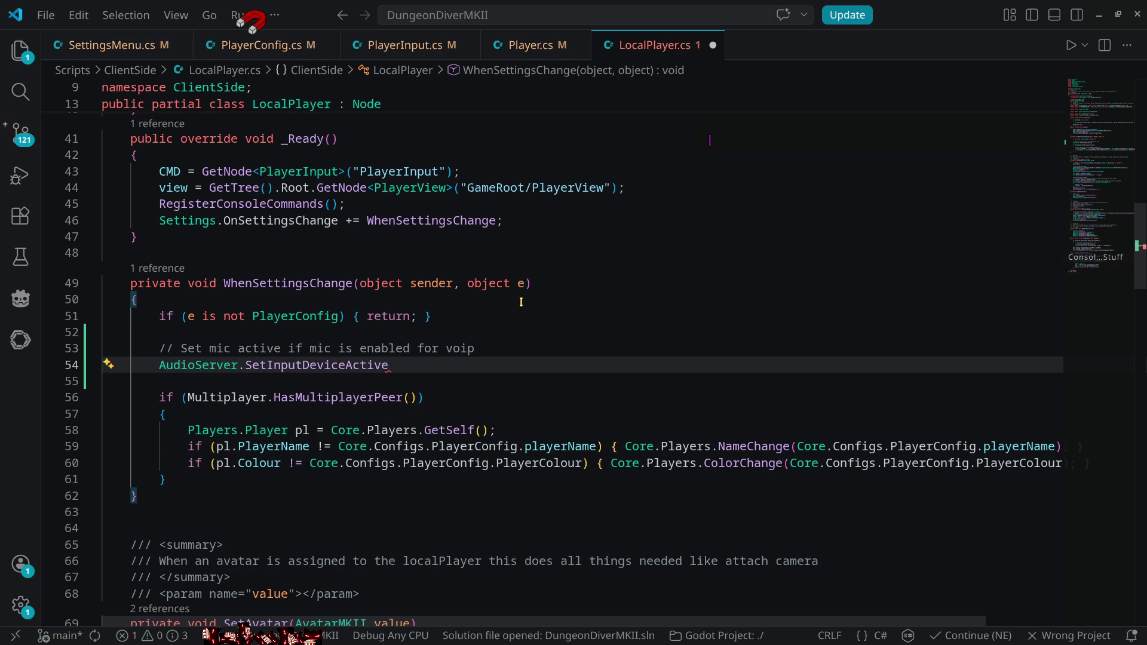
pyautogui.write('(')
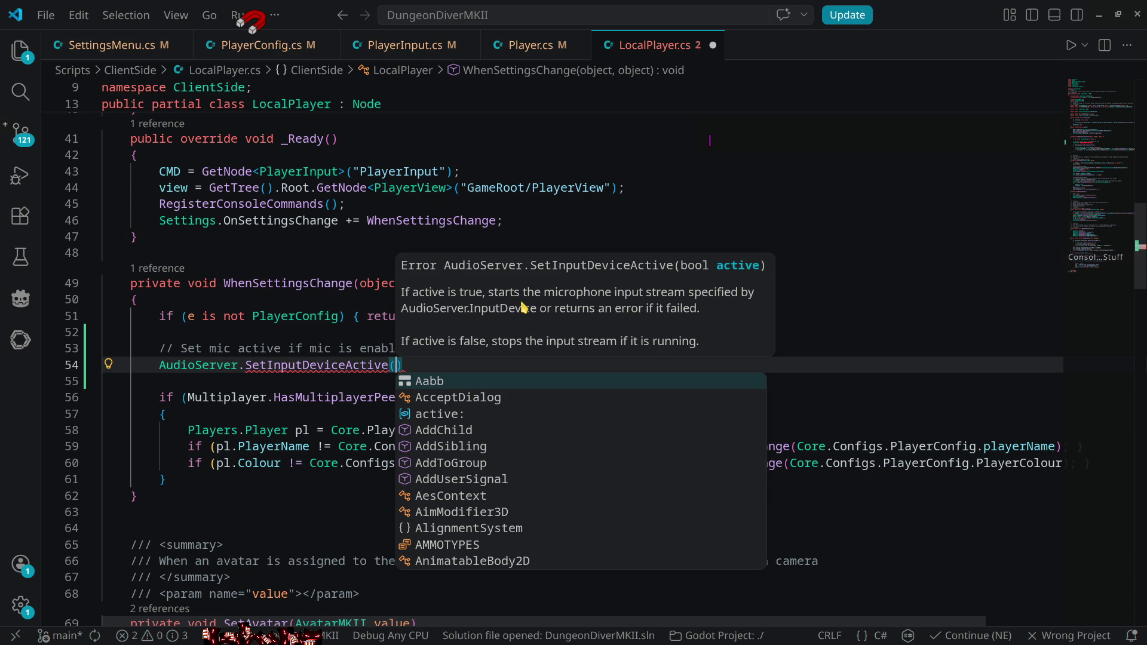
pyautogui.write('C')
pyautogui.write('ore.conf')
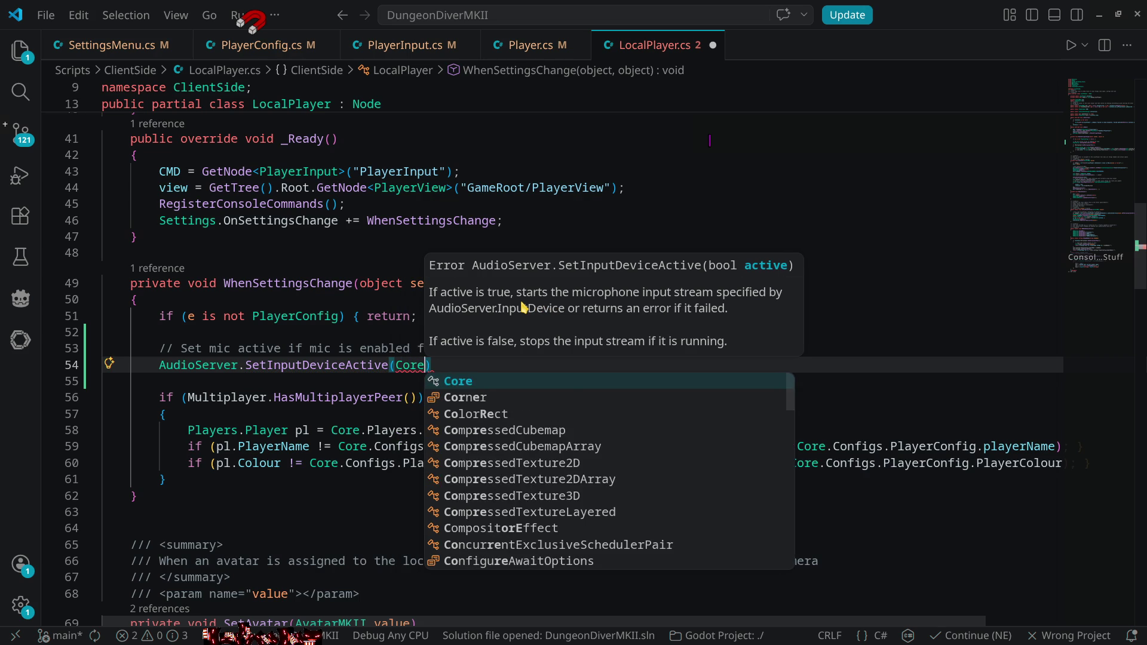
pyautogui.write('igs.pla')
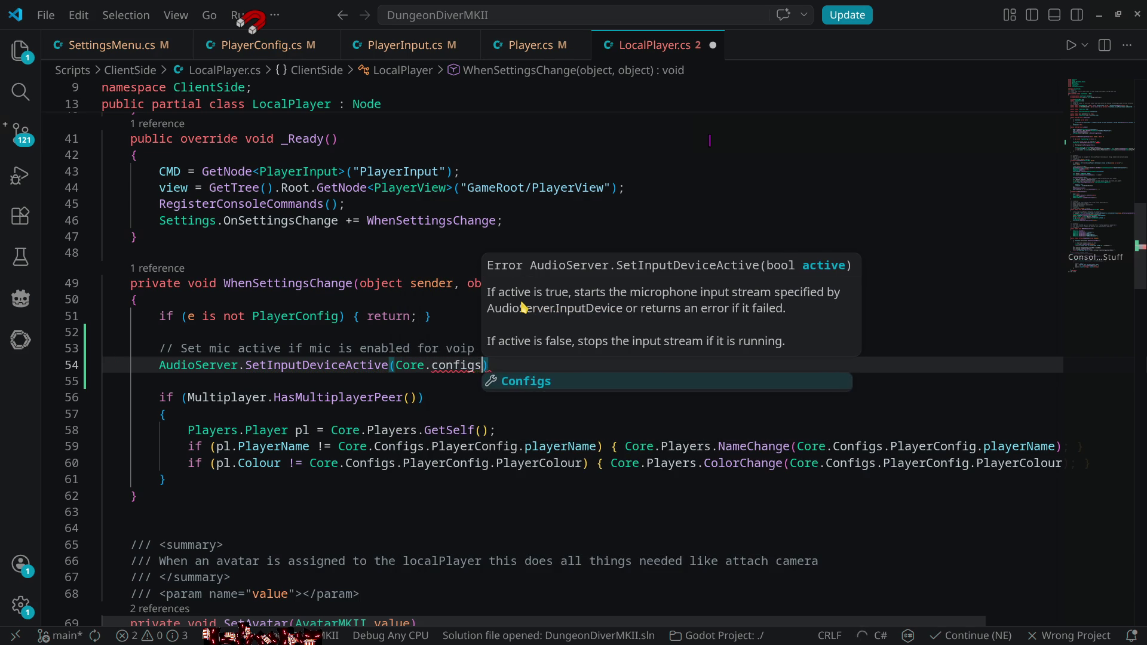
pyautogui.press('Tab')
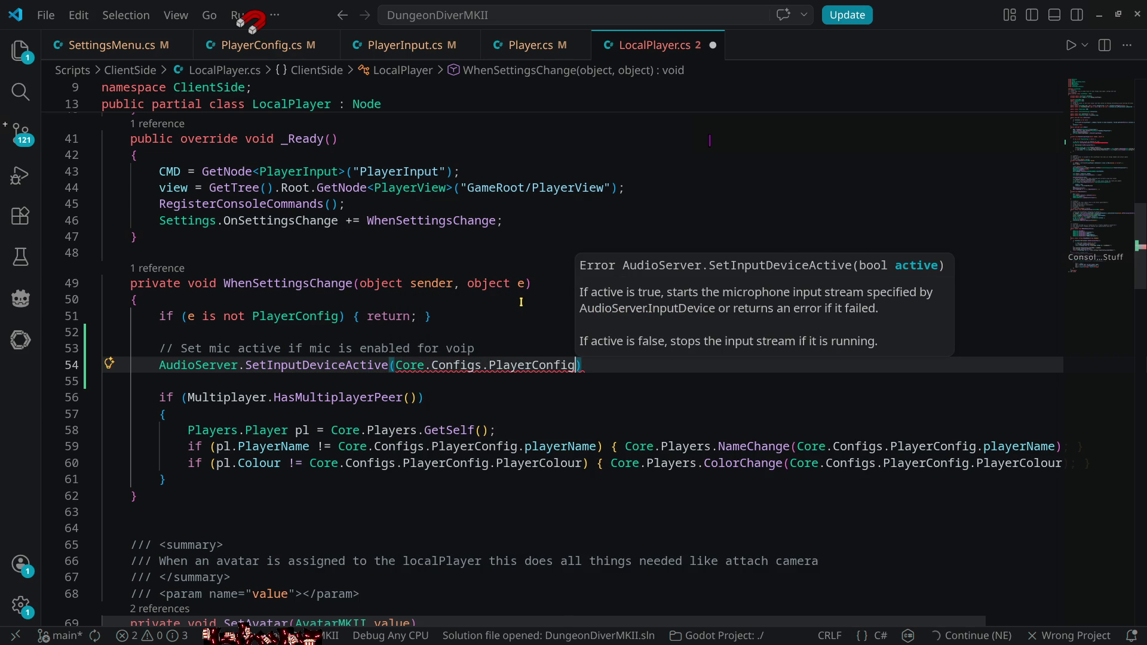
pyautogui.write('.voip')
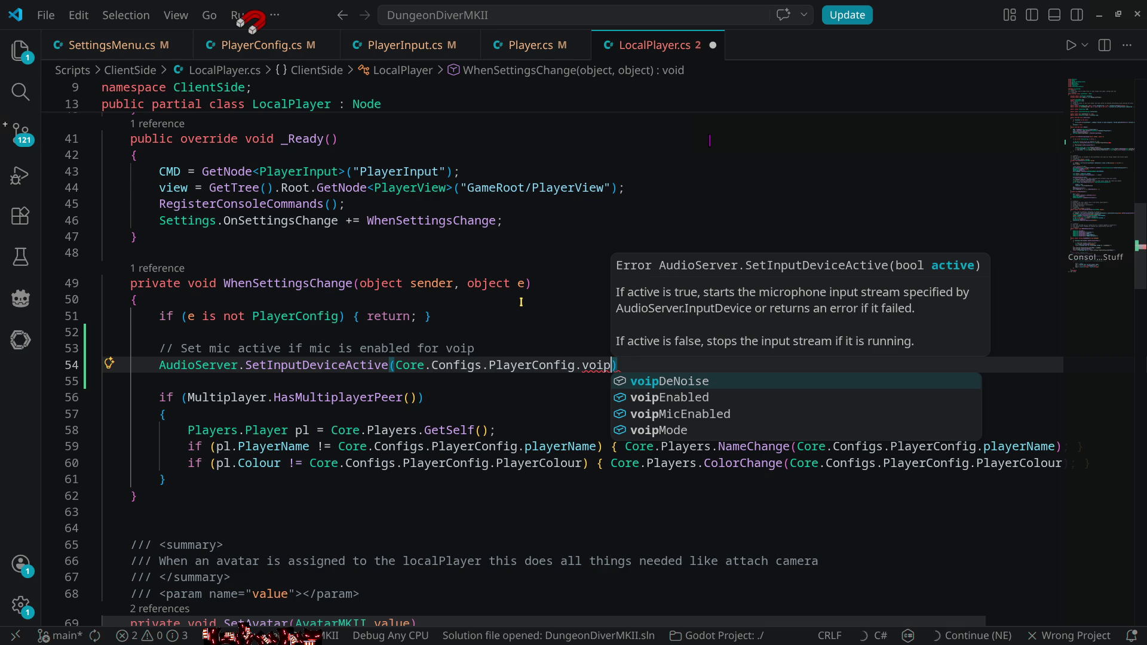
pyautogui.press('Down')
pyautogui.press('Down')
pyautogui.press('Tab')
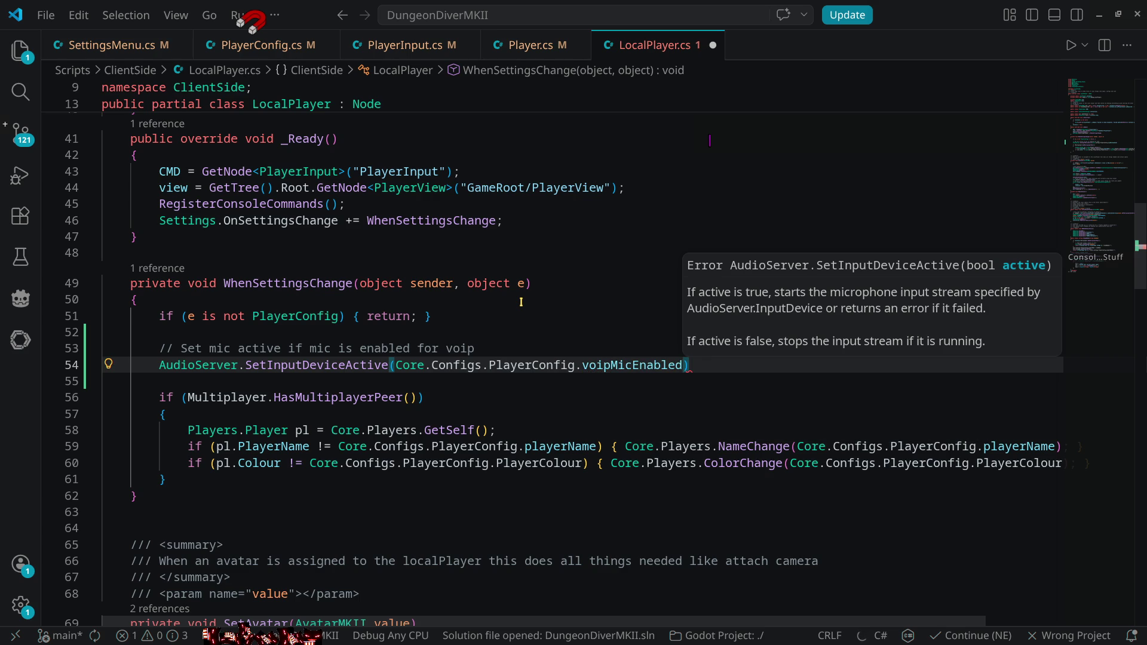
pyautogui.press('Right')
pyautogui.write(';')
pyautogui.hotkey('ctrl', 's')
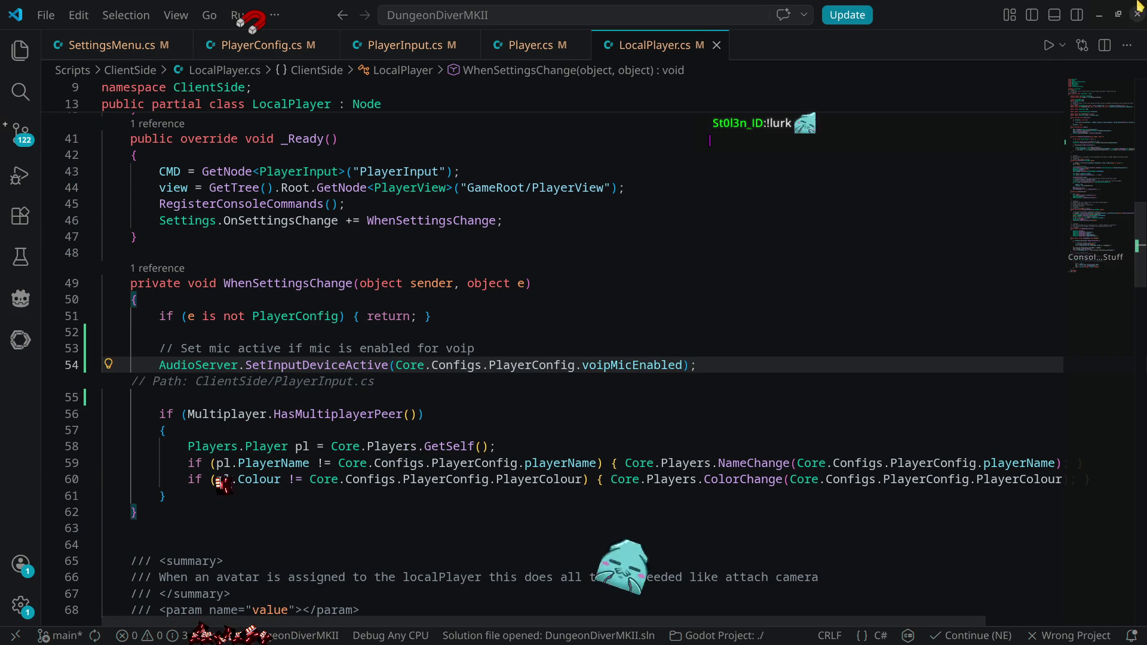
pyautogui.hotkey('alt', 'Tab')
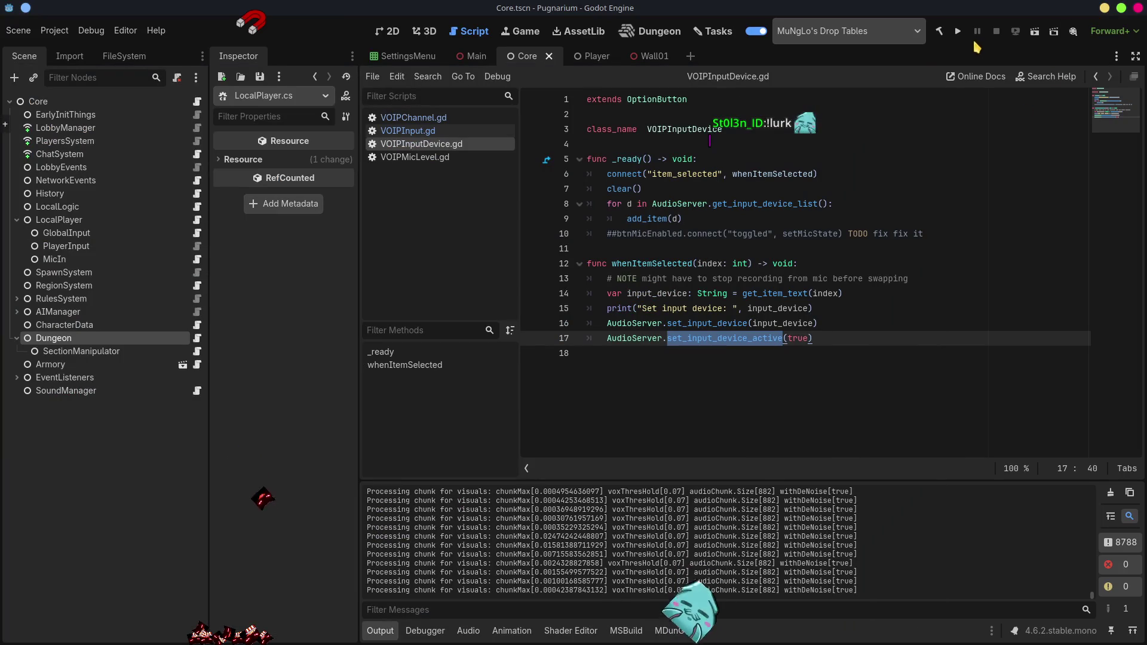
# - Run the game, view the first window's voice settings, and close the second session window
pyautogui.click(956, 33)
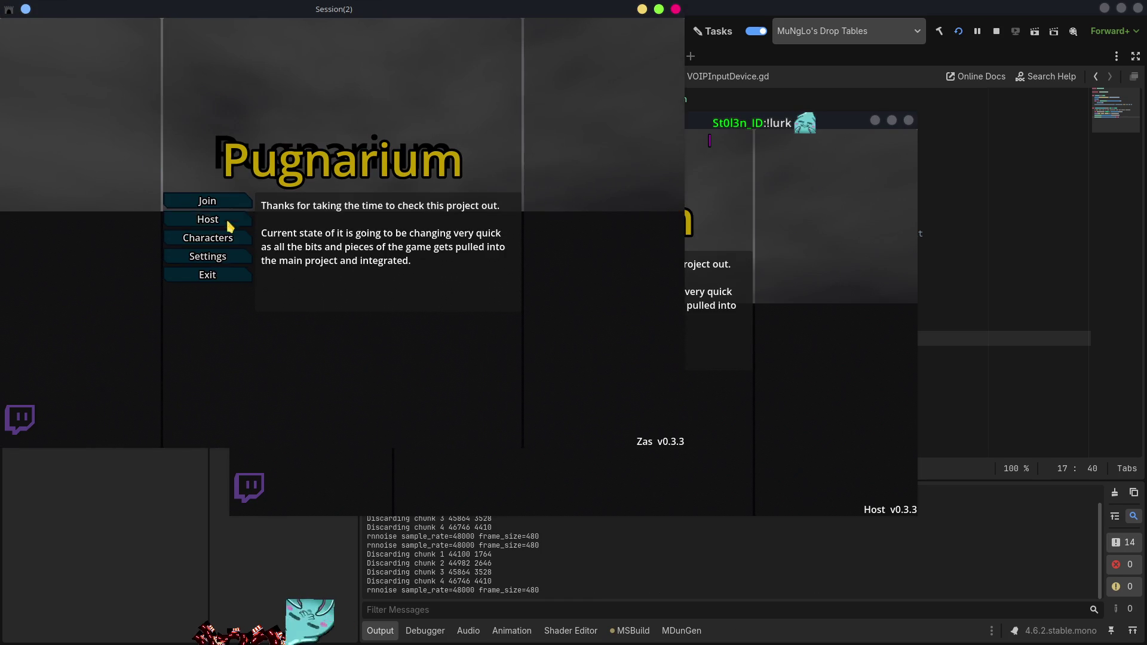
pyautogui.click(225, 257)
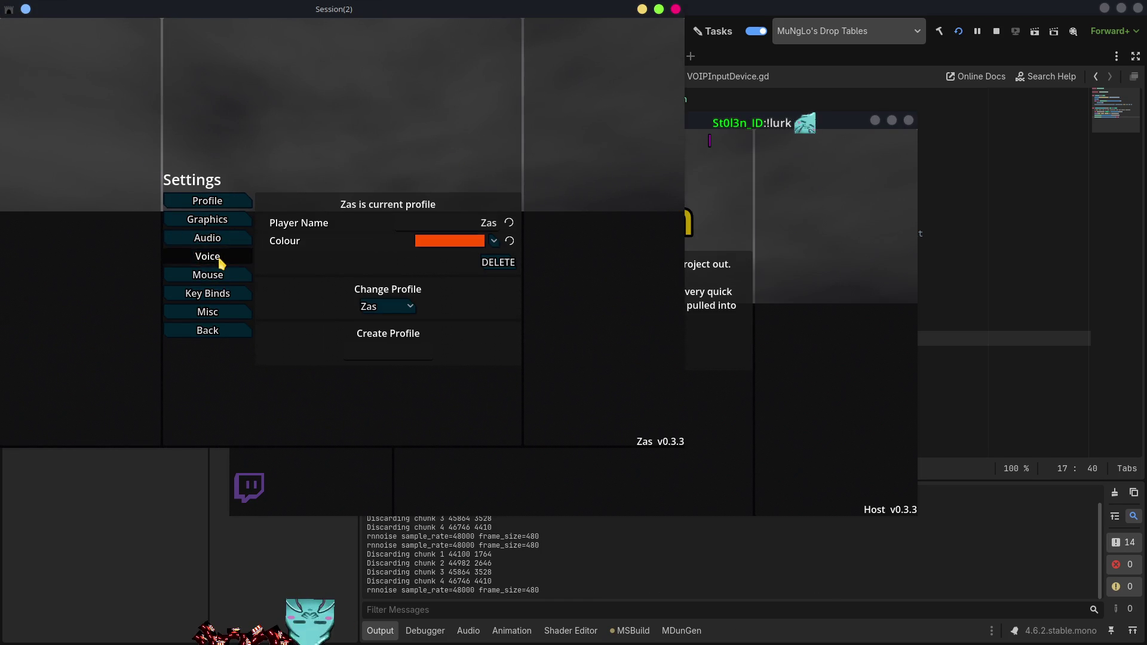
pyautogui.click(215, 256)
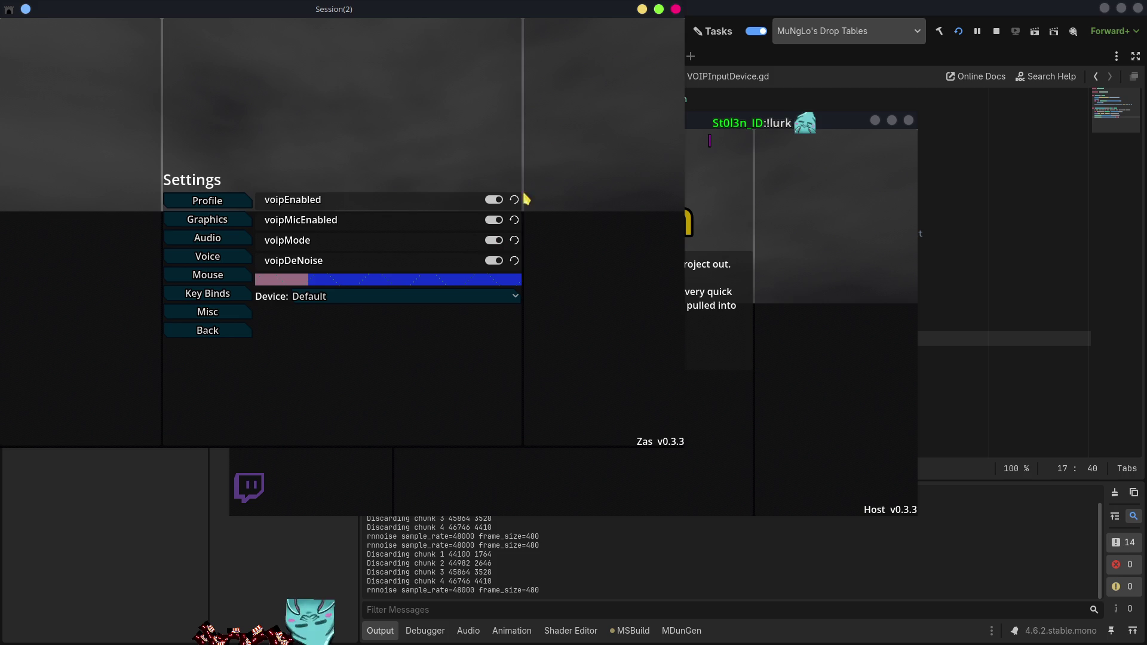
pyautogui.click(676, 10)
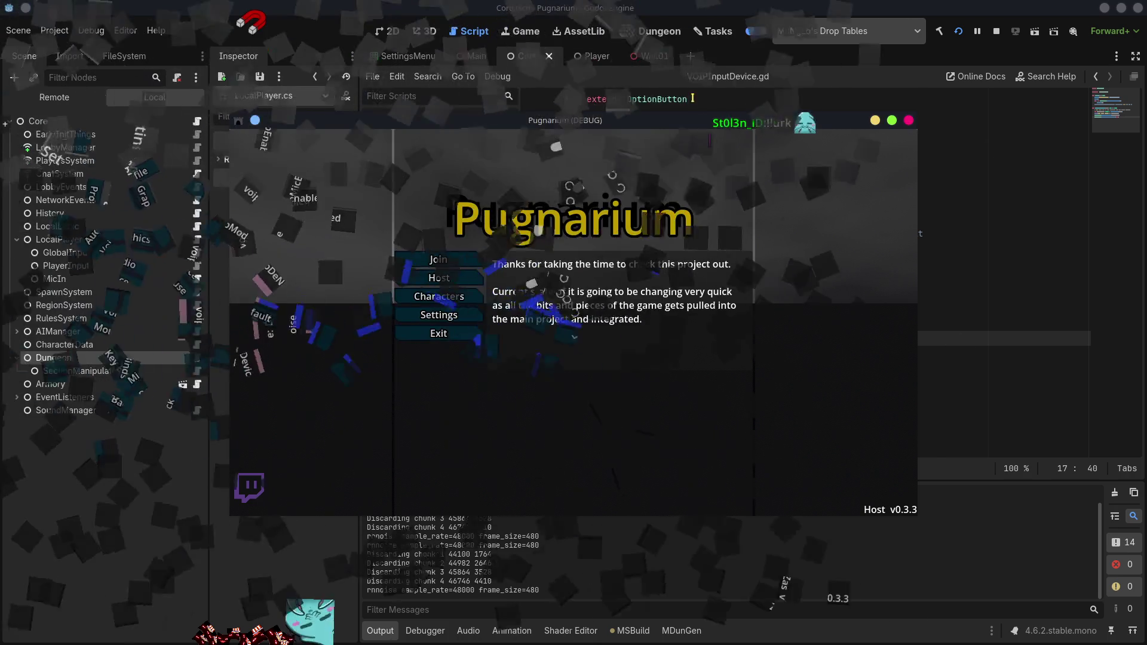
# - Check the Host window's voice settings, then host a session and spawn into the level
pyautogui.click(439, 314)
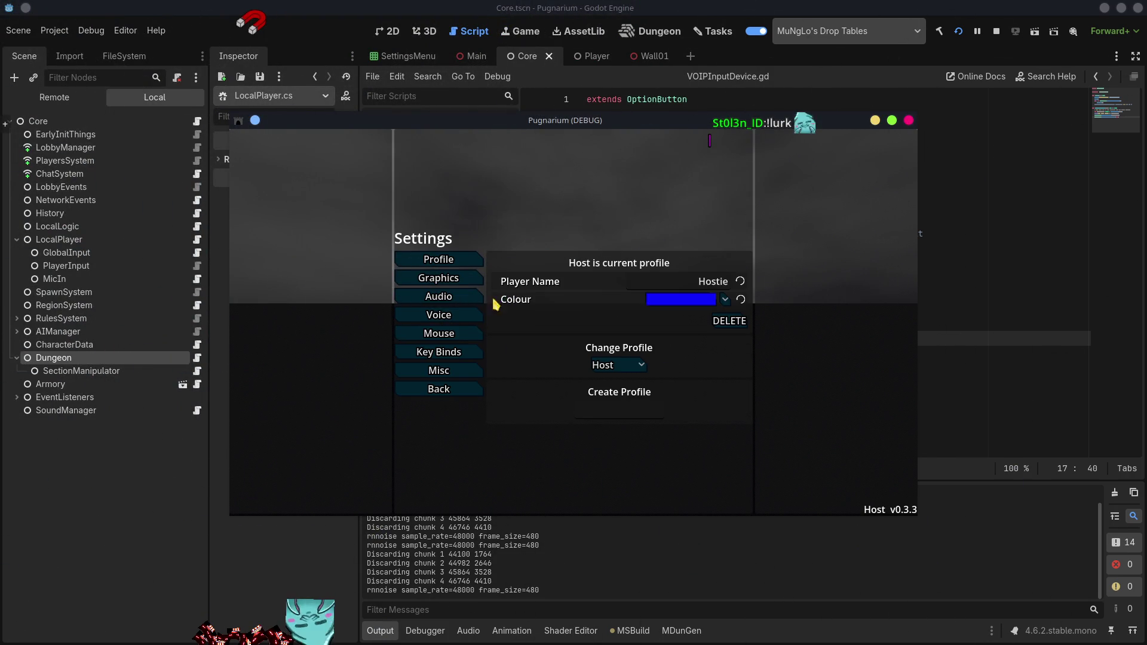
pyautogui.click(440, 321)
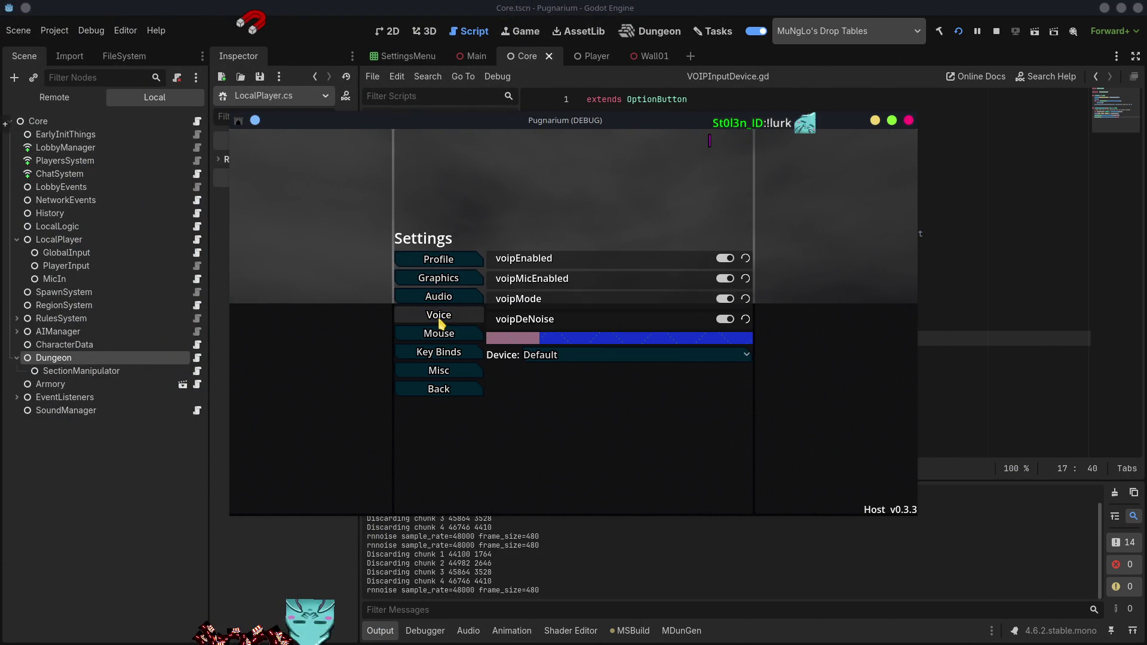
pyautogui.click(438, 389)
pyautogui.click(456, 280)
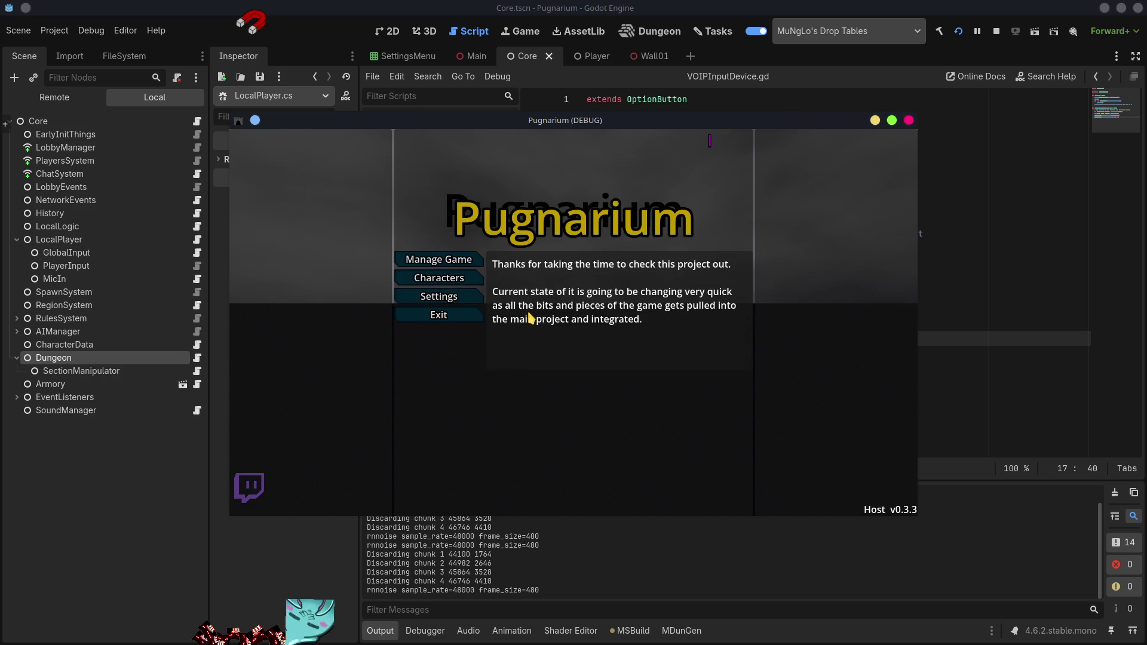
pyautogui.click(575, 267)
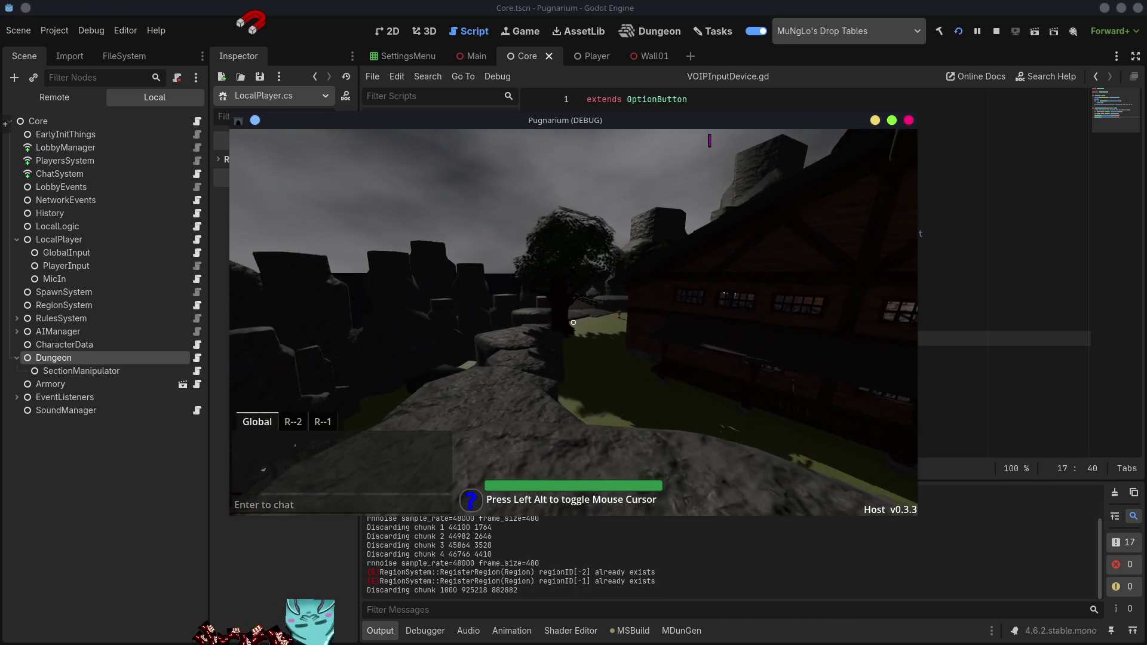
# - In Settings > Voice, toggle voipEnabled and voipMicEnabled, leaving voipEnabled off and voipMicEnabled on
pyautogui.press('Escape')
pyautogui.click(447, 298)
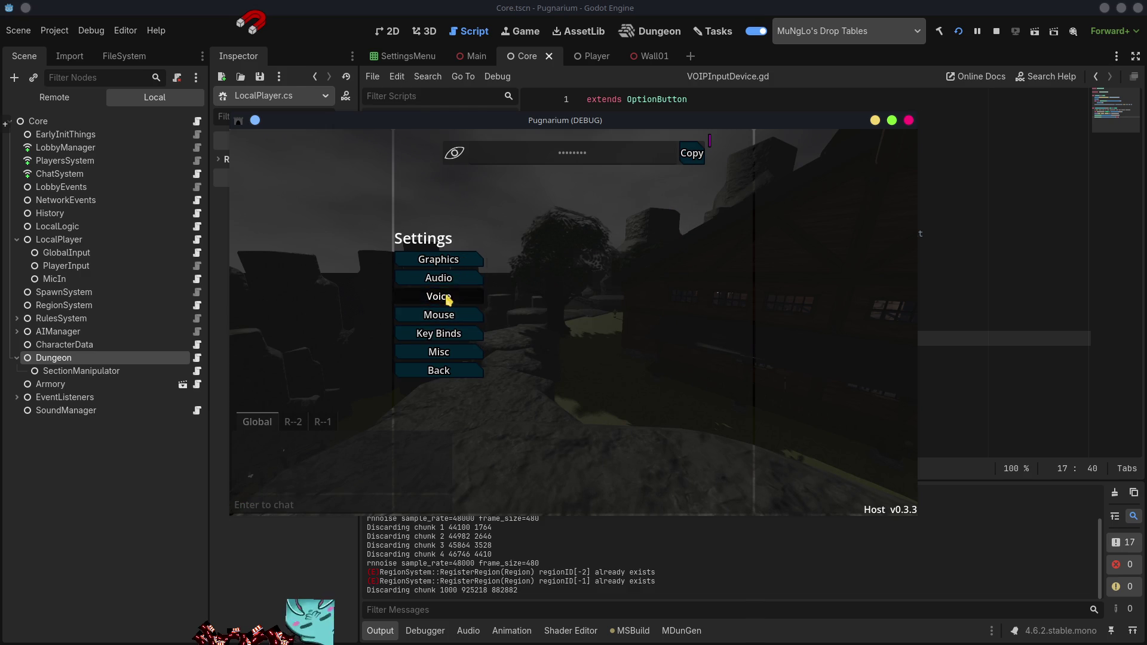
pyautogui.click(438, 298)
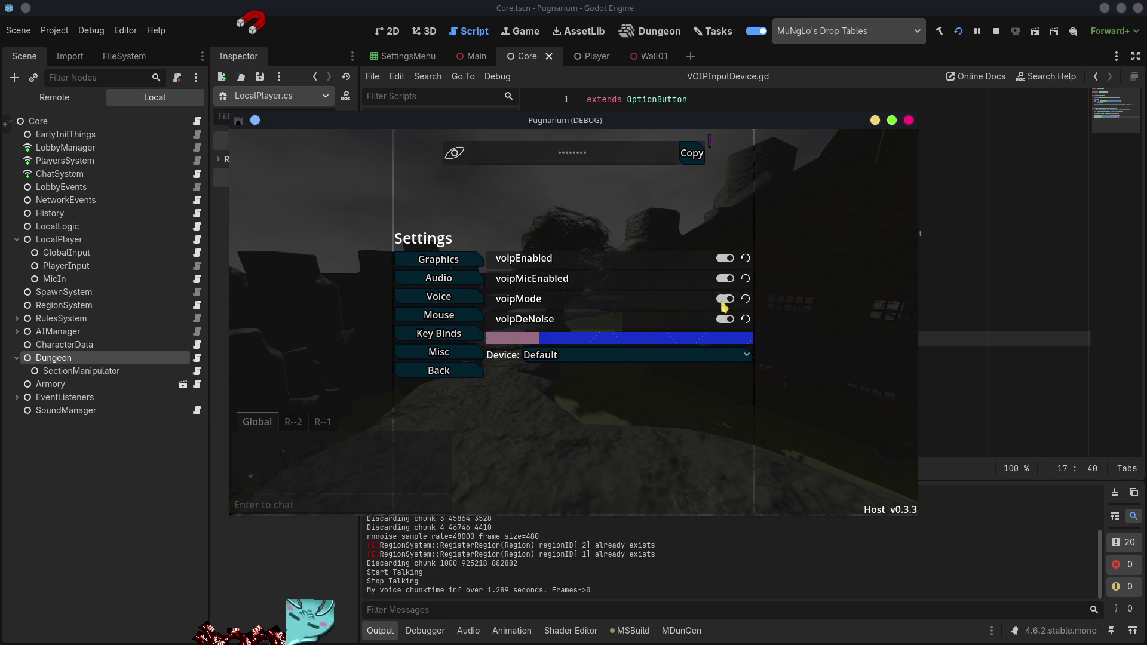
pyautogui.click(724, 261)
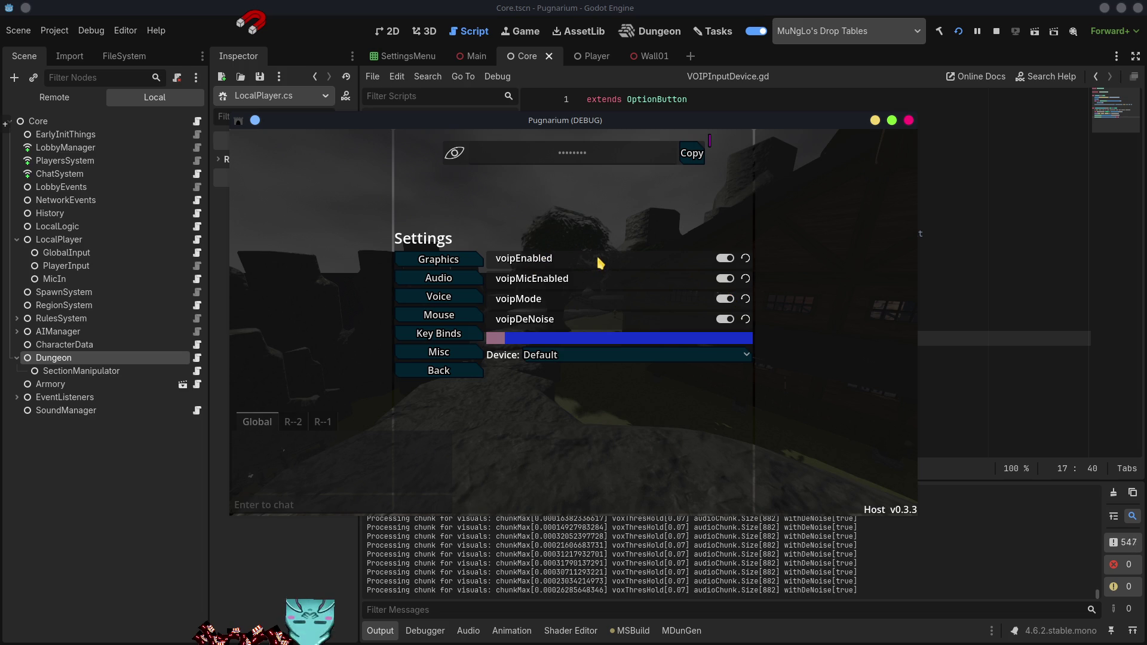
pyautogui.click(727, 259)
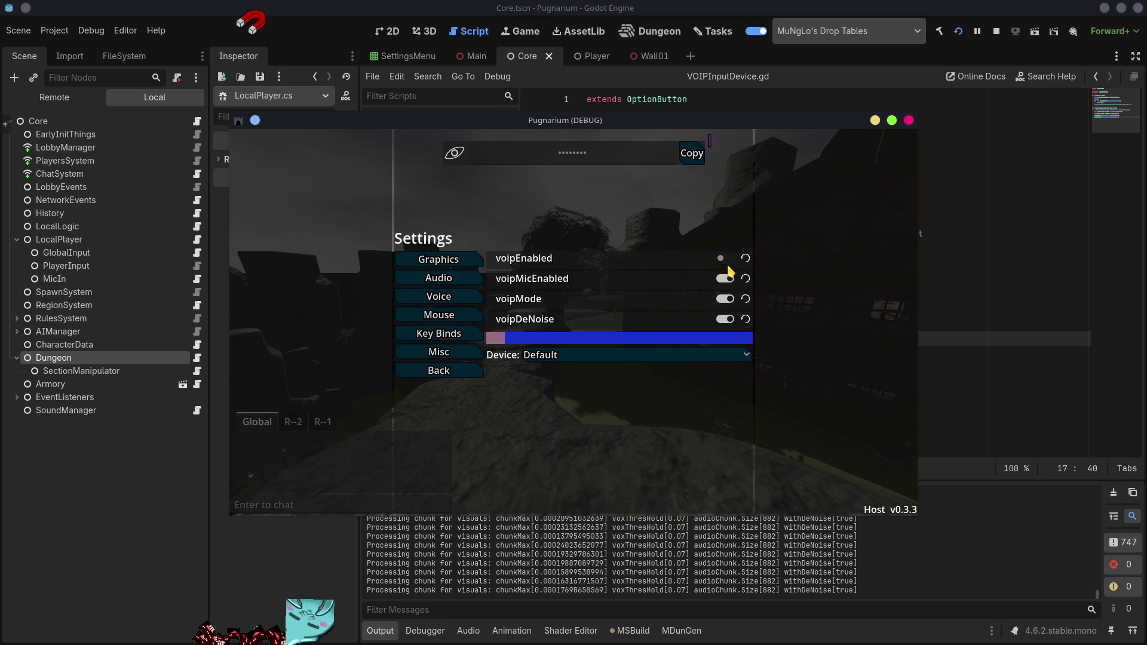
pyautogui.click(730, 279)
pyautogui.click(725, 299)
pyautogui.click(725, 319)
pyautogui.click(725, 279)
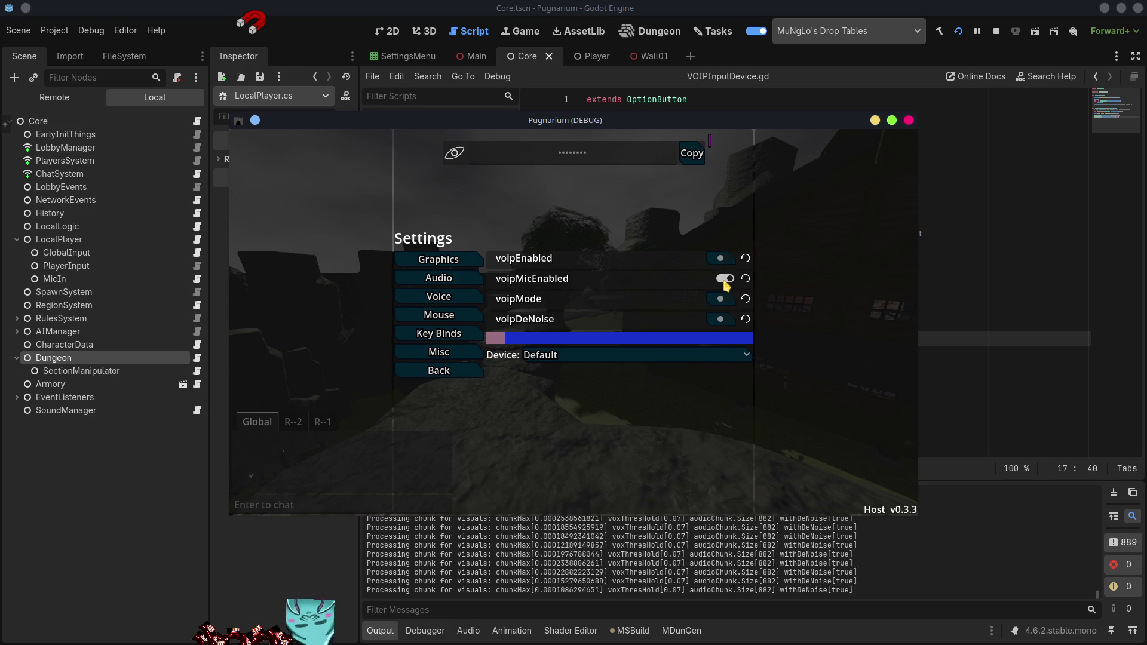
pyautogui.click(725, 280)
pyautogui.click(725, 279)
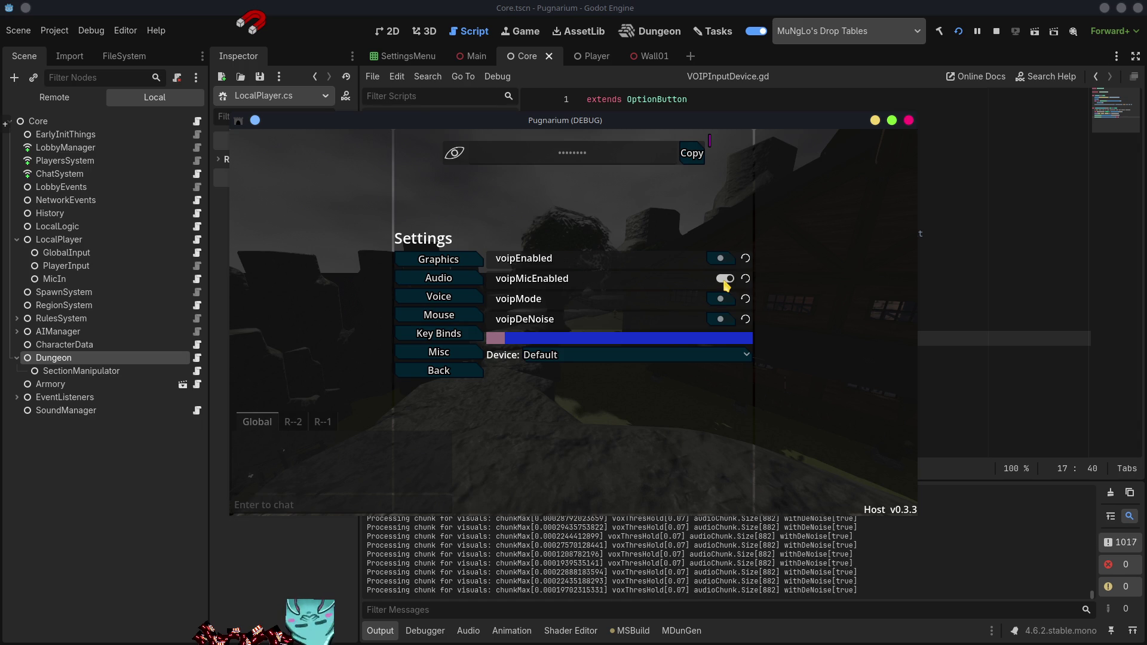
# - Toggle voipDeNoise on and off, then quit the debug game
pyautogui.click(727, 319)
pyautogui.click(729, 321)
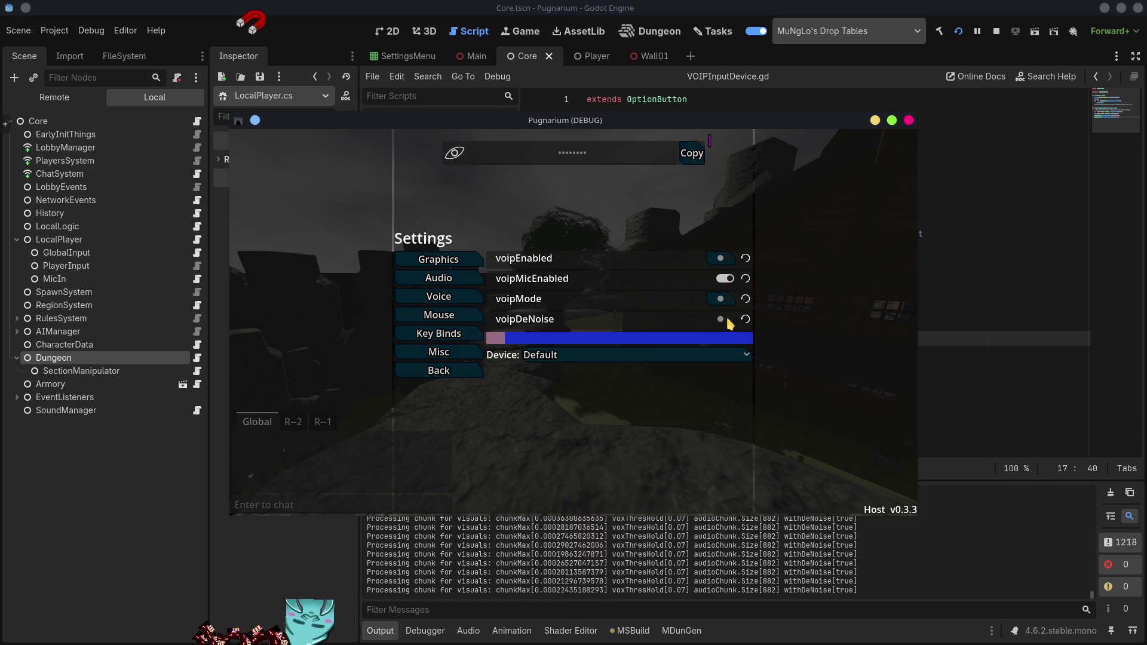
pyautogui.click(728, 321)
pyautogui.click(728, 321)
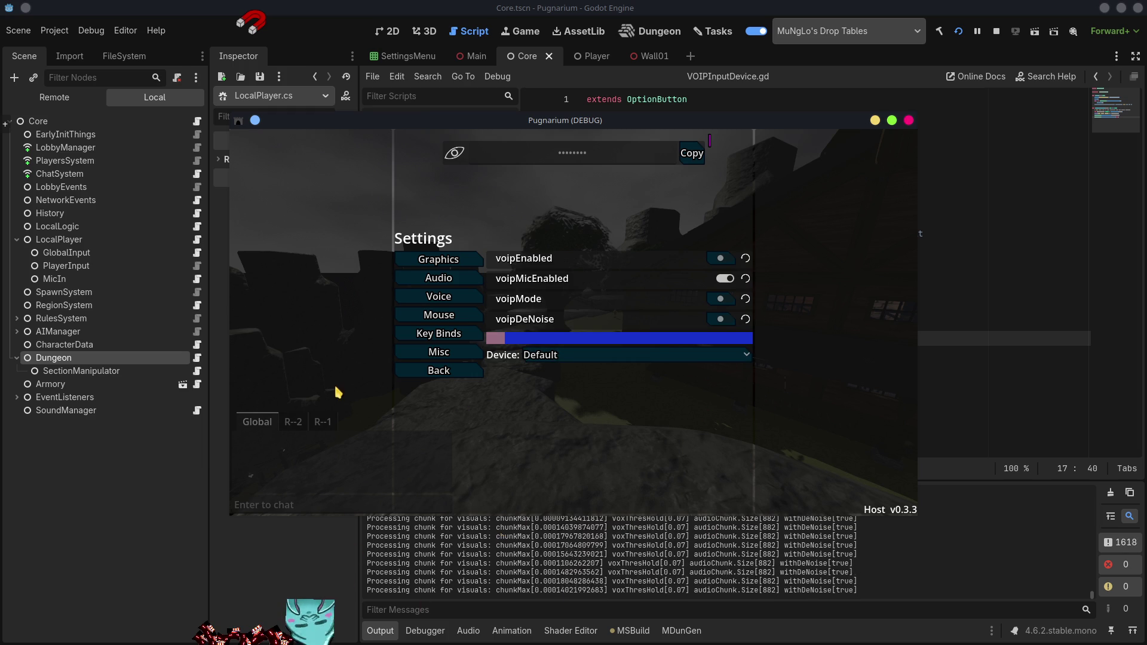
pyautogui.click(908, 120)
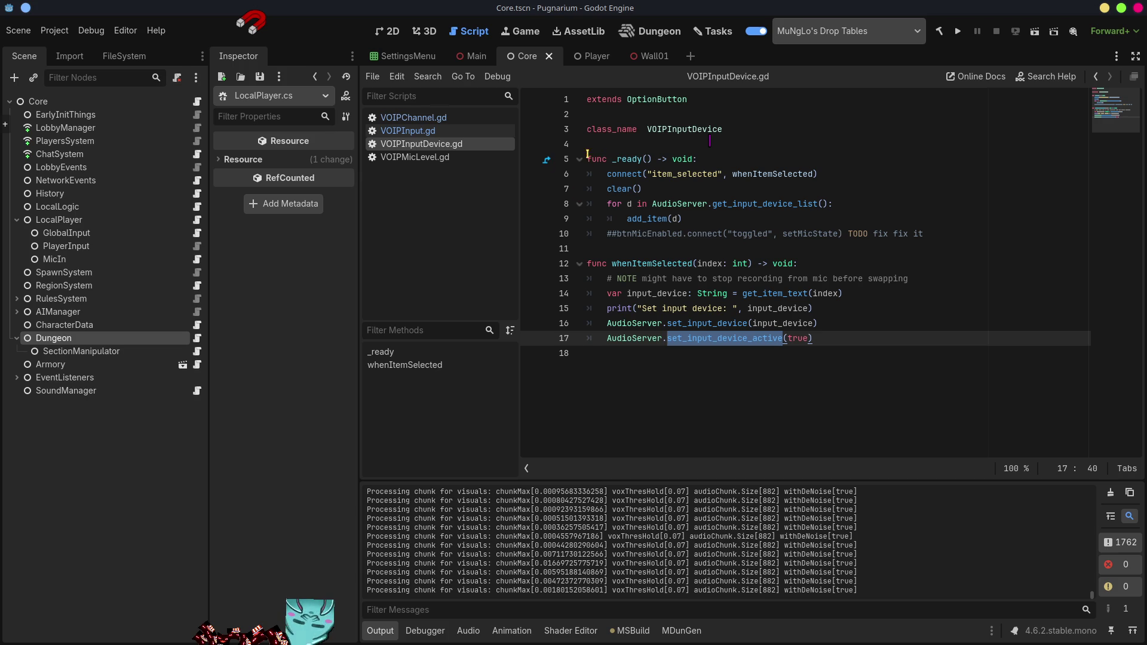
pyautogui.click(403, 138)
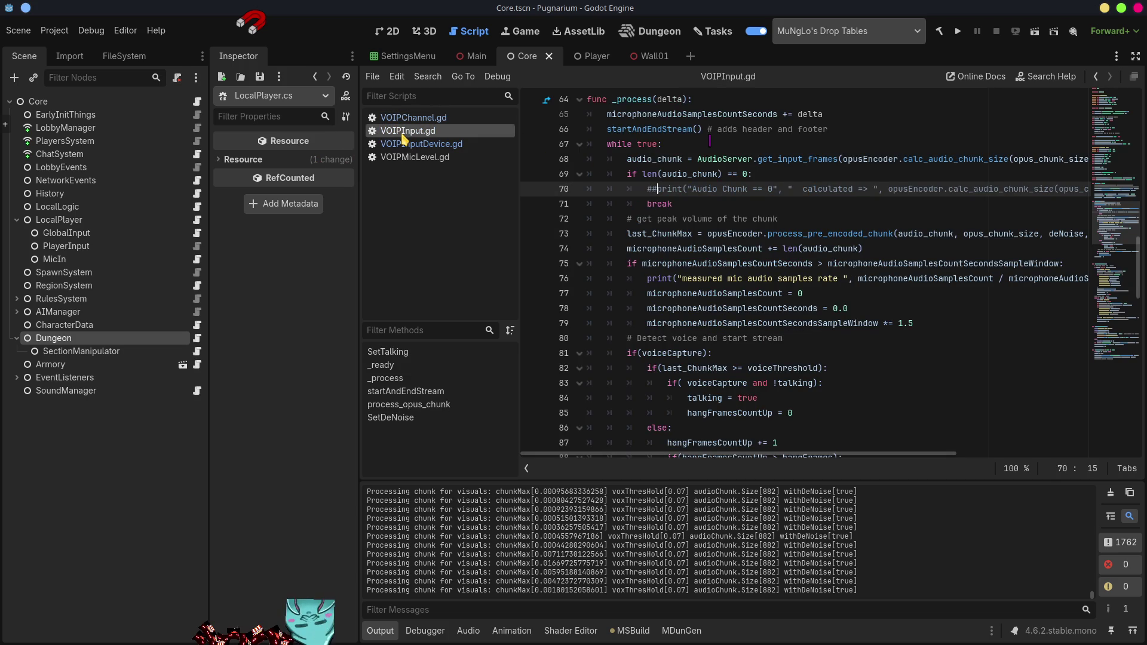
# - Review the top of VOIPInput.gd, highlighting the deNoise variable
pyautogui.moveTo(1117, 242); pyautogui.dragTo(1128, 113)
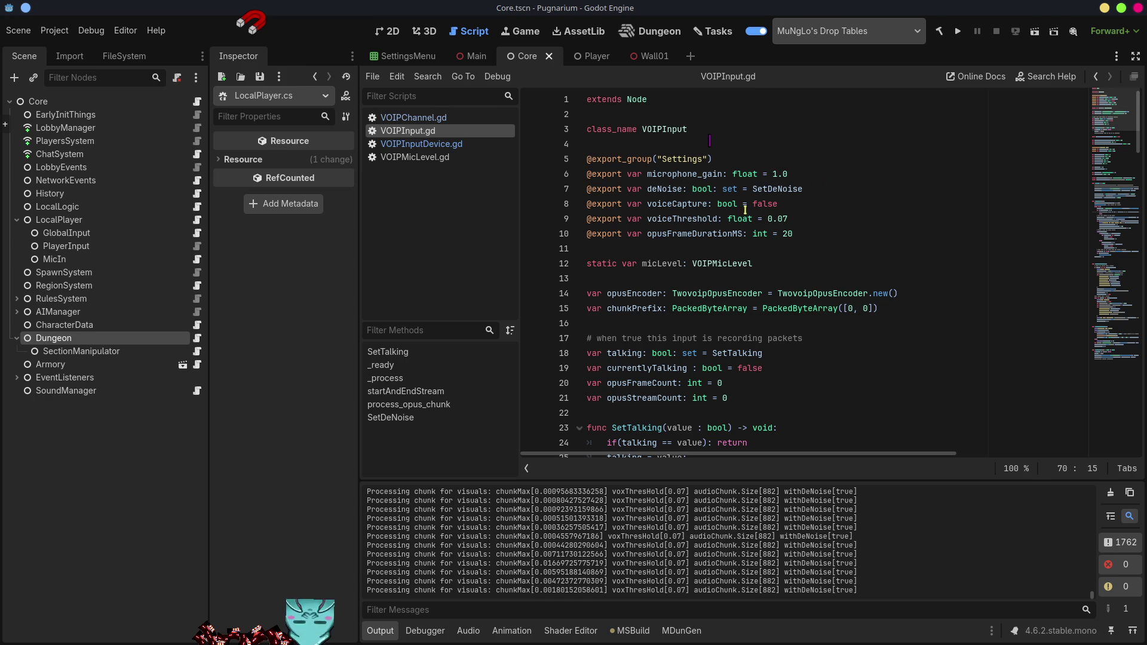
pyautogui.doubleClick(662, 188)
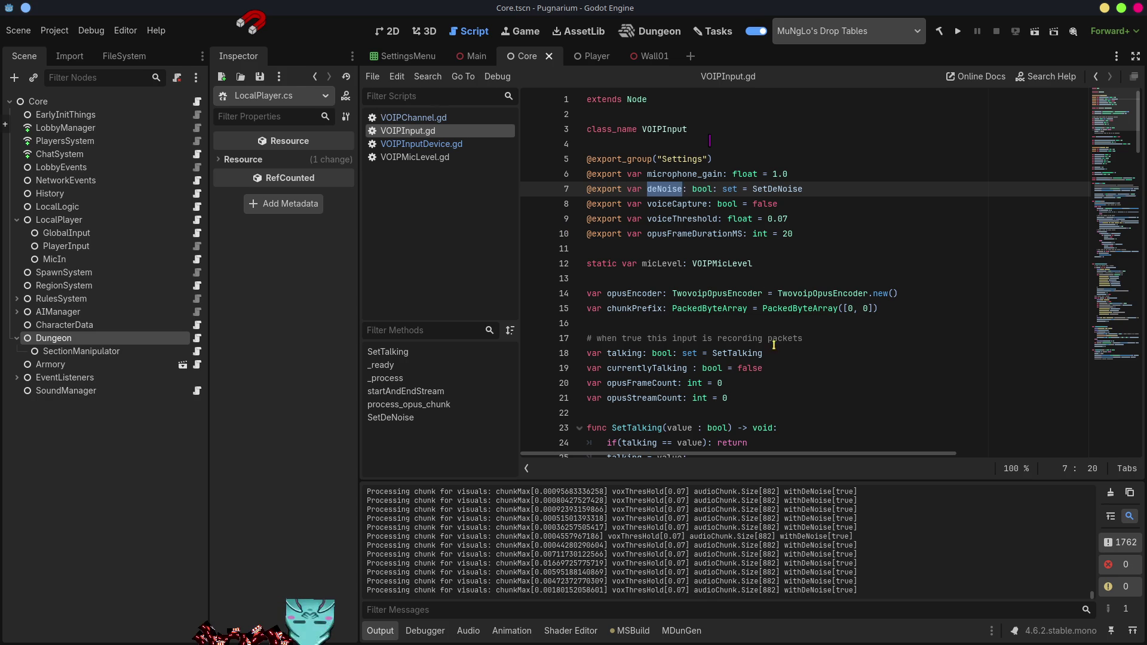
pyautogui.scroll(-8, 774, 345)
pyautogui.scroll(4, 774, 345)
# - Read through VOIPMicLevel.gd and its VOIPInput reference, then select the LocalPlayer node
pyautogui.click(418, 157)
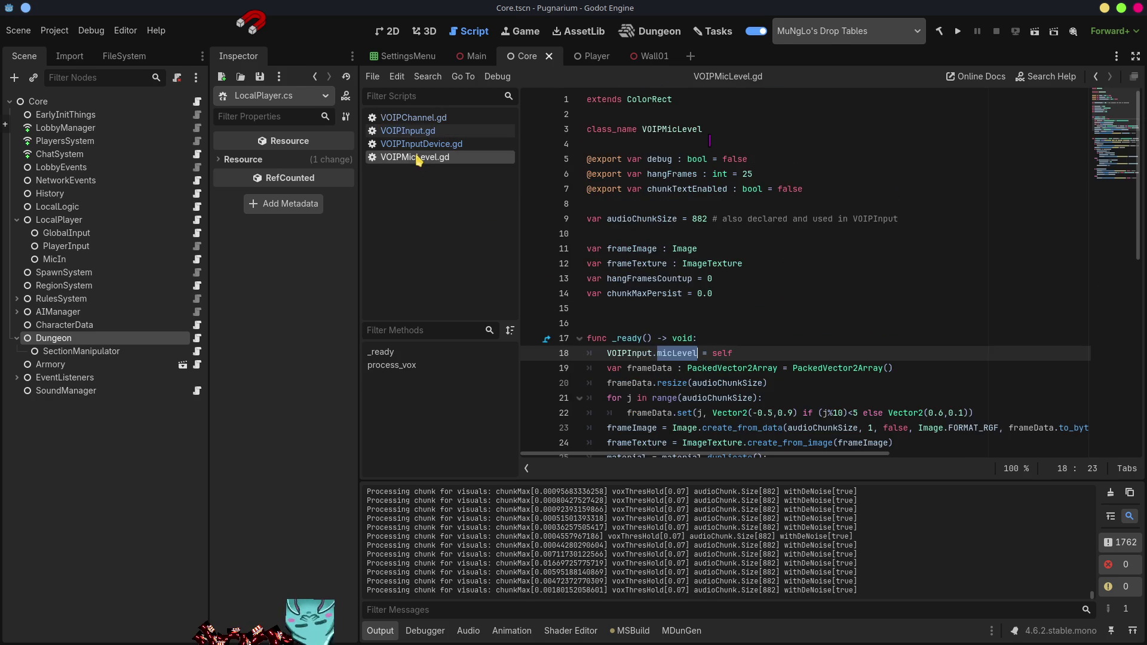
pyautogui.scroll(-5, 883, 353)
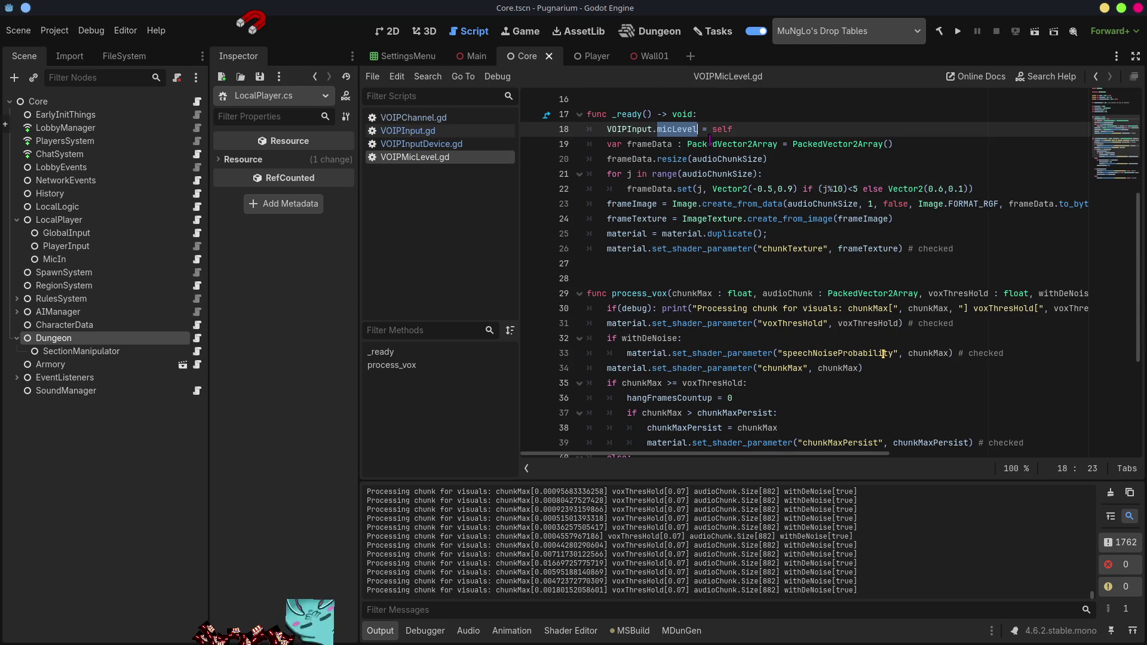
pyautogui.scroll(5, 882, 353)
pyautogui.scroll(-4, 883, 353)
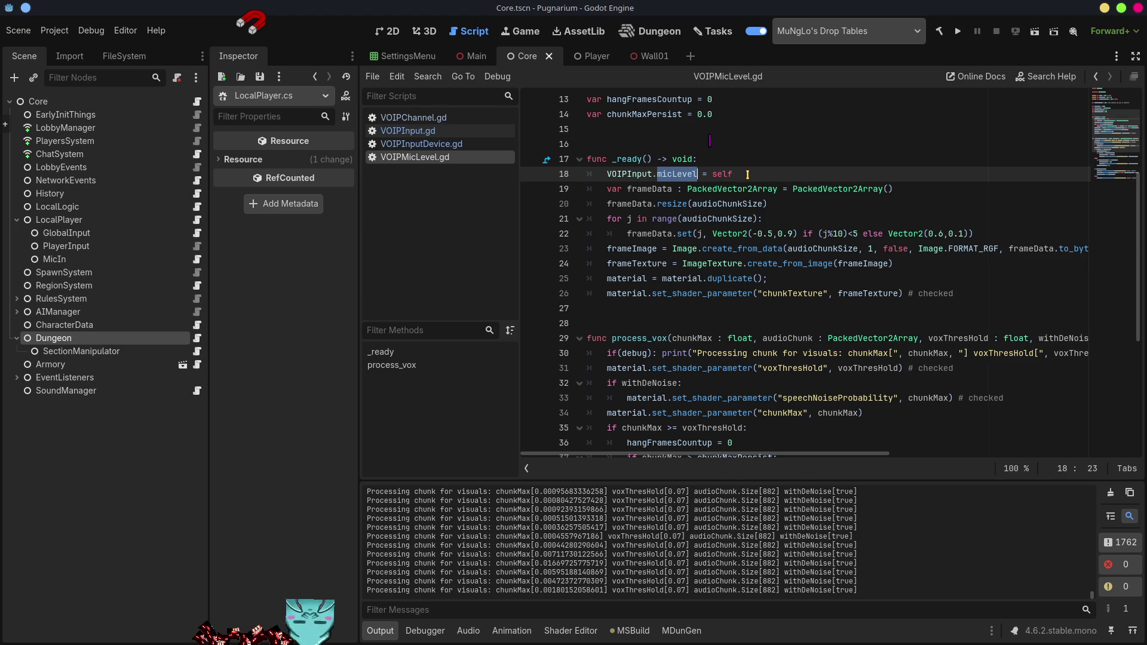
pyautogui.doubleClick(634, 175)
pyautogui.scroll(4, 770, 305)
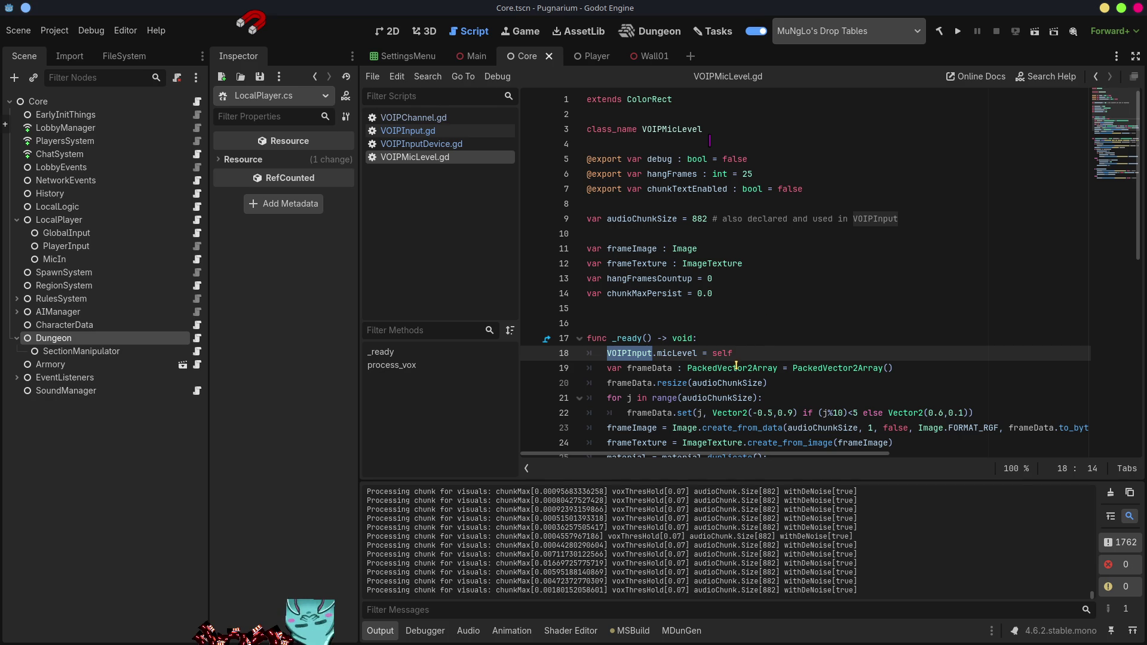
pyautogui.scroll(-2, 729, 374)
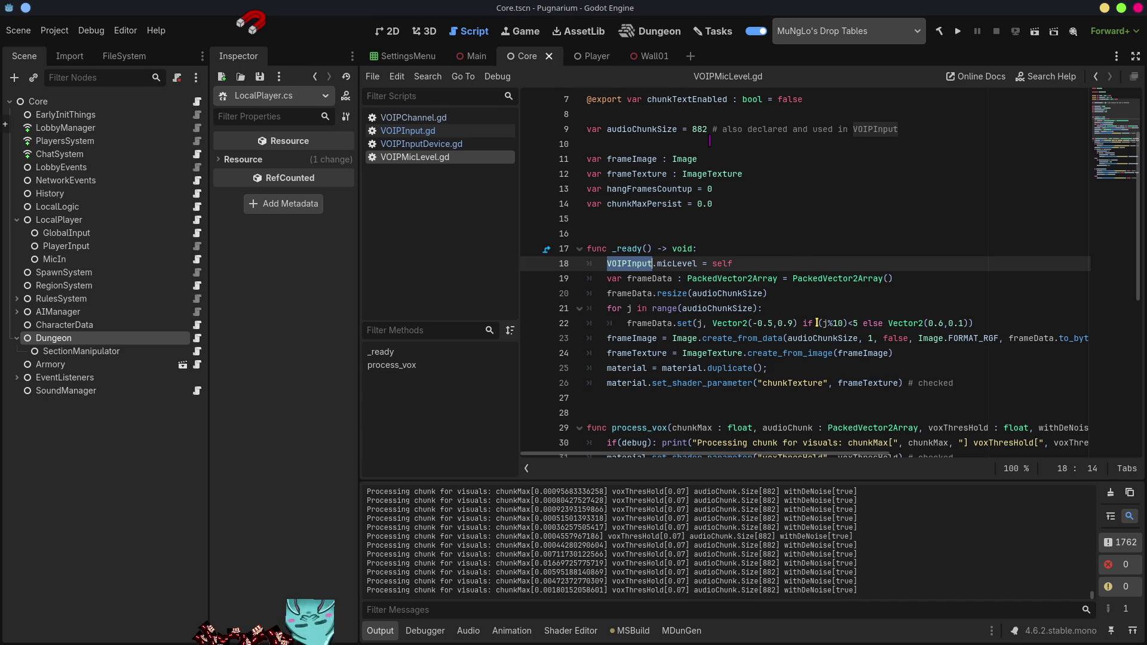
pyautogui.scroll(-1, 649, 219)
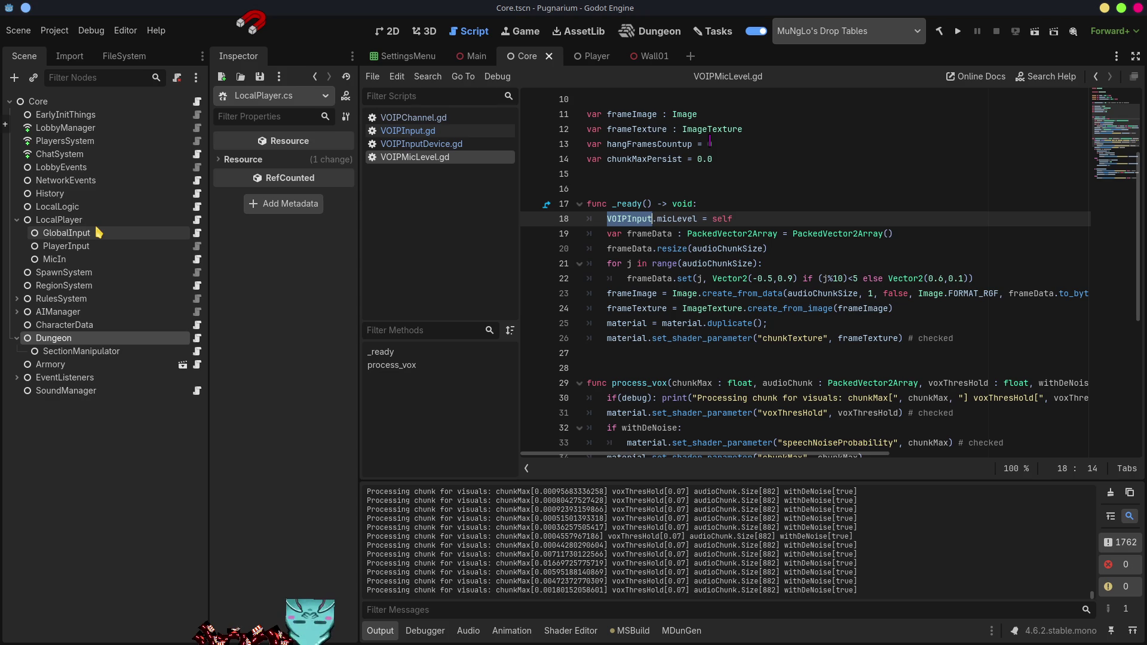
pyautogui.click(77, 219)
# - Open LocalPlayer.cs in VS Code and scroll to the WhenSettingsChange SetInputDeviceActive call
pyautogui.click(197, 219)
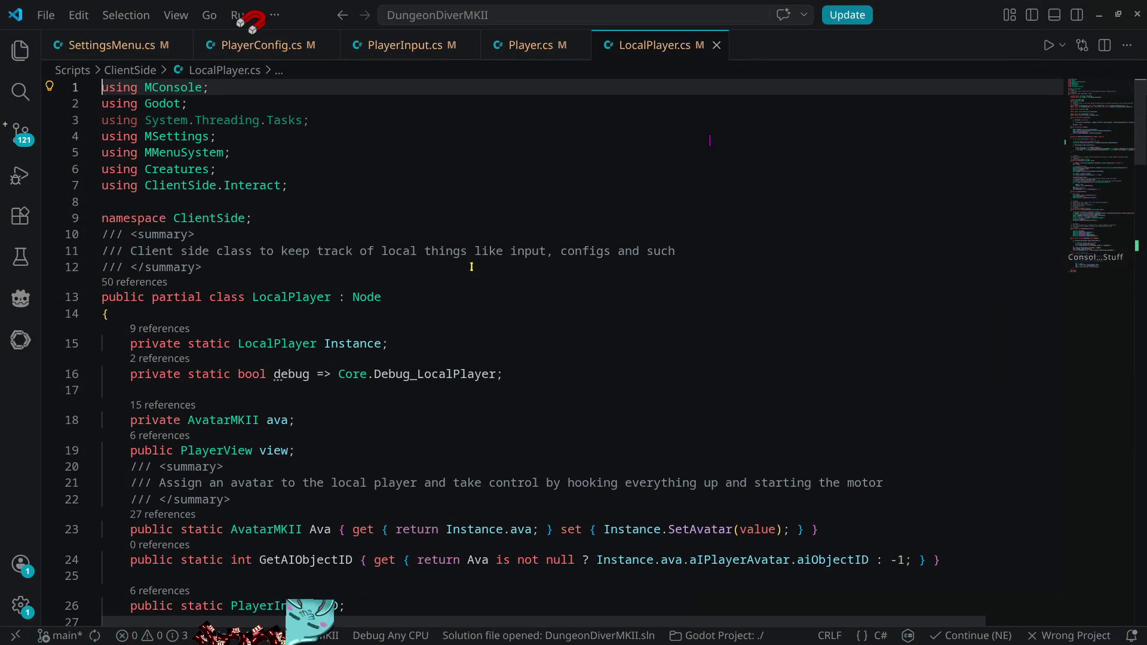
pyautogui.scroll(-3, 490, 269)
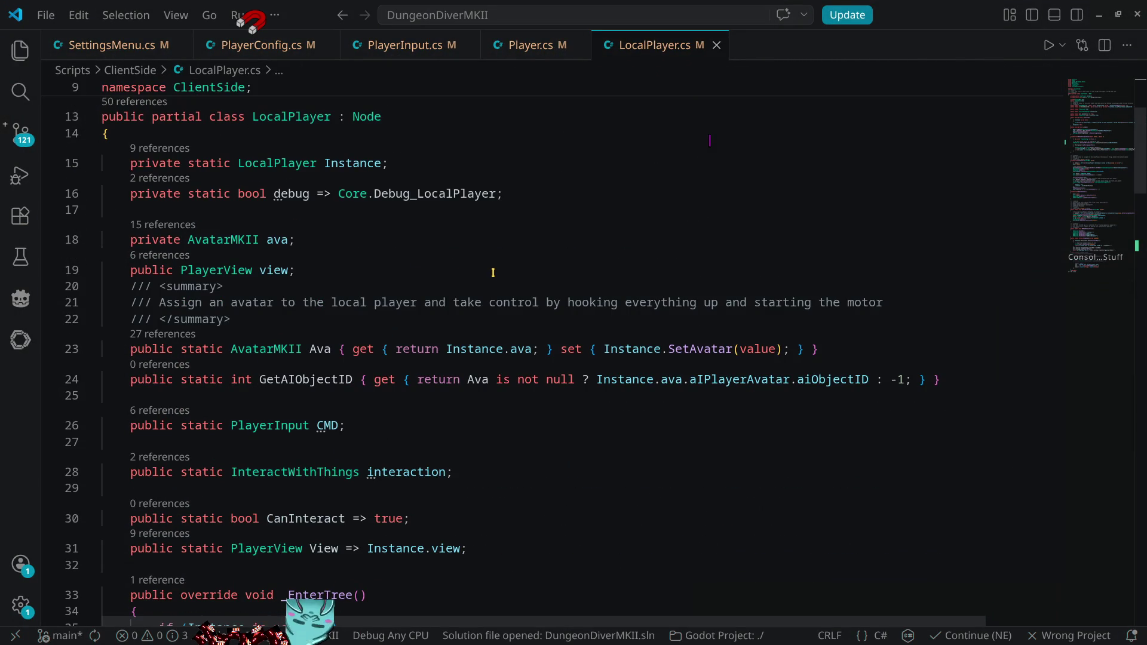
pyautogui.scroll(-6, 495, 269)
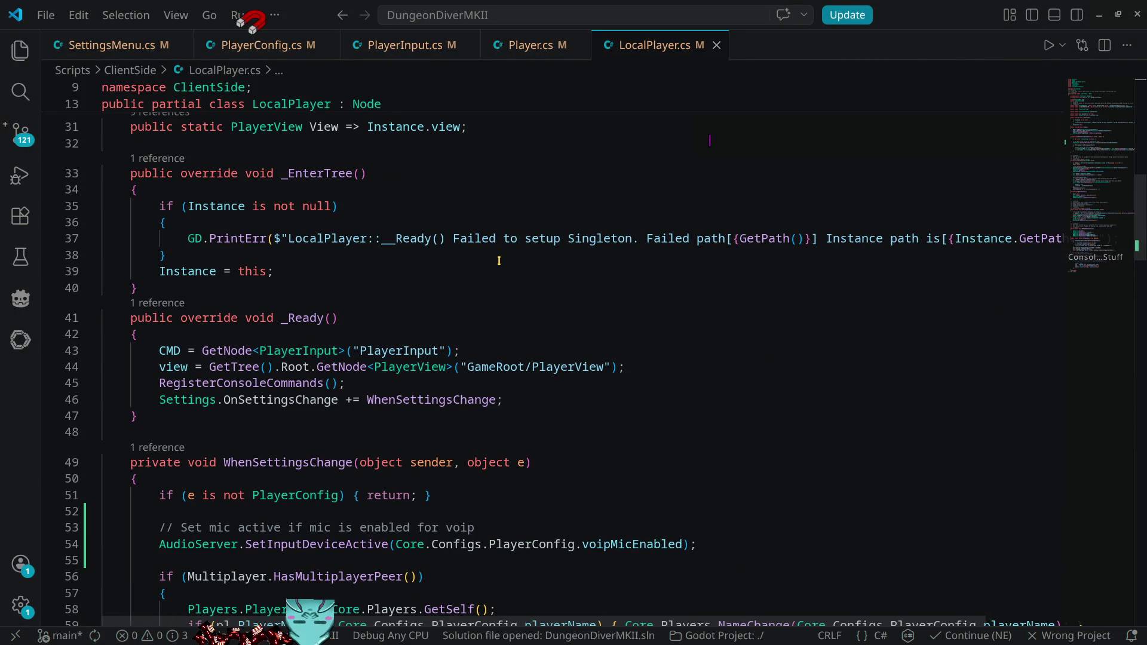
pyautogui.scroll(-4, 499, 261)
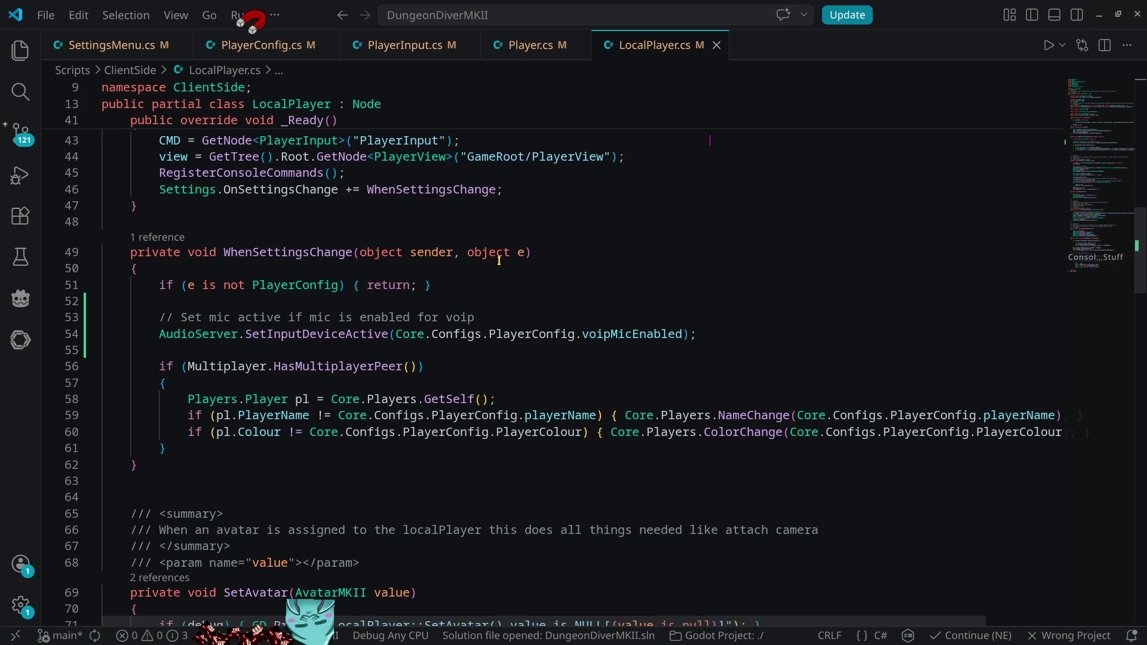
pyautogui.scroll(-4, 499, 261)
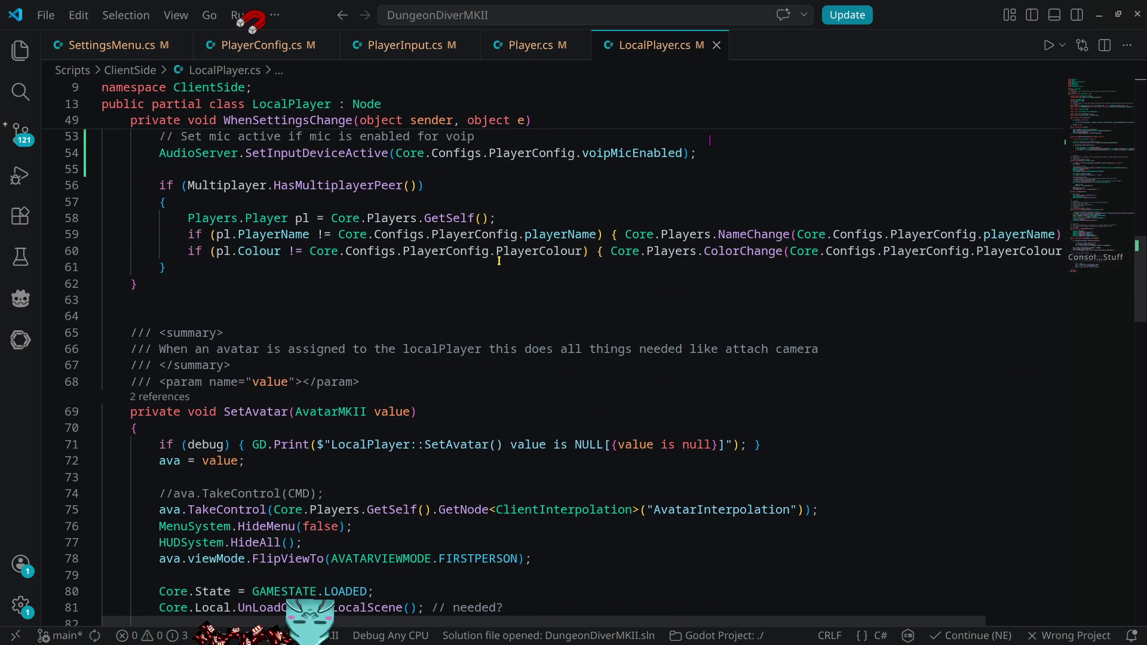
pyautogui.scroll(-4, 499, 261)
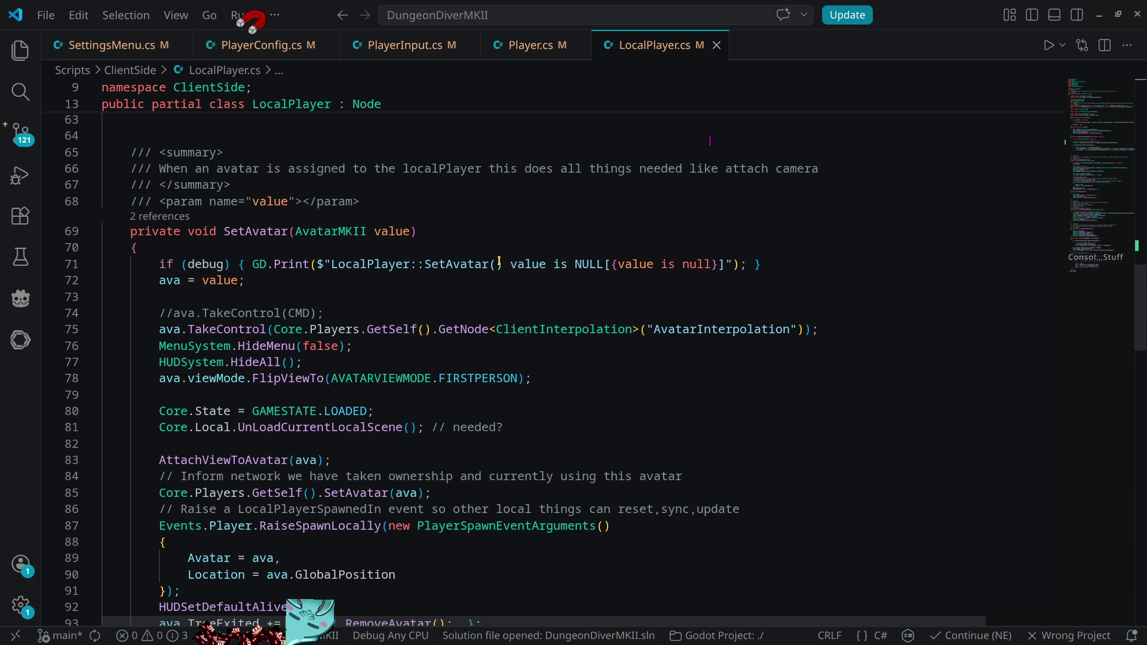
pyautogui.scroll(4, 499, 261)
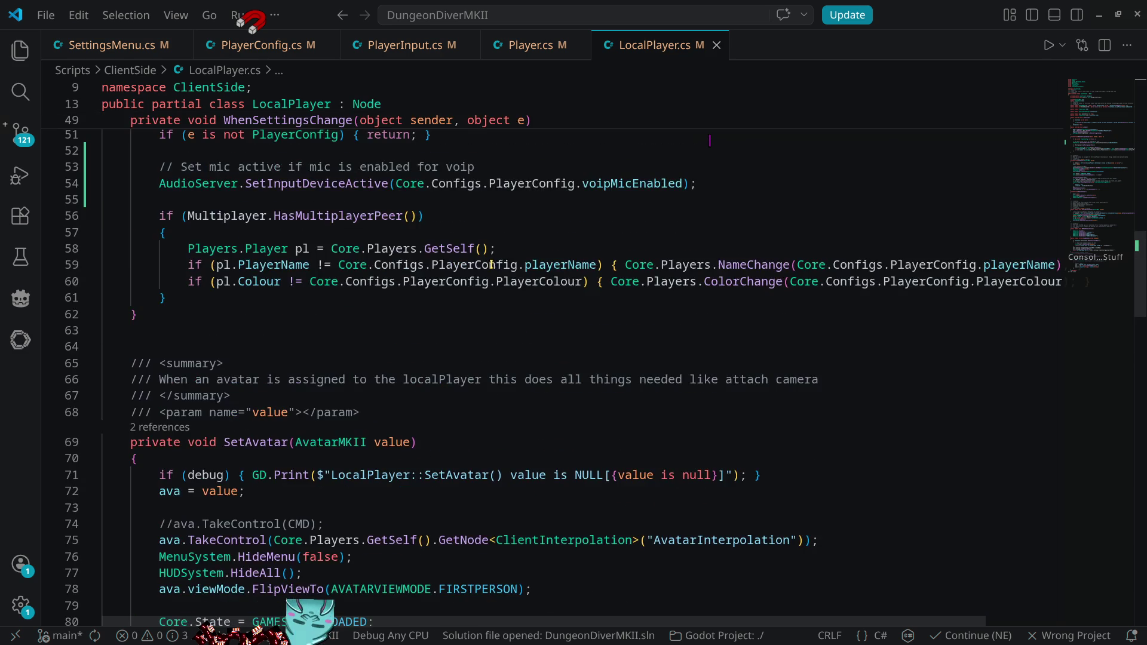
pyautogui.scroll(4, 491, 265)
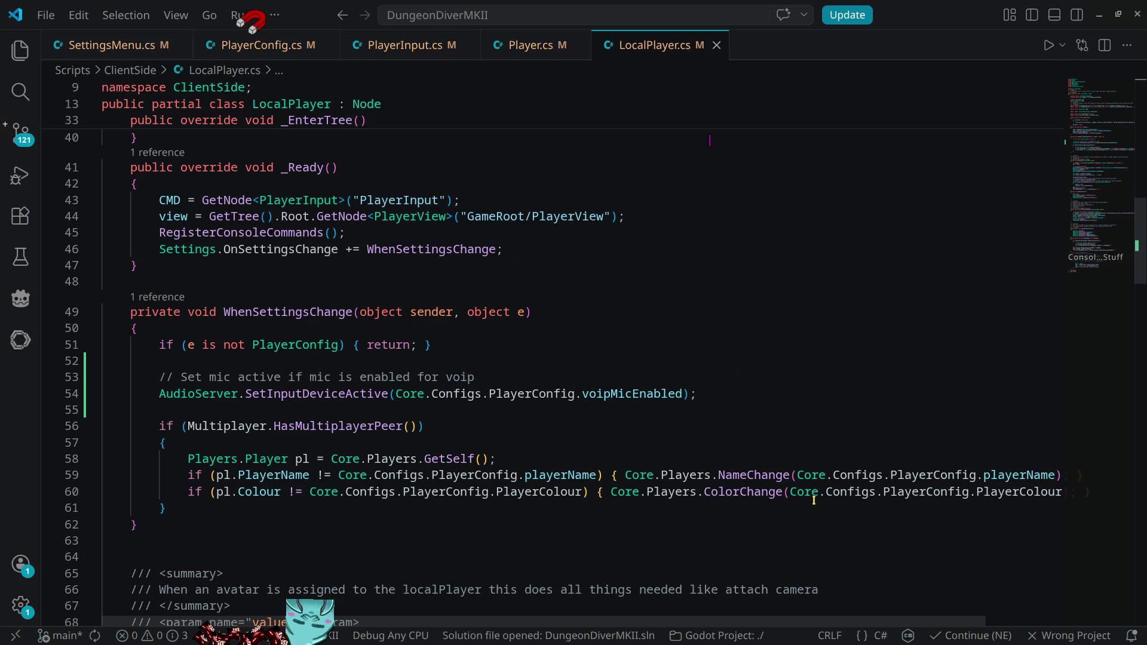
pyautogui.moveTo(801, 491)
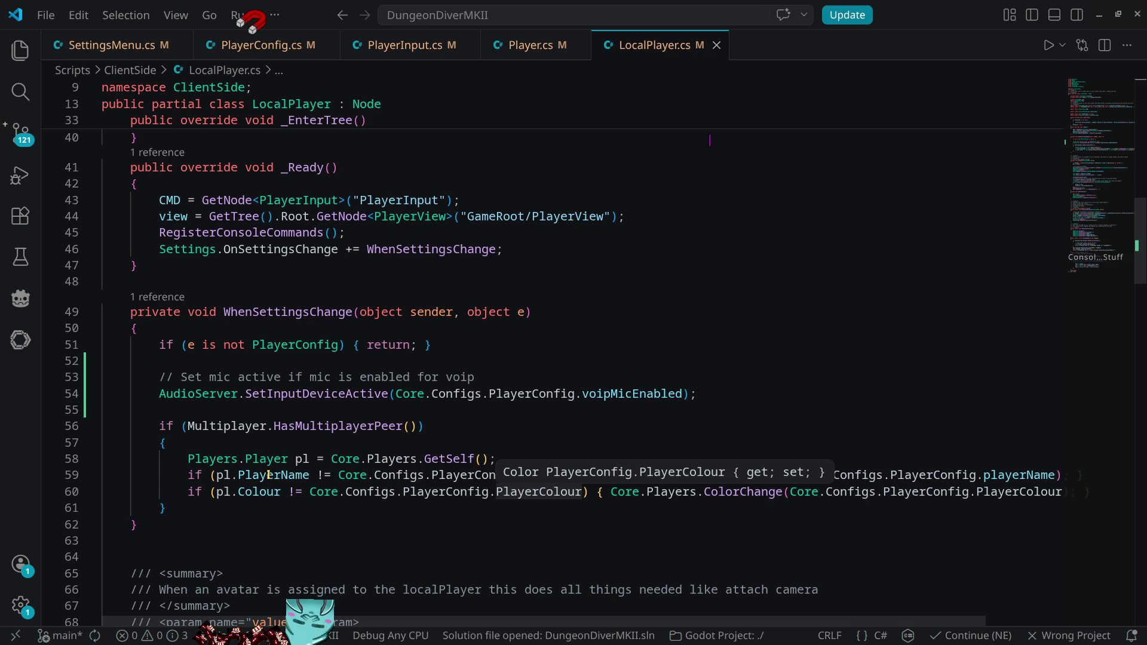
pyautogui.moveTo(268, 475)
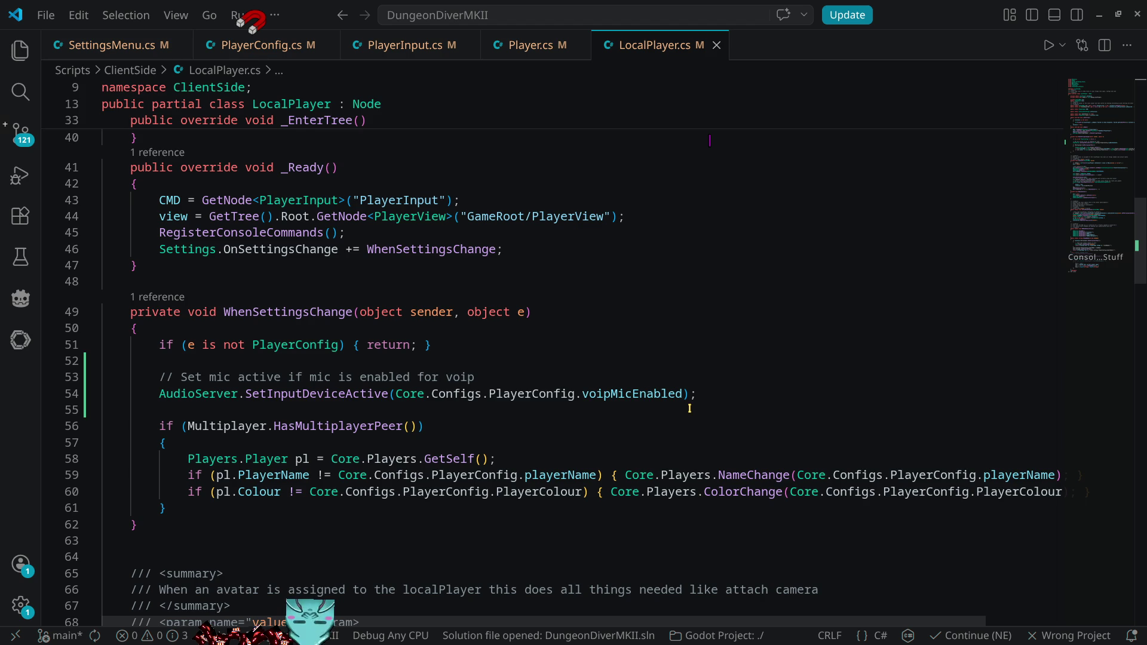
pyautogui.click(303, 393)
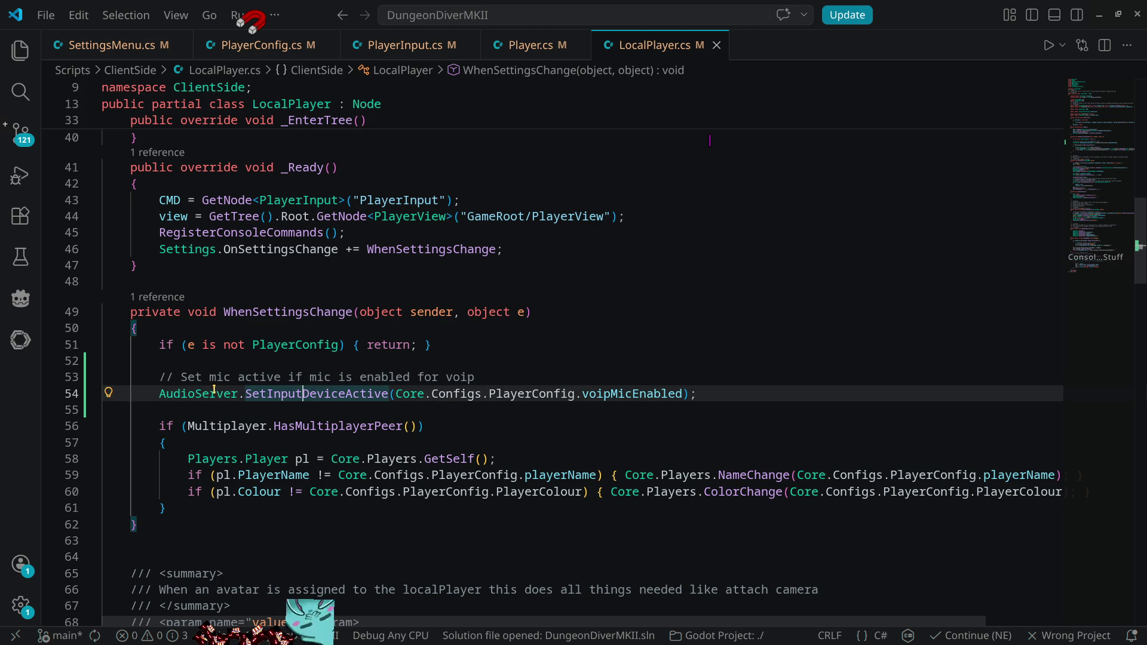
# - Replace line 53's comment with 'Update GD Script variables from config' and save LocalPlayer.cs
pyautogui.moveTo(180, 378)
pyautogui.mouseDown()
pyautogui.moveTo(465, 377)
pyautogui.moveTo(504, 360)
pyautogui.mouseUp()
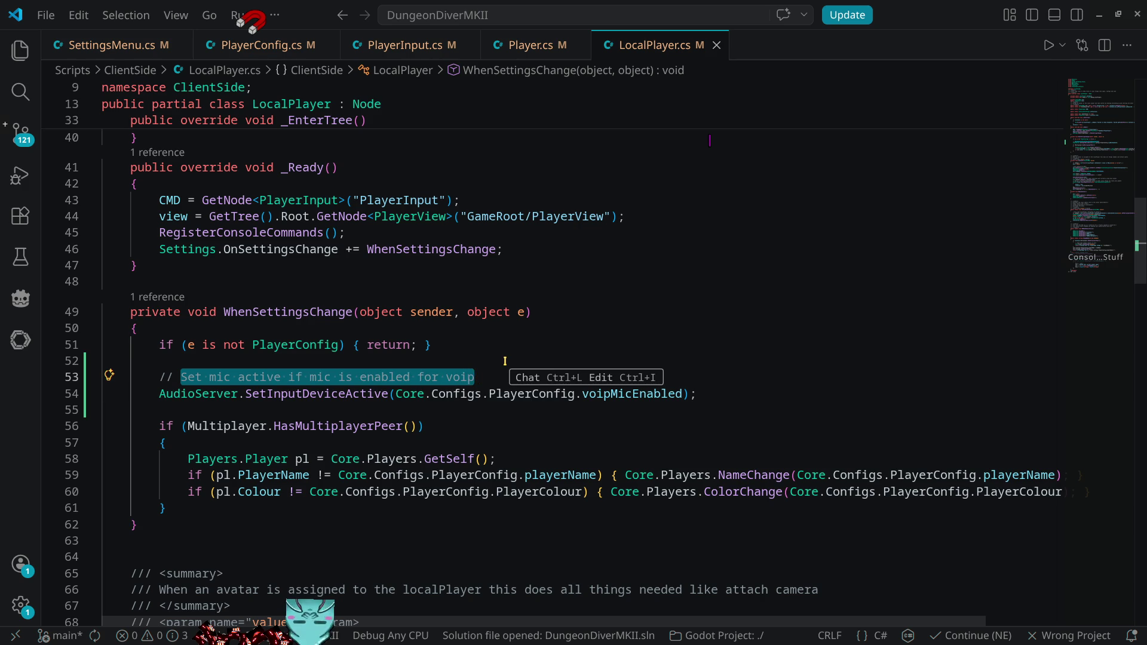
pyautogui.write('U')
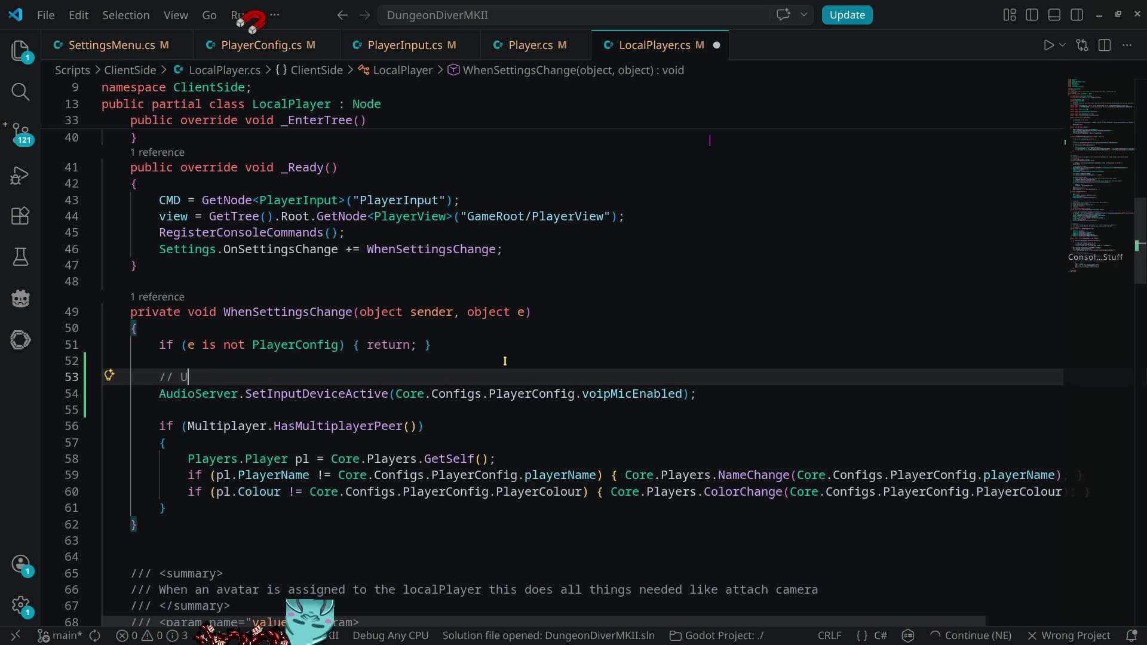
pyautogui.write('pdate GD Sc')
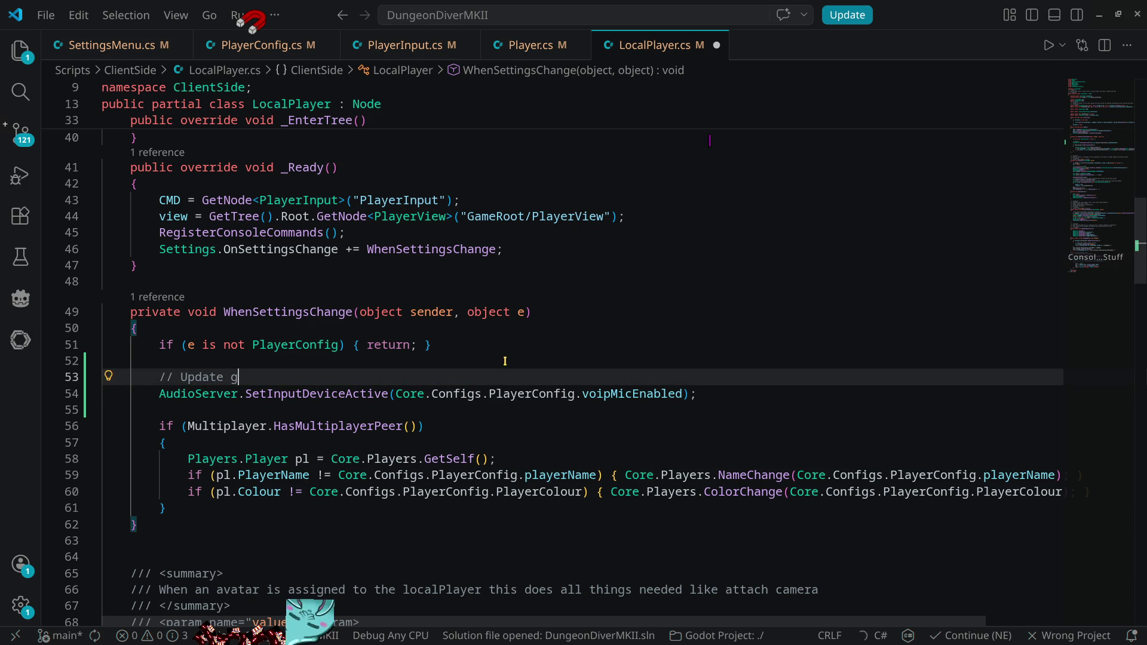
pyautogui.write('ri')
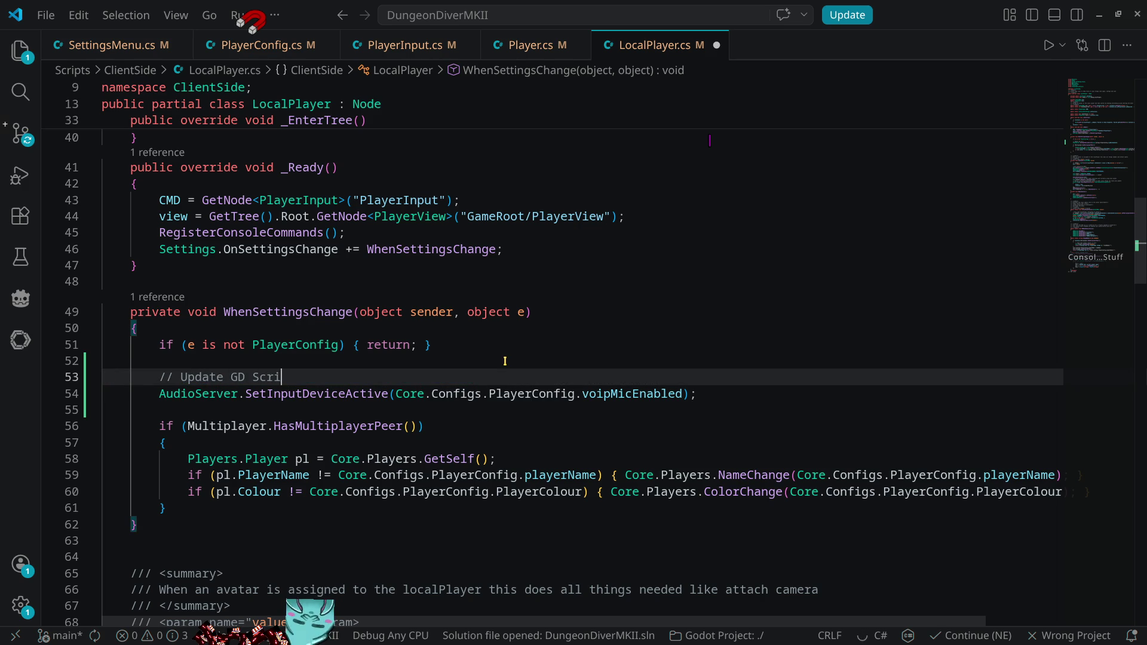
pyautogui.write('pt')
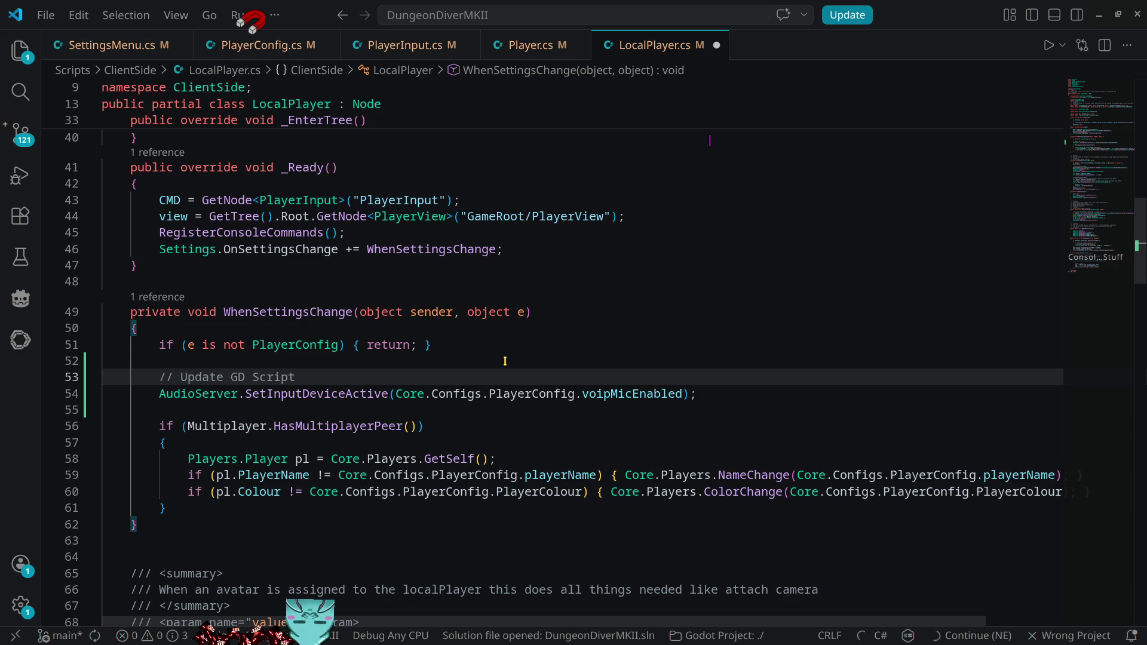
pyautogui.write(' variables ')
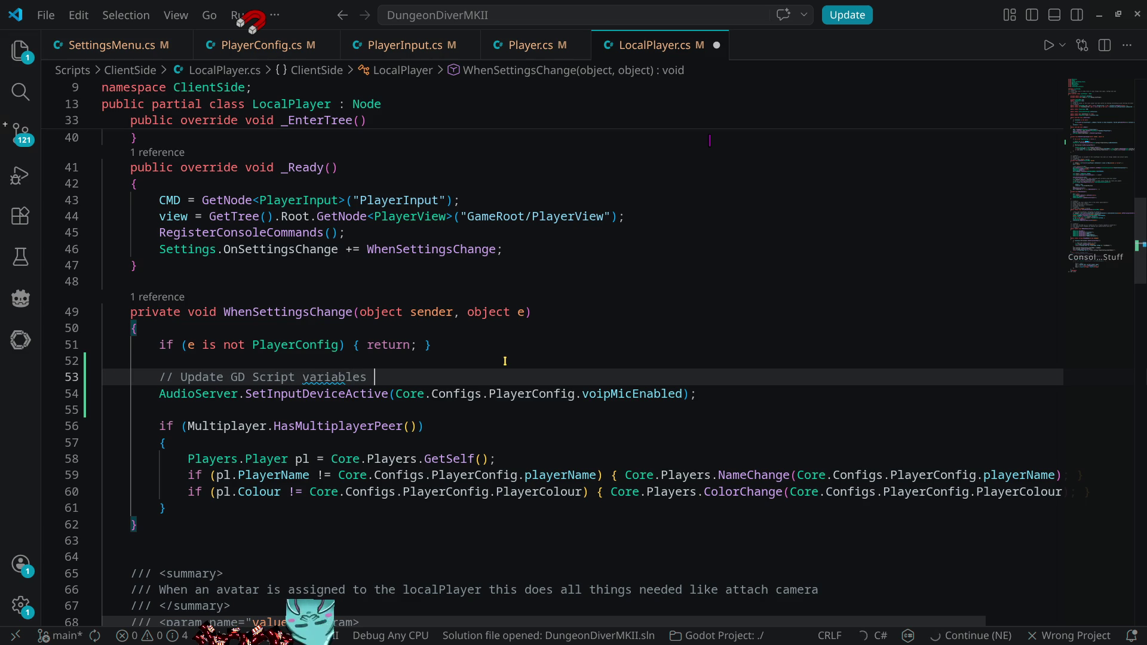
pyautogui.write('from config')
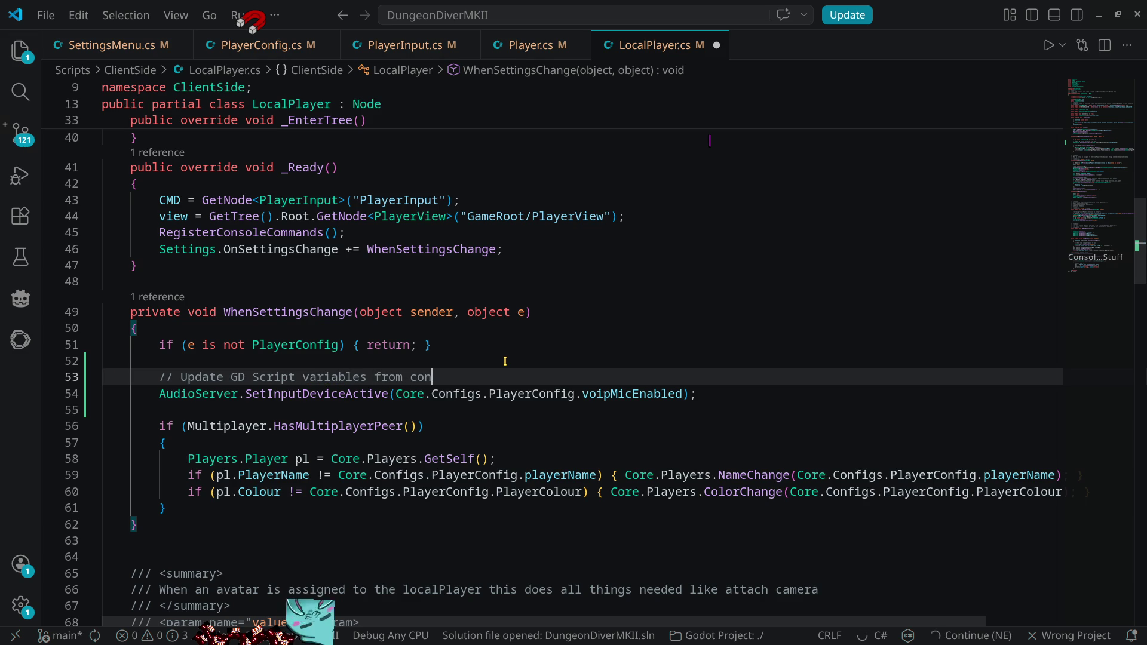
pyautogui.press('Return')
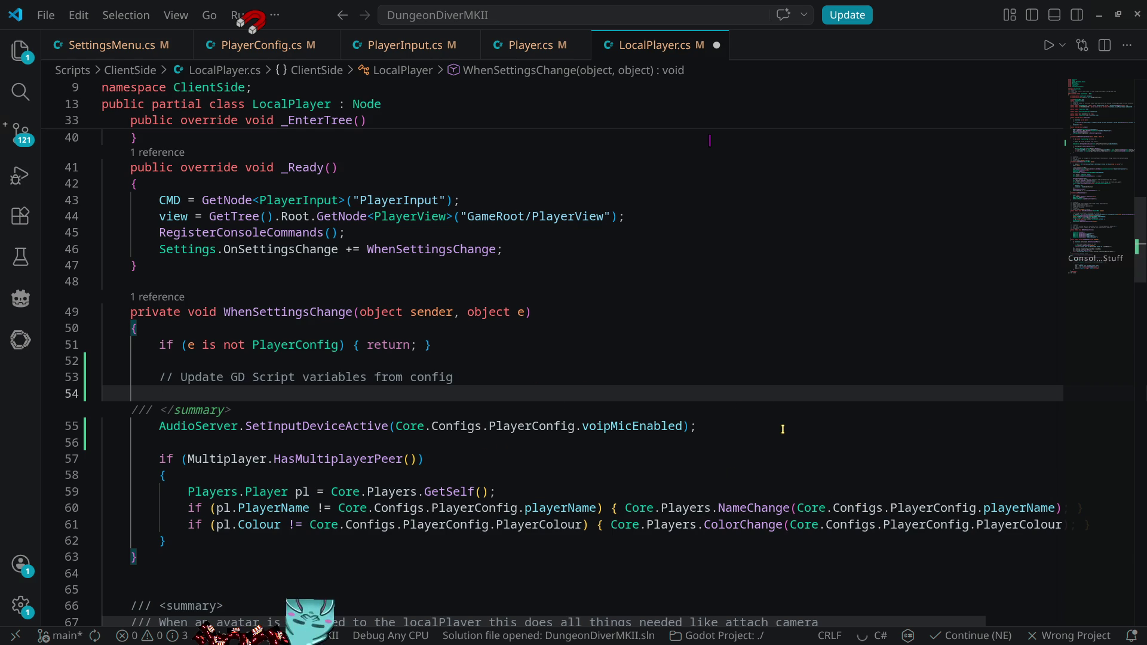
pyautogui.hotkey('ctrl', 's')
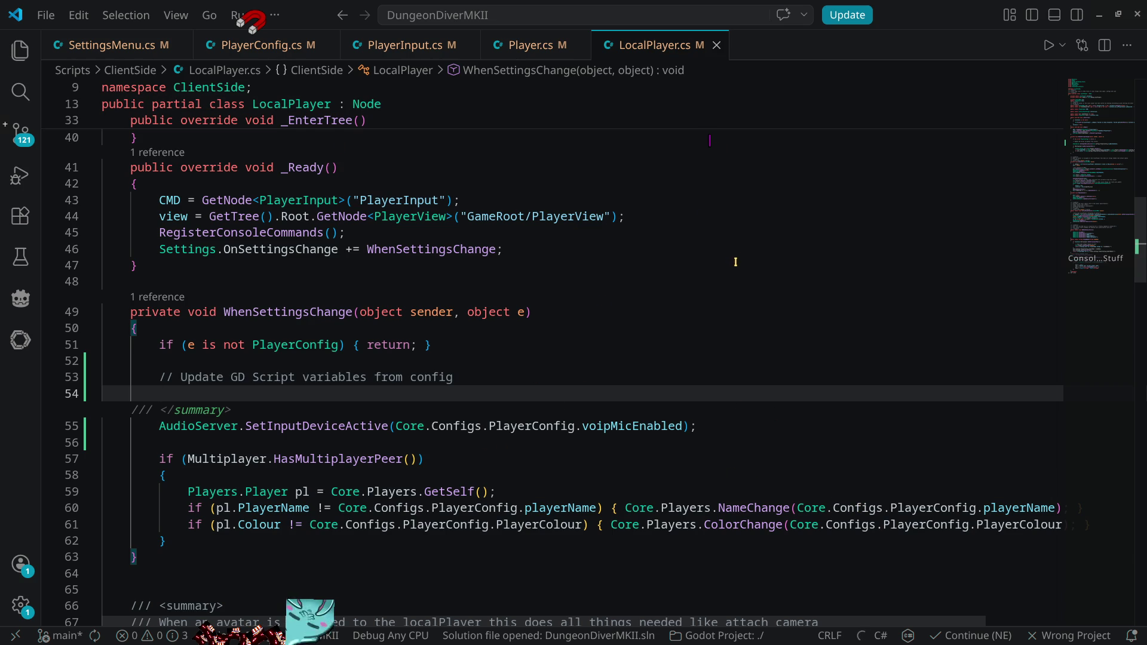
pyautogui.hotkey('alt', 'Tab')
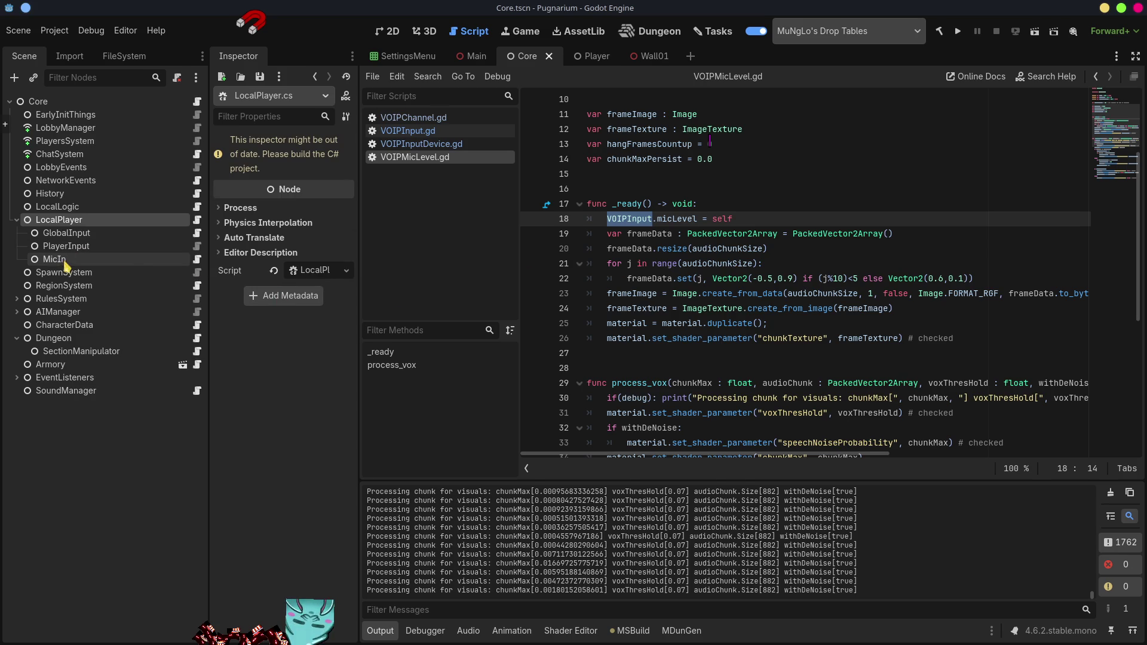
# - Inspect MicIn's voice settings in a widened Inspector, then open PlayerInput.cs from the PlayerInput node
pyautogui.click(53, 260)
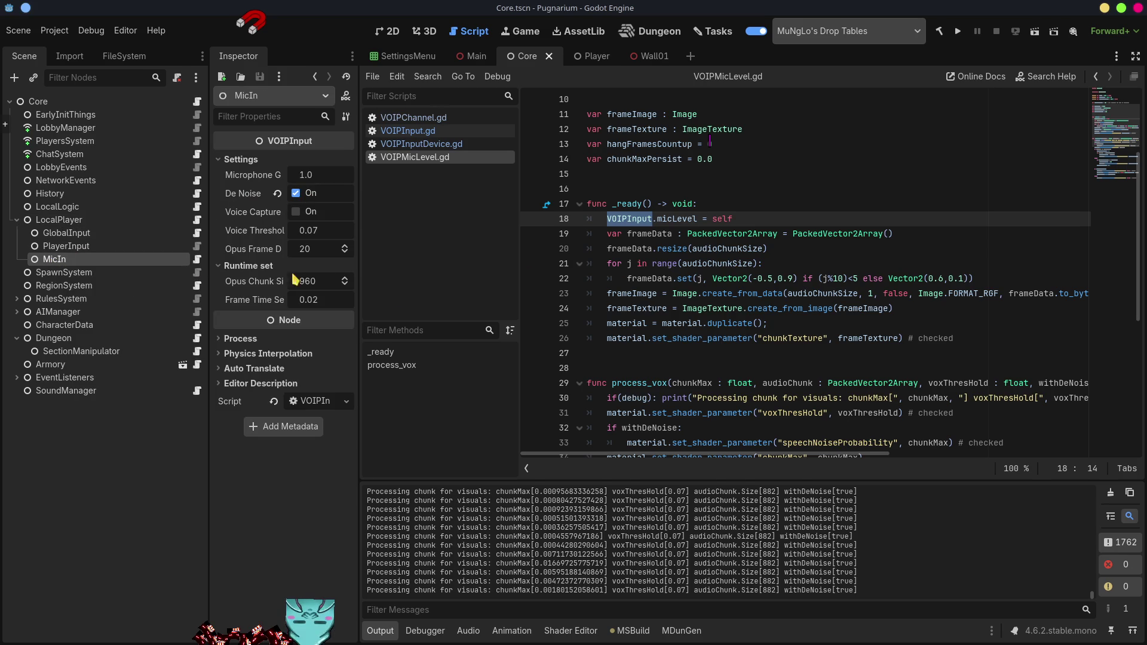
pyautogui.moveTo(360, 231); pyautogui.dragTo(572, 224)
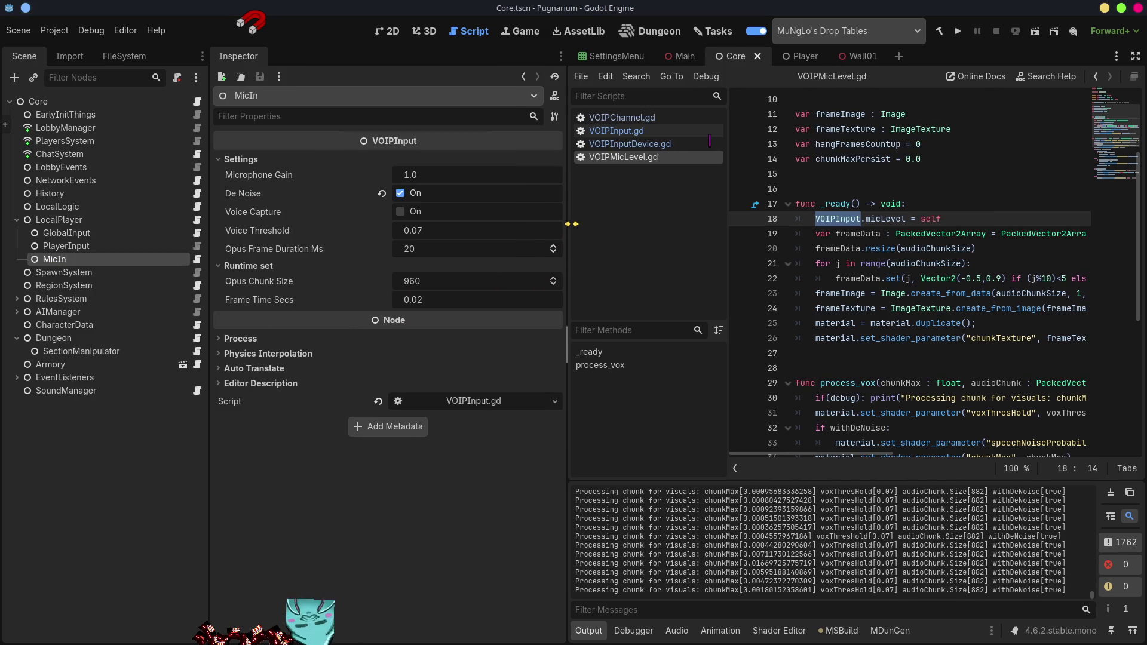
pyautogui.hotkey('alt', 'Tab')
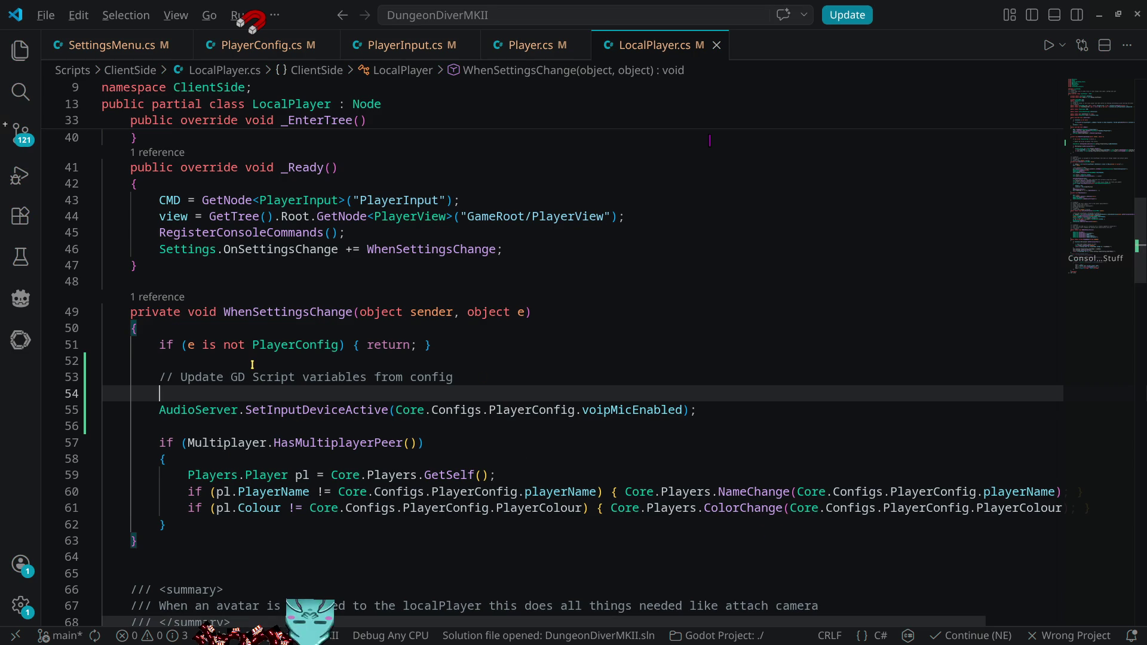
pyautogui.hotkey('alt', 'Tab')
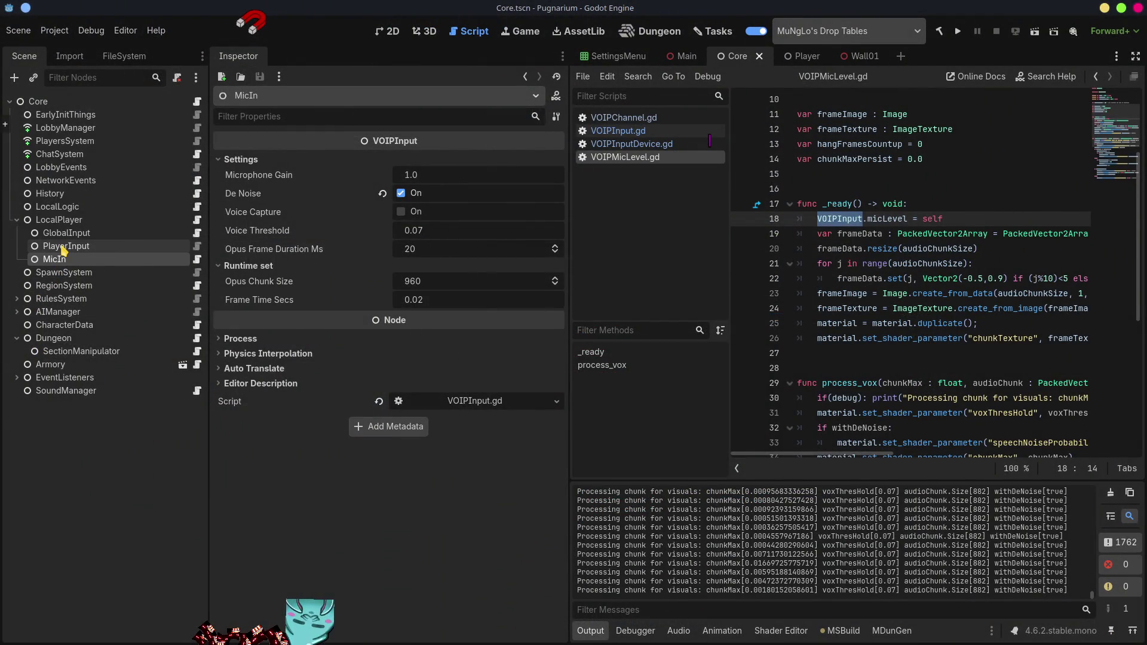
pyautogui.click(64, 247)
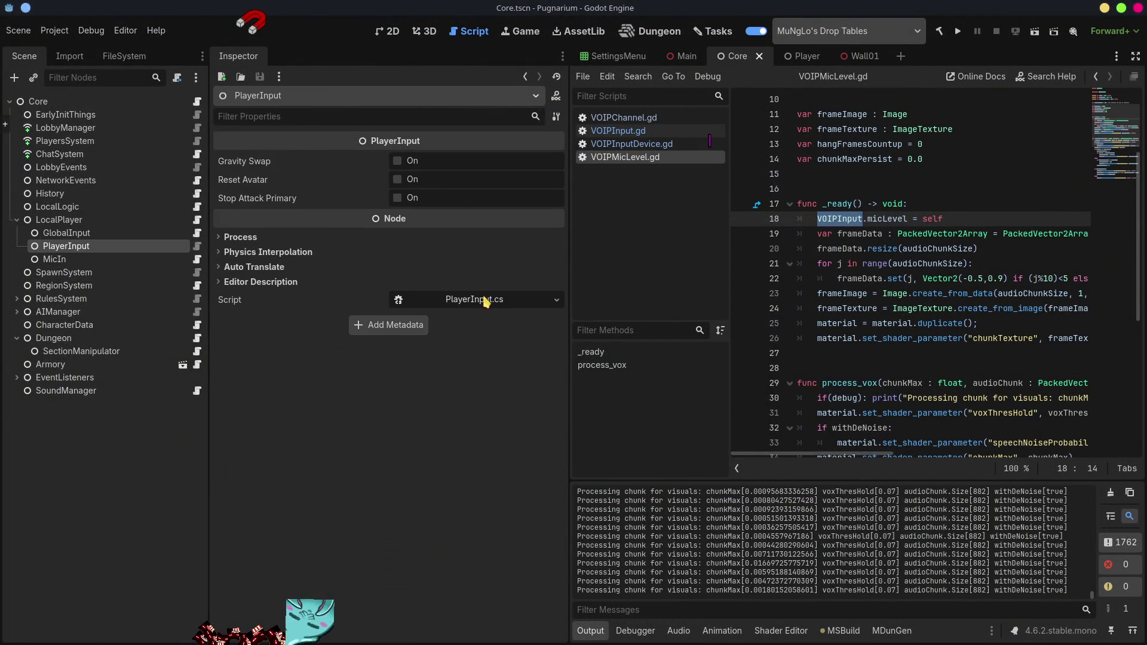
pyautogui.click(464, 301)
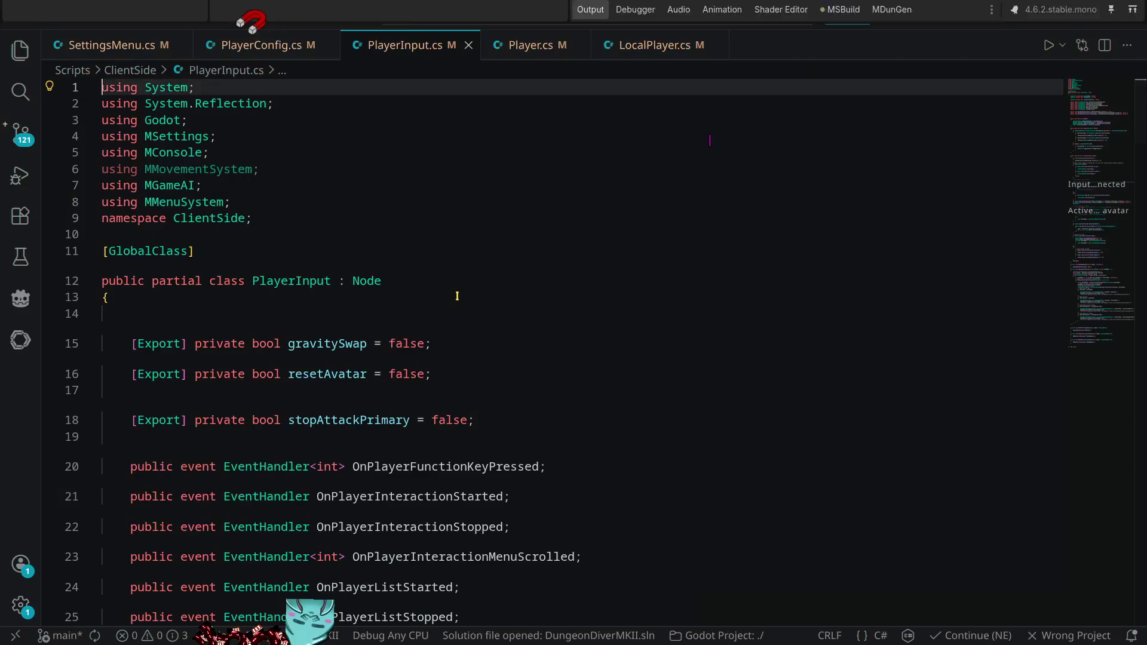
# - Pick out the line in PlayerInput.cs that sets MicIn's talking flag
pyautogui.click(1101, 167)
pyautogui.moveTo(1101, 167); pyautogui.dragTo(1114, 196)
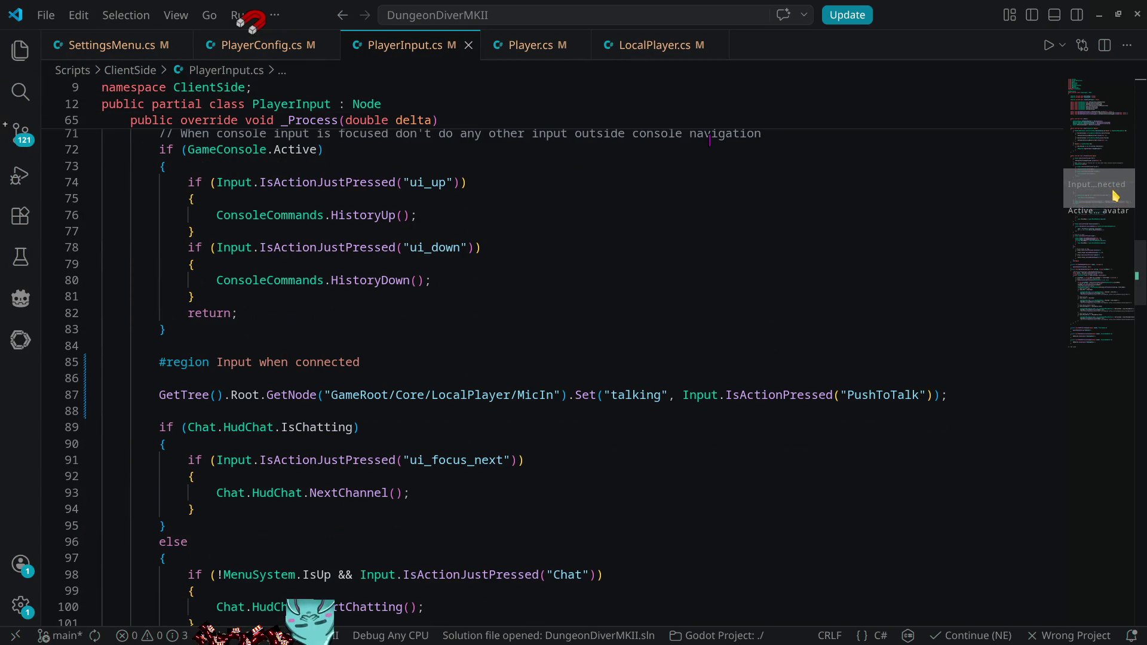
pyautogui.click(955, 397)
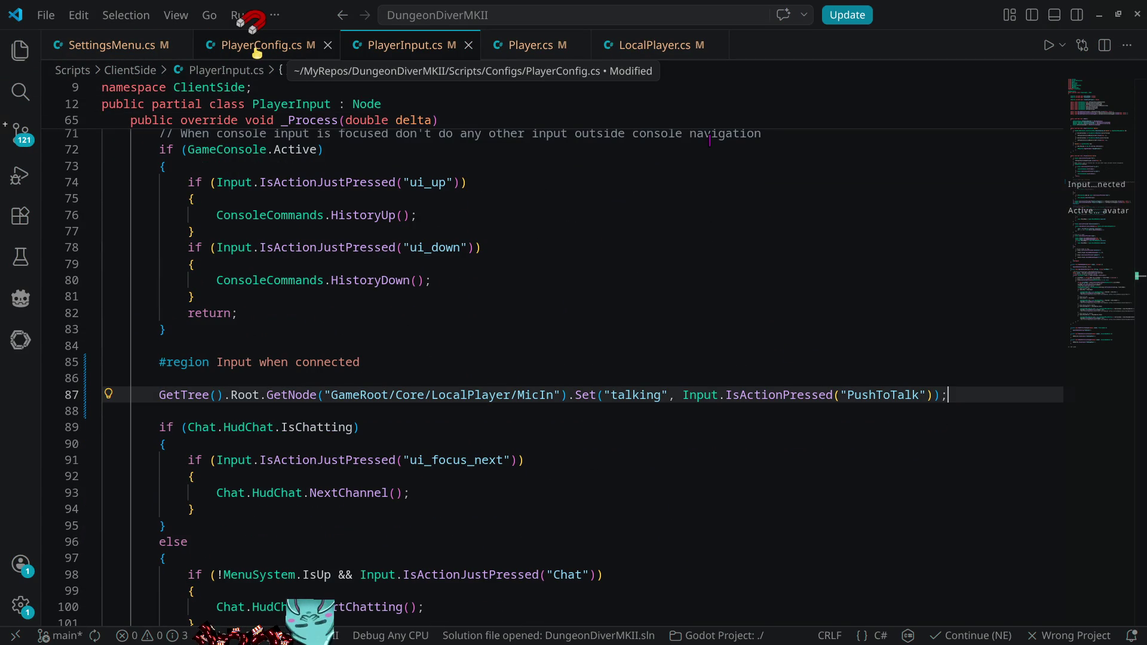
# - Paste it into LocalPlayer.cs as GetNode("MicIn").Set("talking", Input.IsActionPressed("PushToTalk"))
pyautogui.click(657, 46)
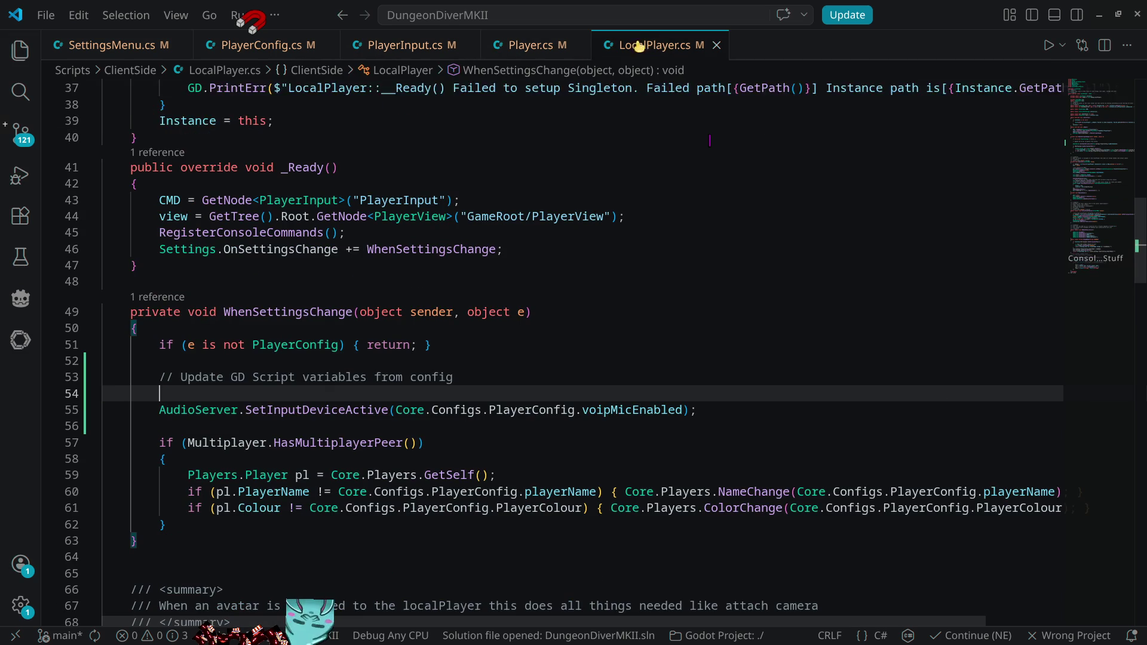
pyautogui.write('GetTree().Root.GetNode("GameRoot/Core/LocalPlayer/MicIn").Set("talking", Input.IsActionPressed("PushToTalk"));')
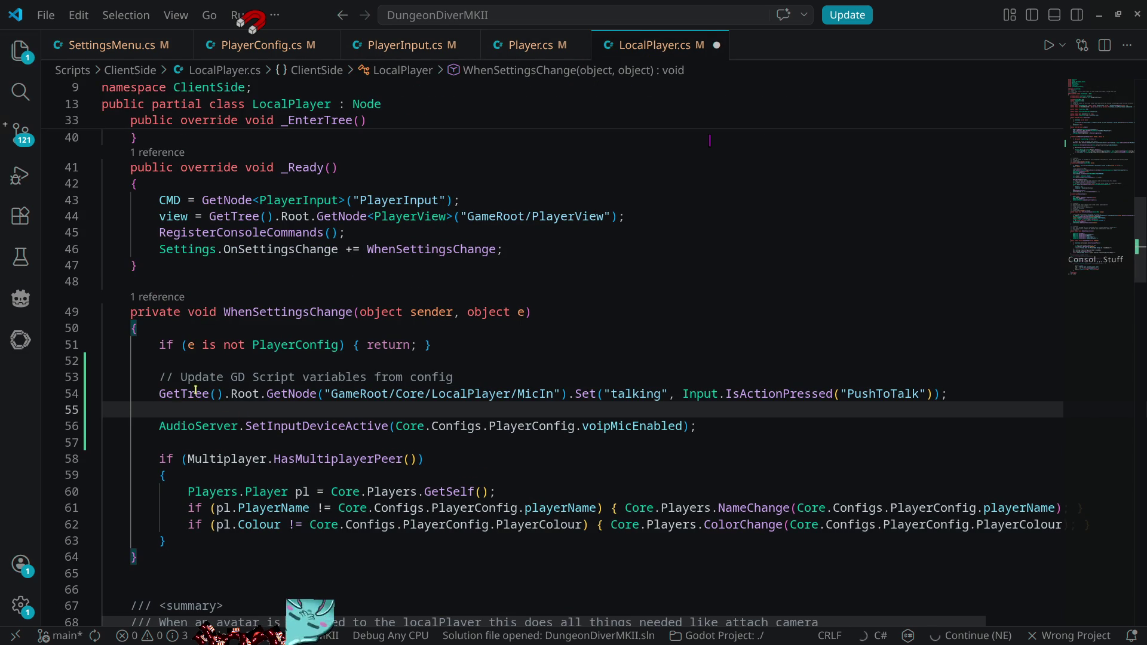
pyautogui.press('Return')
pyautogui.moveTo(159, 393); pyautogui.dragTo(261, 393)
pyautogui.press('BackSpace')
pyautogui.press('Delete')
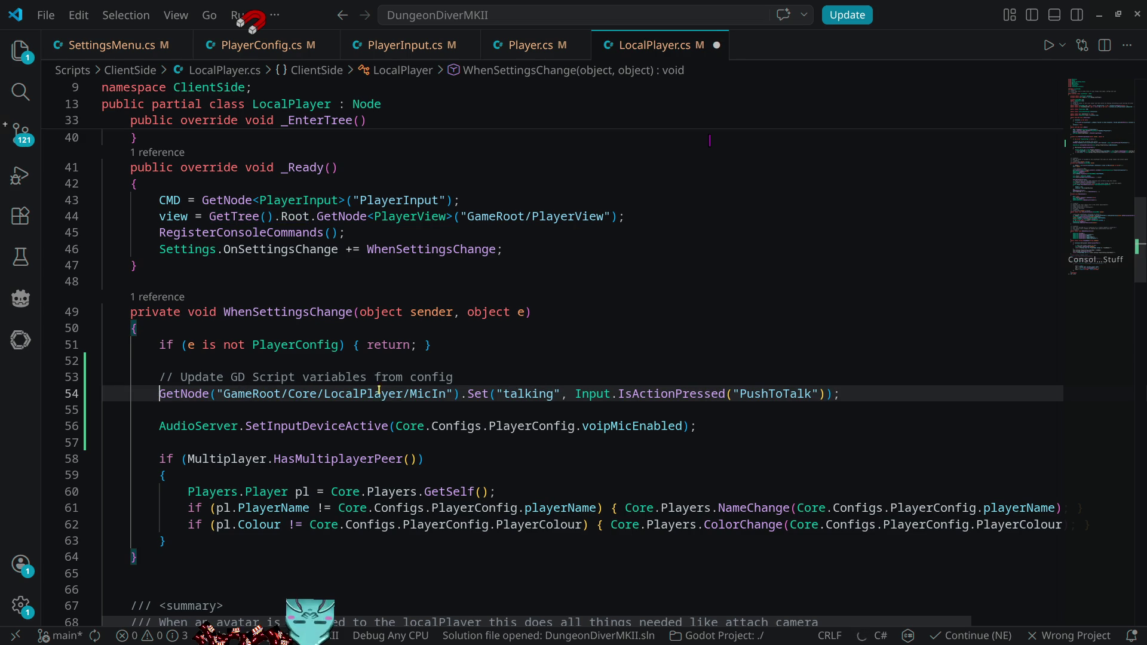
pyautogui.click(410, 393)
pyautogui.moveTo(223, 393); pyautogui.dragTo(409, 393)
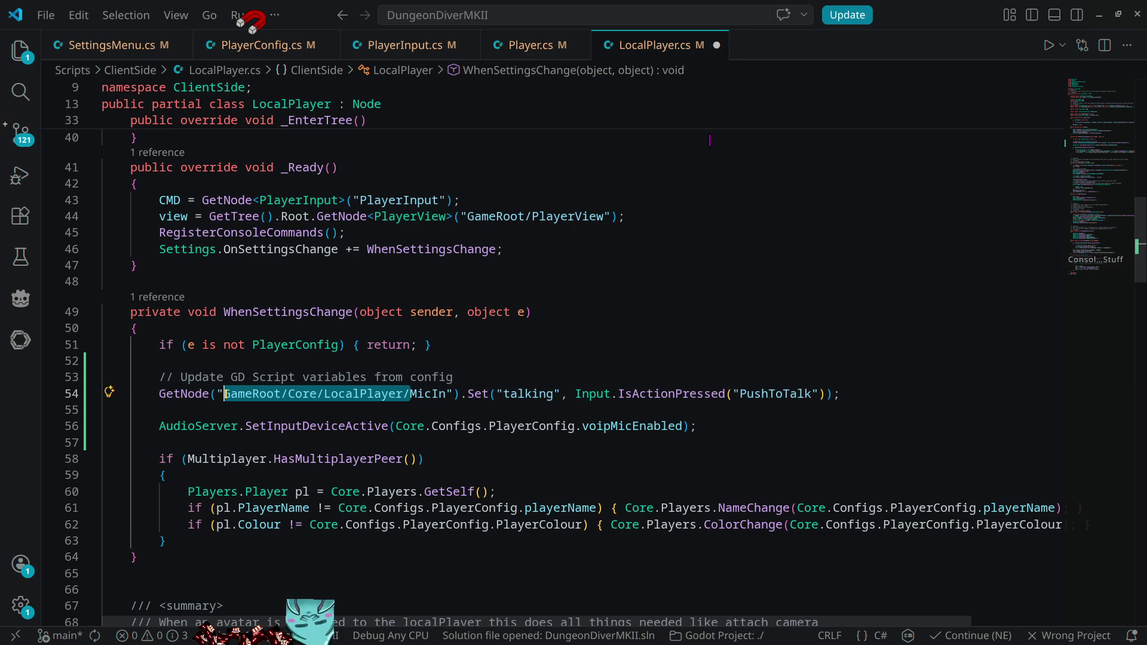
pyautogui.press('BackSpace')
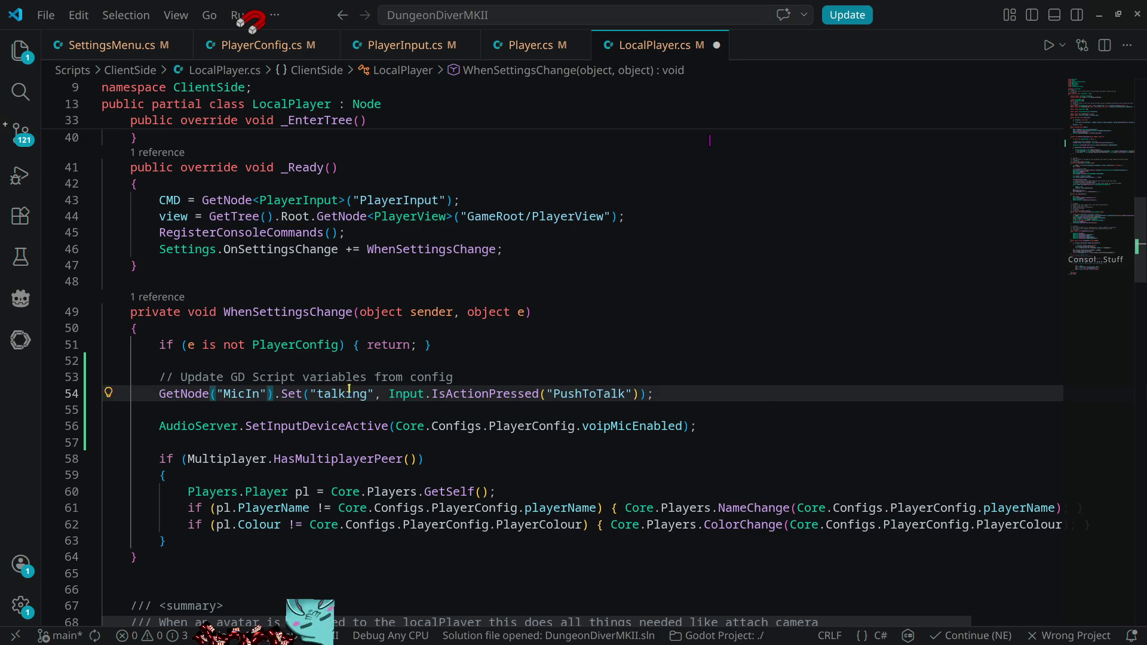
pyautogui.hotkey('alt', 'Tab')
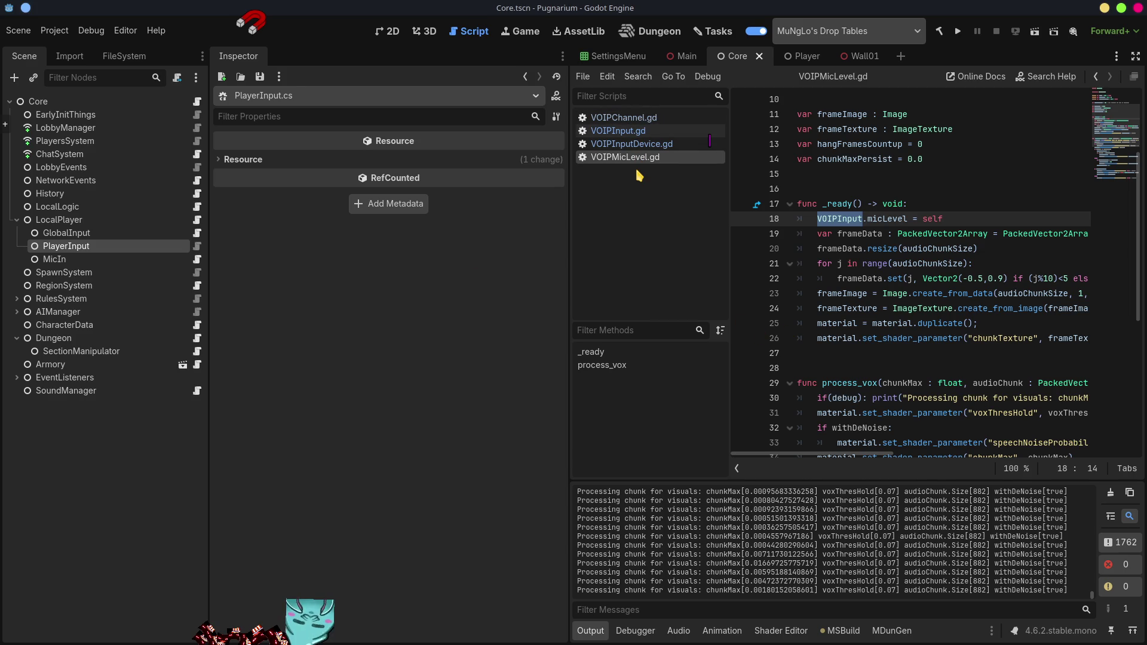
# - Open MicIn's VOIPInput.gd and compare its variables against the new LocalPlayer.cs line
pyautogui.click(67, 251)
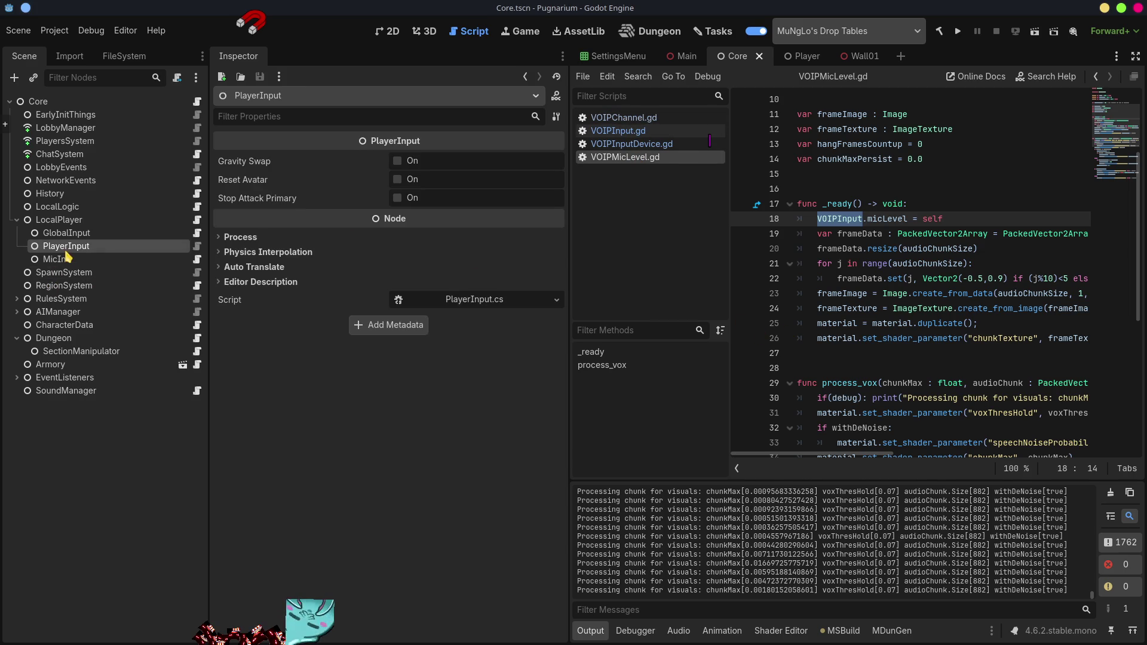
pyautogui.click(60, 259)
pyautogui.click(618, 131)
pyautogui.scroll(4, 998, 332)
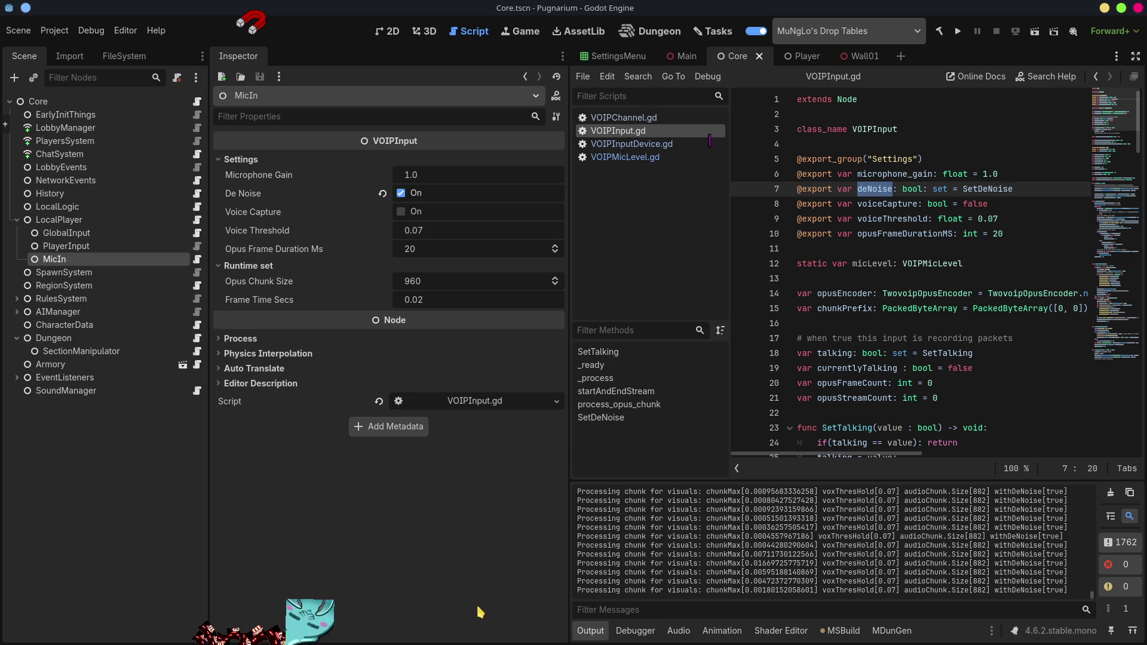
pyautogui.hotkey('alt', 'Tab')
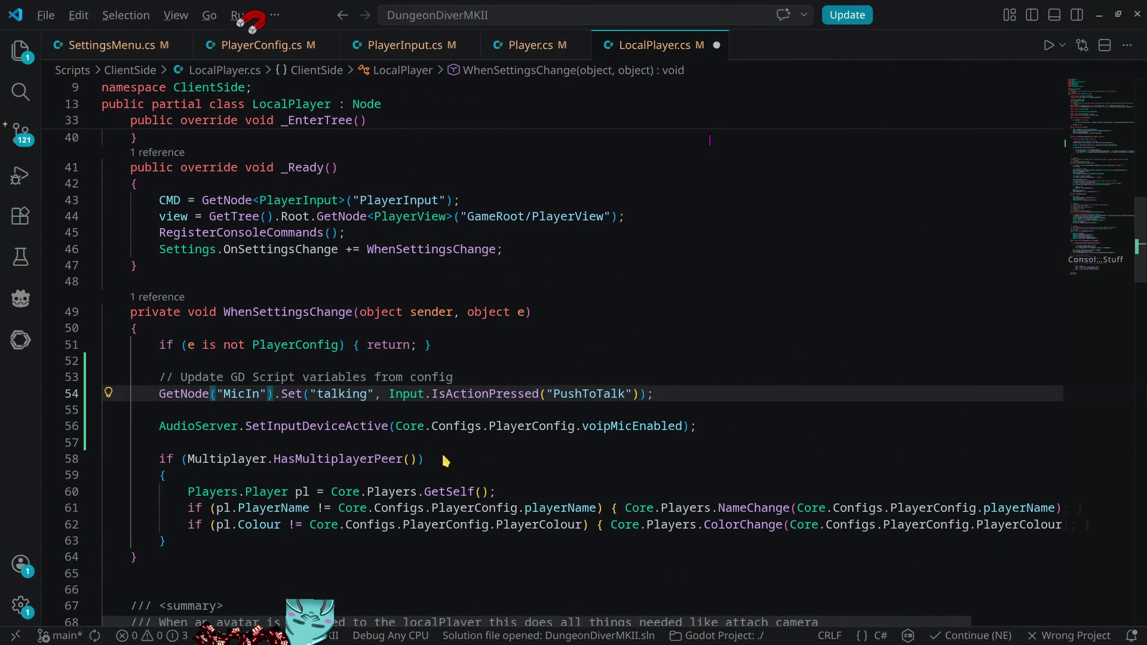
pyautogui.hotkey('alt', 'Tab')
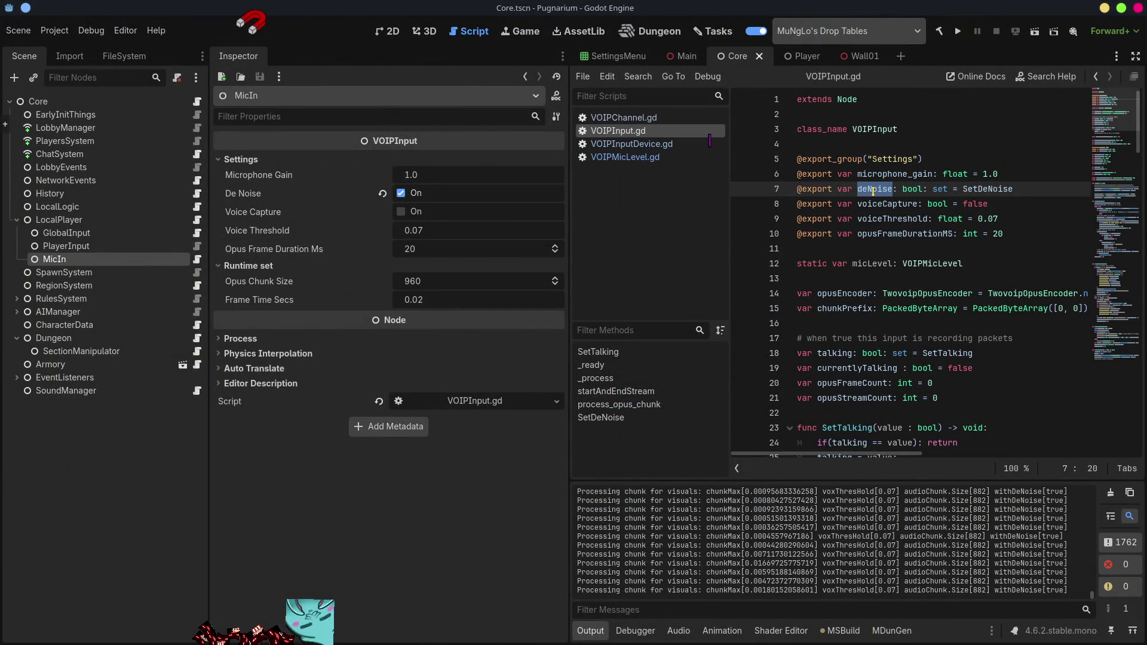
# - Change the MicIn Set call in LocalPlayer.cs to target "deNoise" instead of "talking"
pyautogui.hotkey('alt', 'Tab')
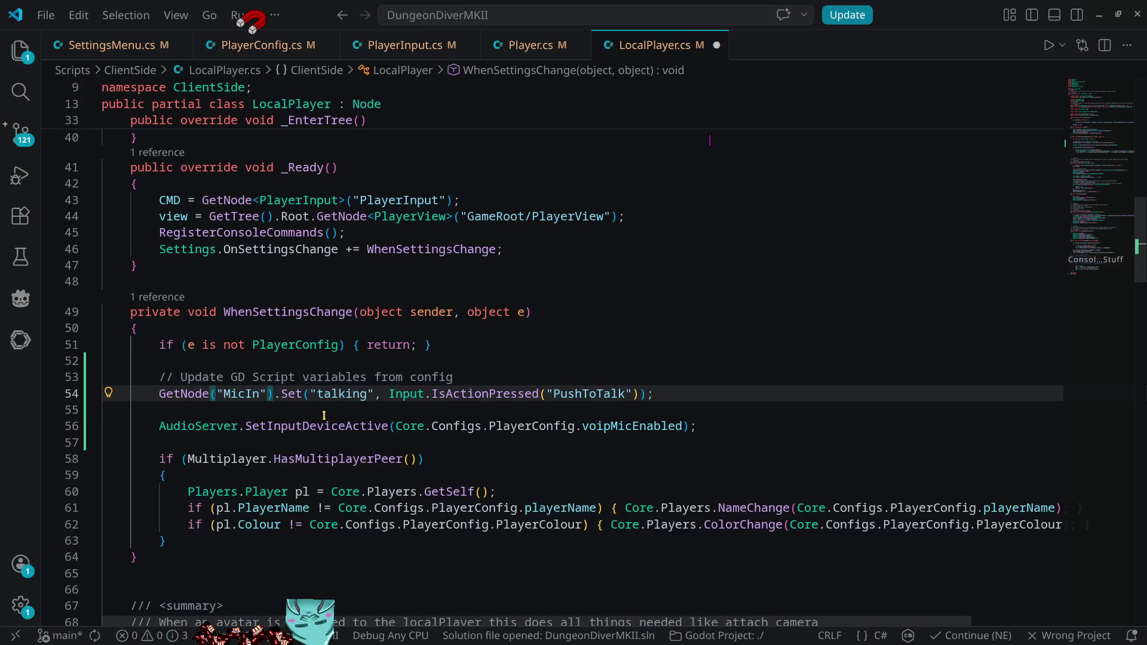
pyautogui.doubleClick(334, 393)
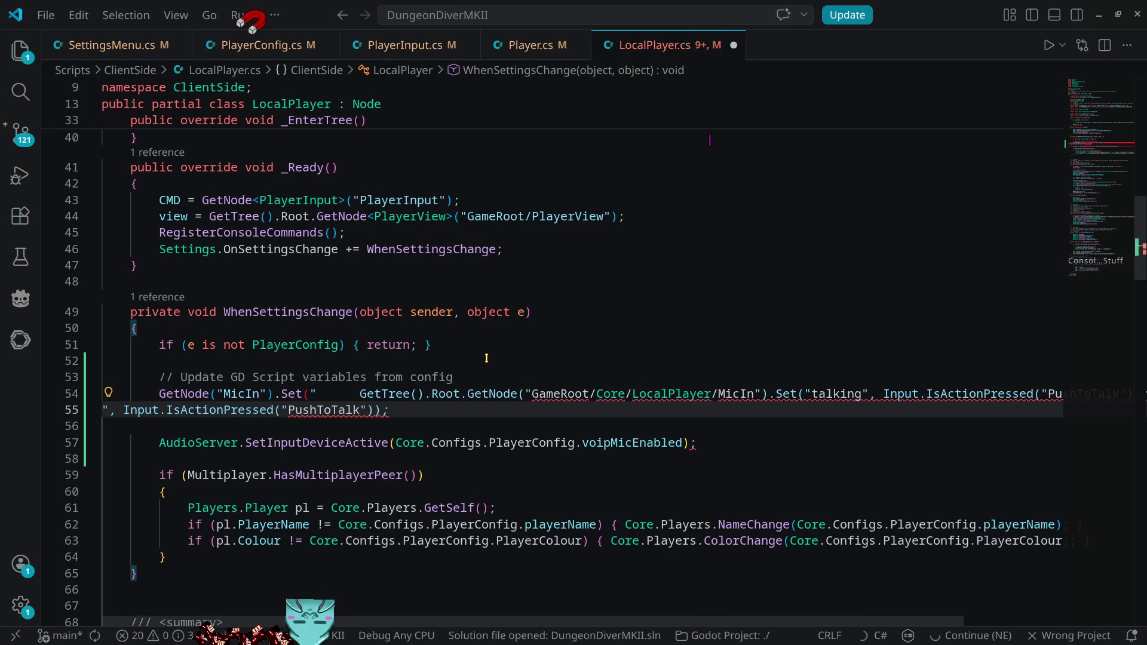
pyautogui.moveTo(348, 399)
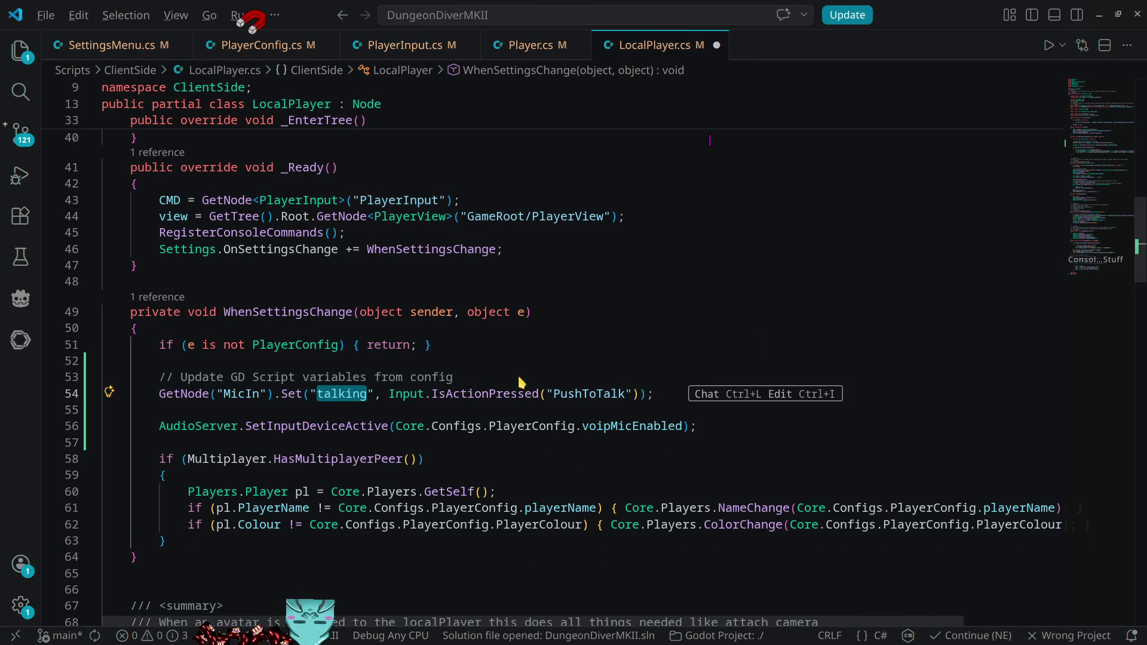
pyautogui.hotkey('alt', 'Tab')
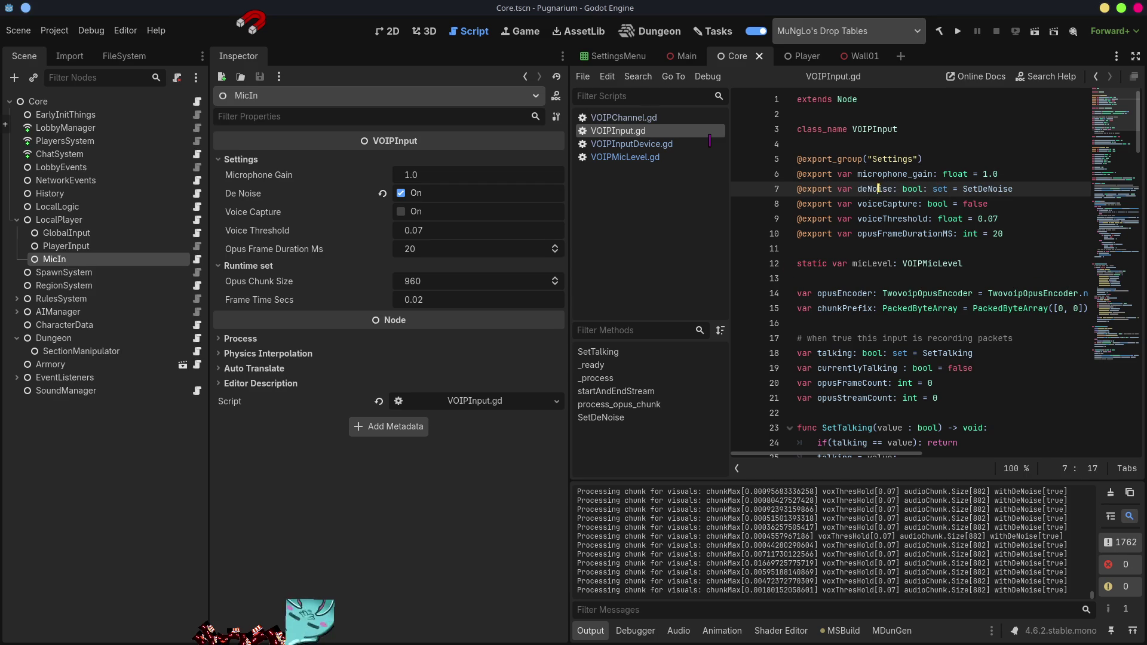
pyautogui.hotkey('alt', 'Tab')
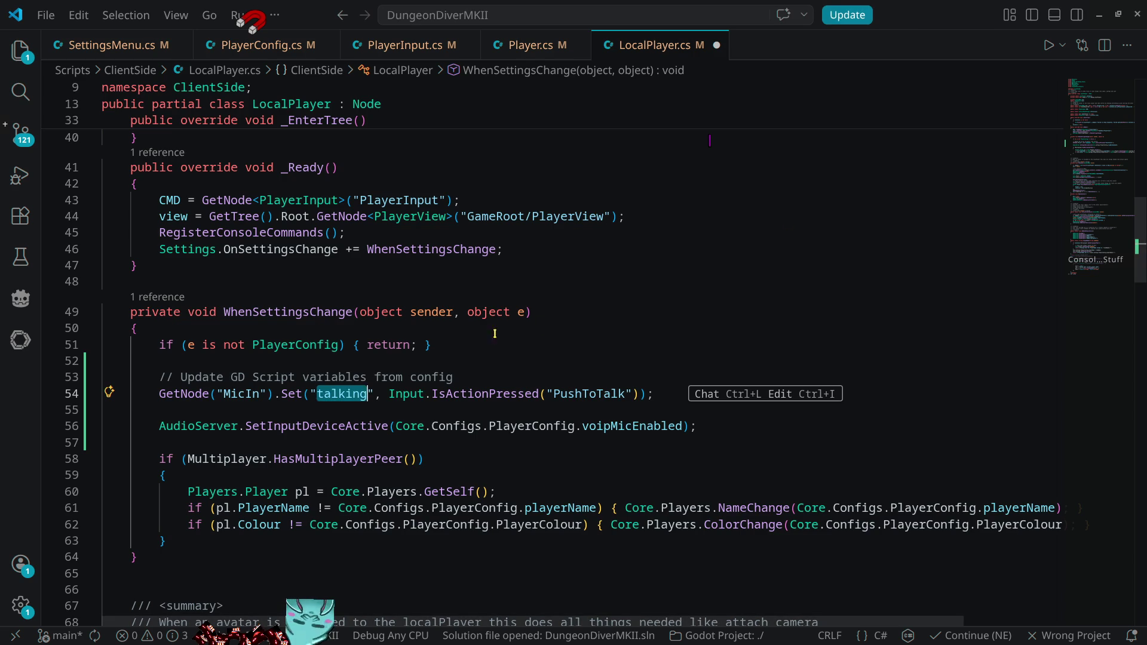
pyautogui.write('deNoise')
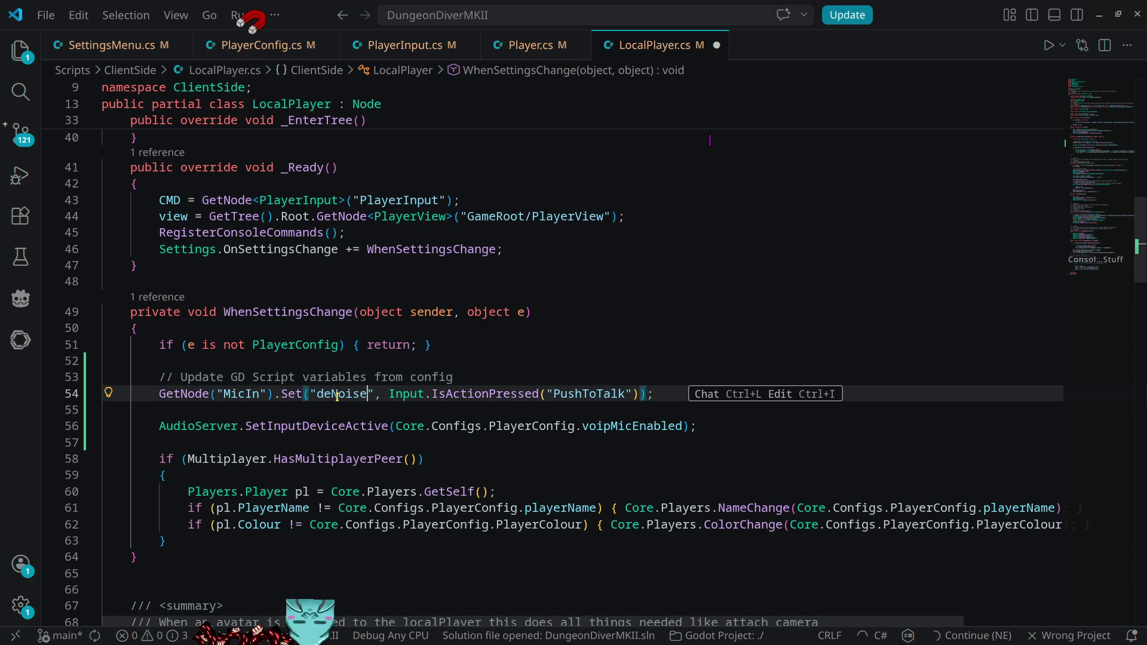
# - Duplicate the deNoise Set line in LocalPlayer.cs and rename the copy's key to voiceCapture
pyautogui.hotkey('shift', 'alt', 'Down')
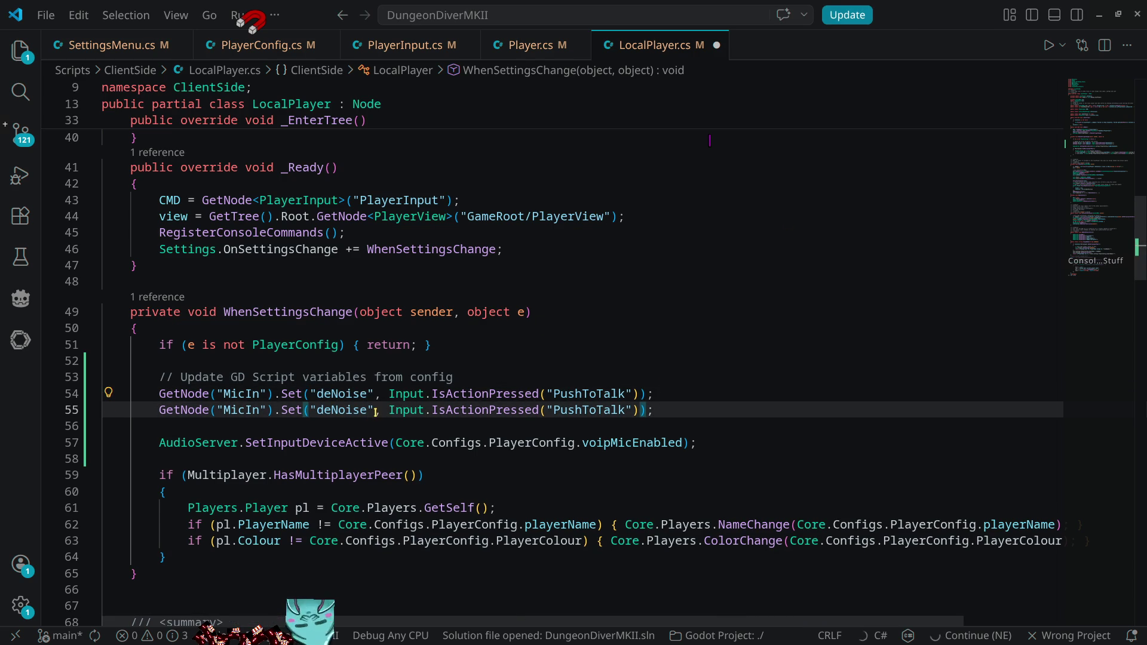
pyautogui.hotkey('alt', 'Tab')
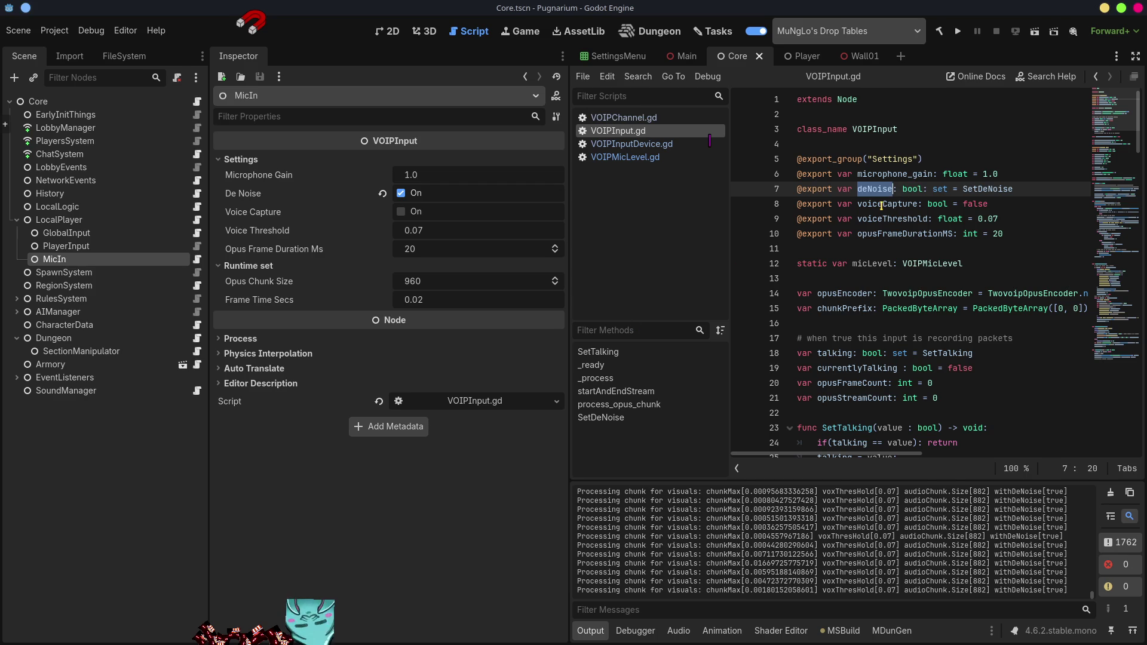
pyautogui.doubleClick(885, 204)
pyautogui.hotkey('alt', 'Tab')
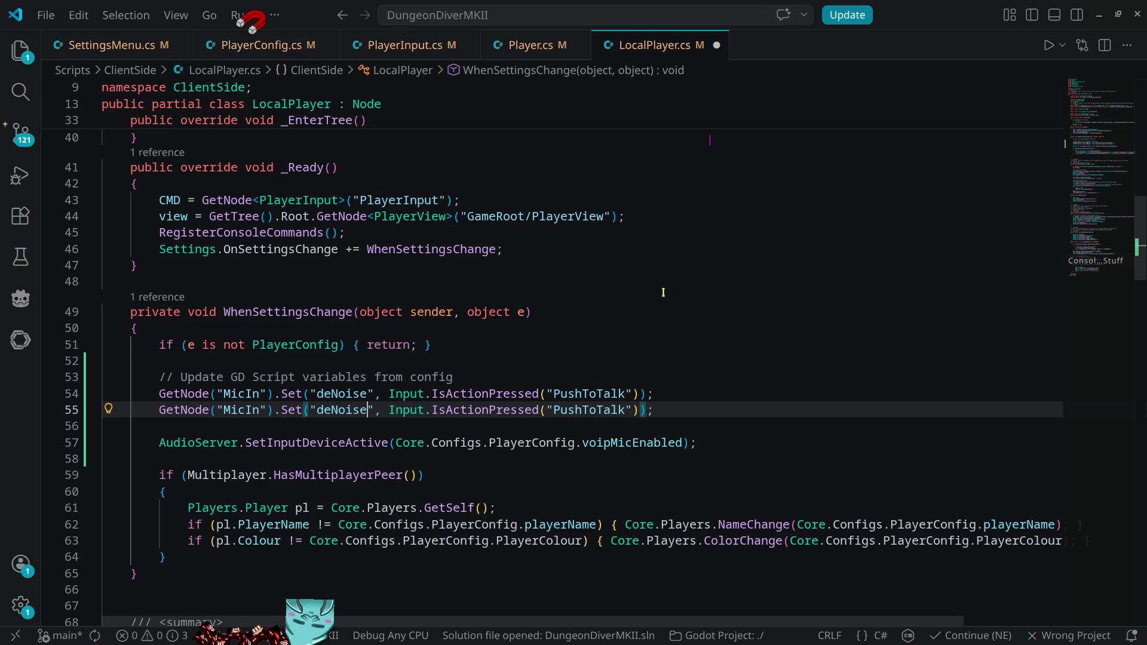
pyautogui.doubleClick(346, 409)
pyautogui.write('voiceCapture')
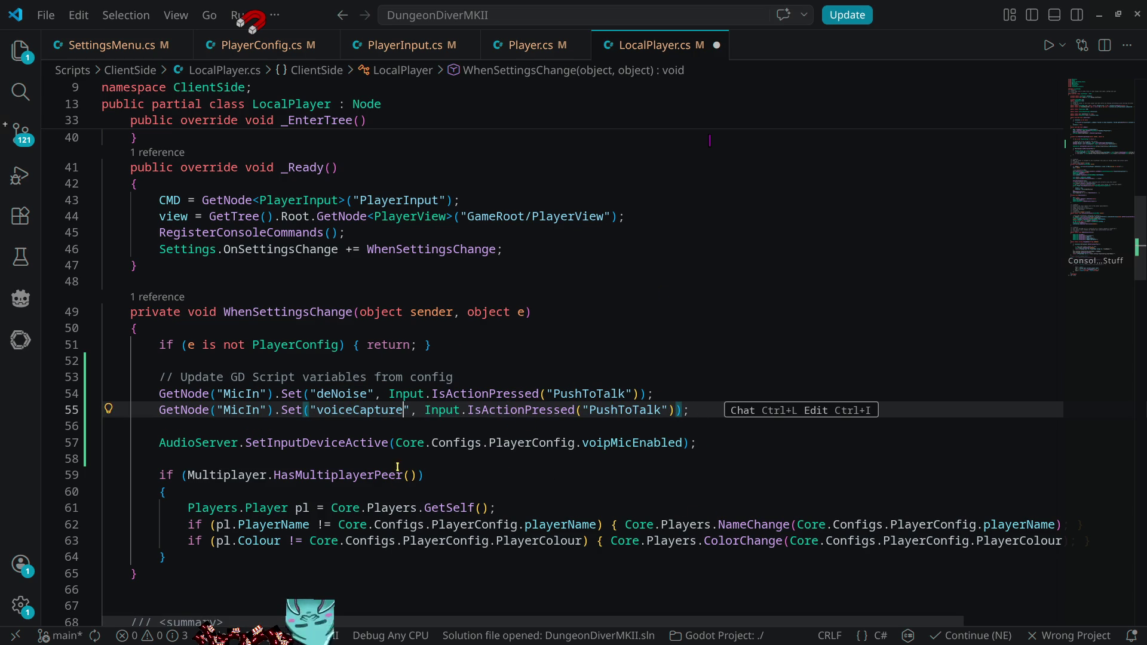
# - Replace the deNoise line's PushToTalk input check with Core.Configs.PlayerConfig.voipDeNoise
pyautogui.moveTo(339, 524); pyautogui.dragTo(596, 524)
pyautogui.hotkey('ctrl', 'c')
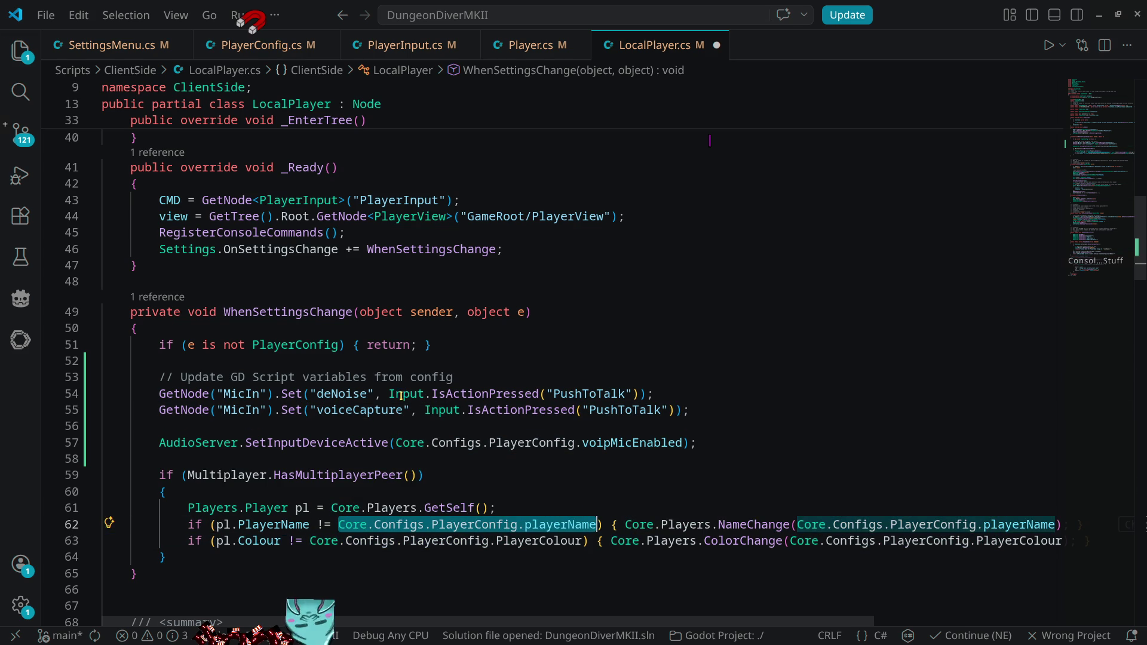
pyautogui.moveTo(388, 394); pyautogui.dragTo(633, 394)
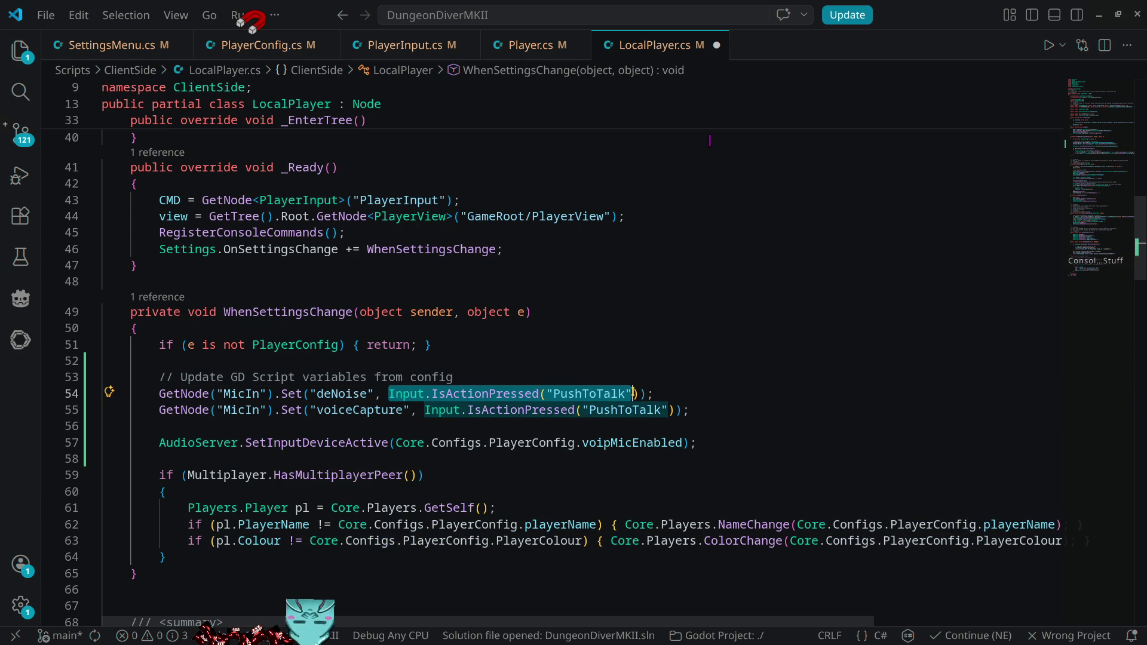
pyautogui.hotkey('ctrl', 'v')
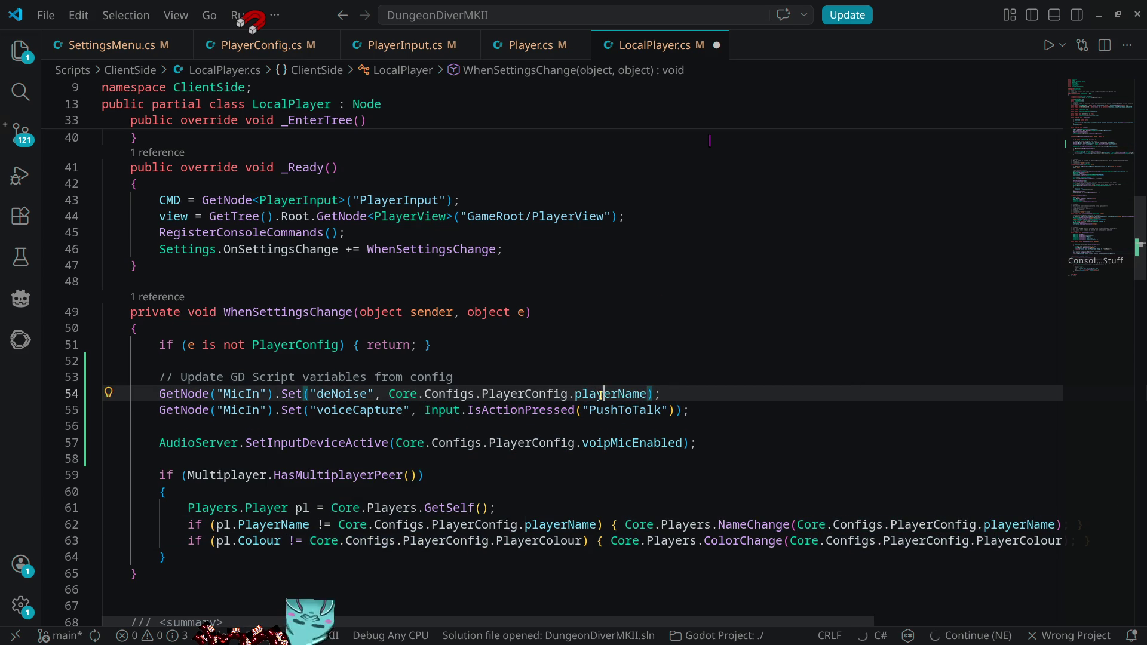
pyautogui.doubleClick(601, 395)
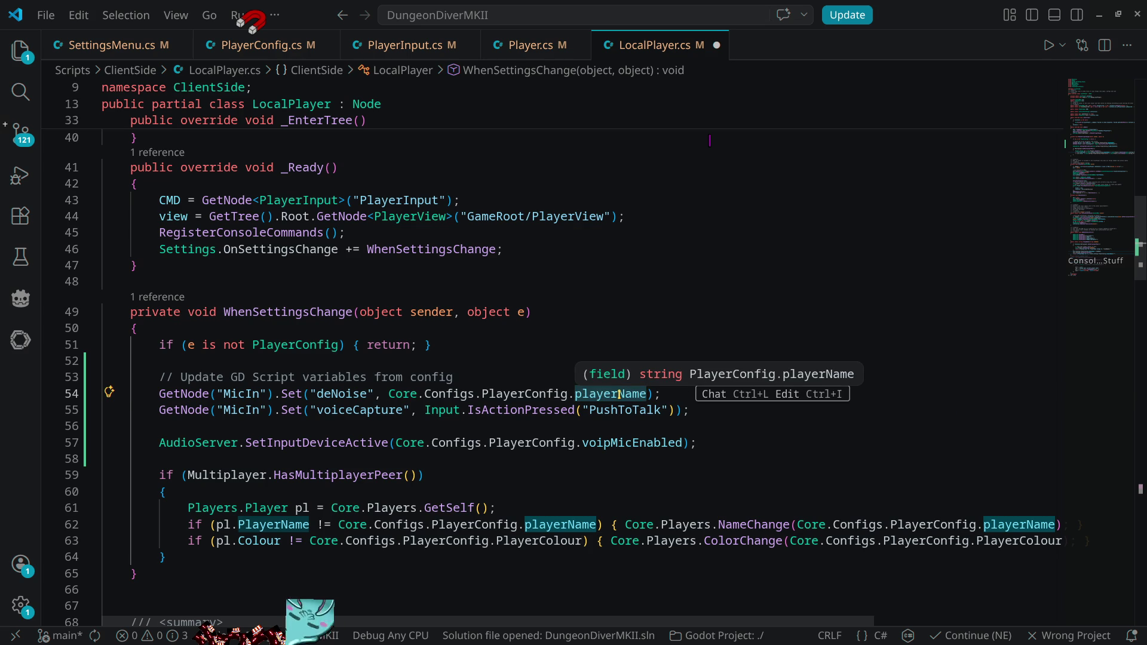
pyautogui.write('voip')
pyautogui.press('Tab')
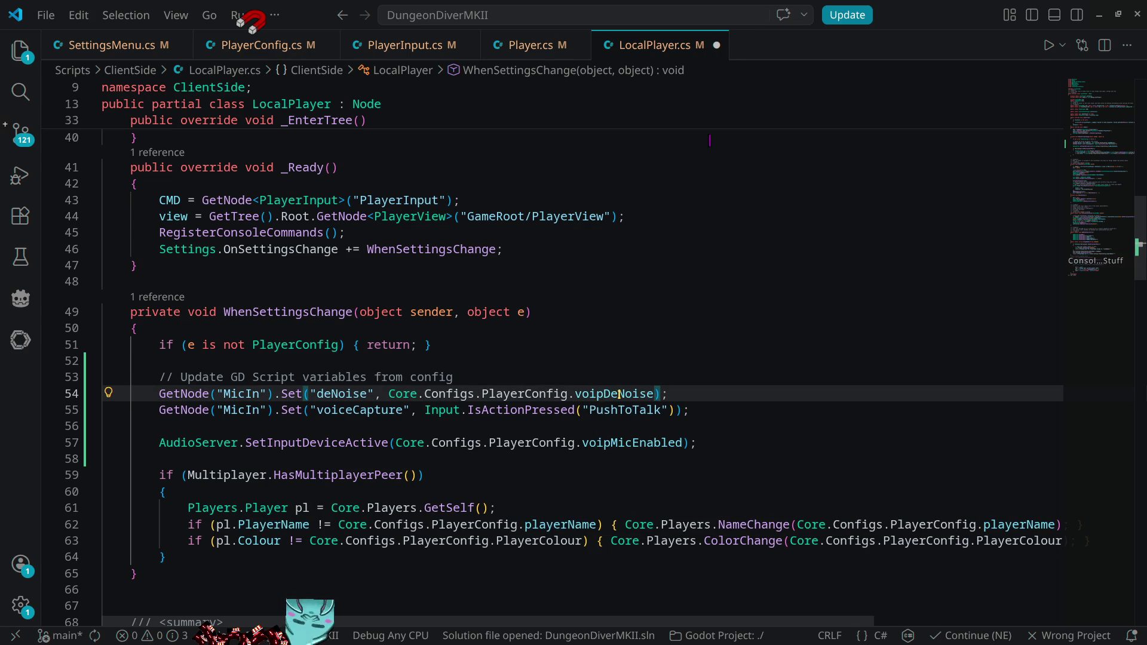
# - Paste the PlayerConfig reference into the voiceCapture line and start retyping its member as .voip
pyautogui.hotkey('shift', 'alt', 'Right')
pyautogui.hotkey('shift', 'alt', 'Right')
pyautogui.hotkey('shift', 'alt', 'Right')
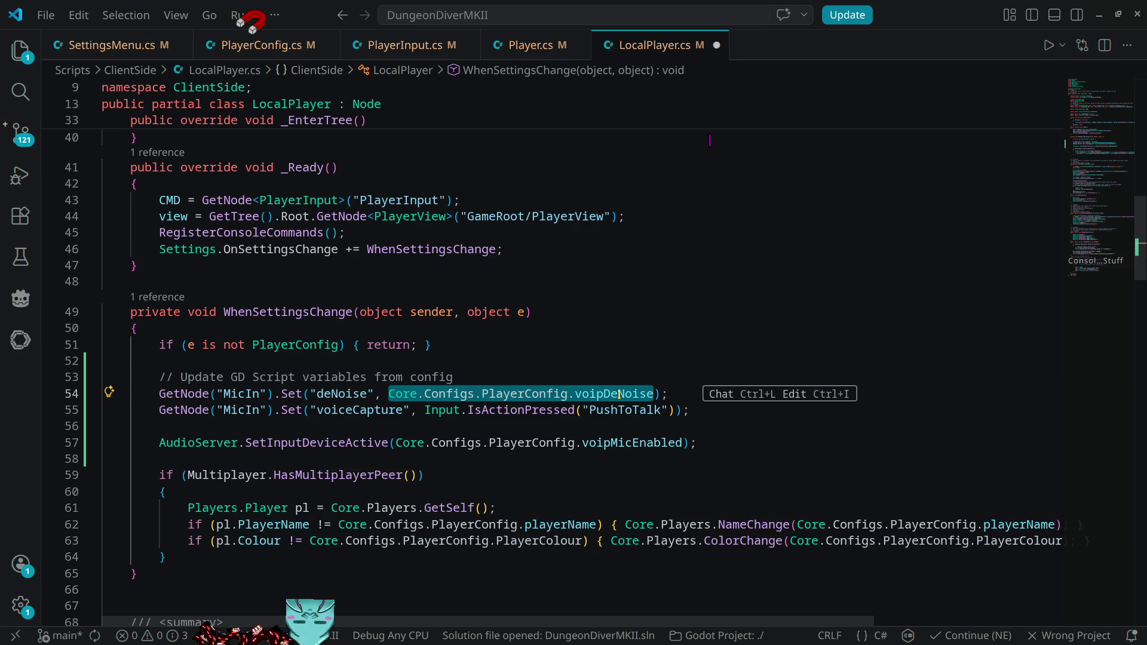
pyautogui.press('Down')
pyautogui.press('Right')
pyautogui.press('Right')
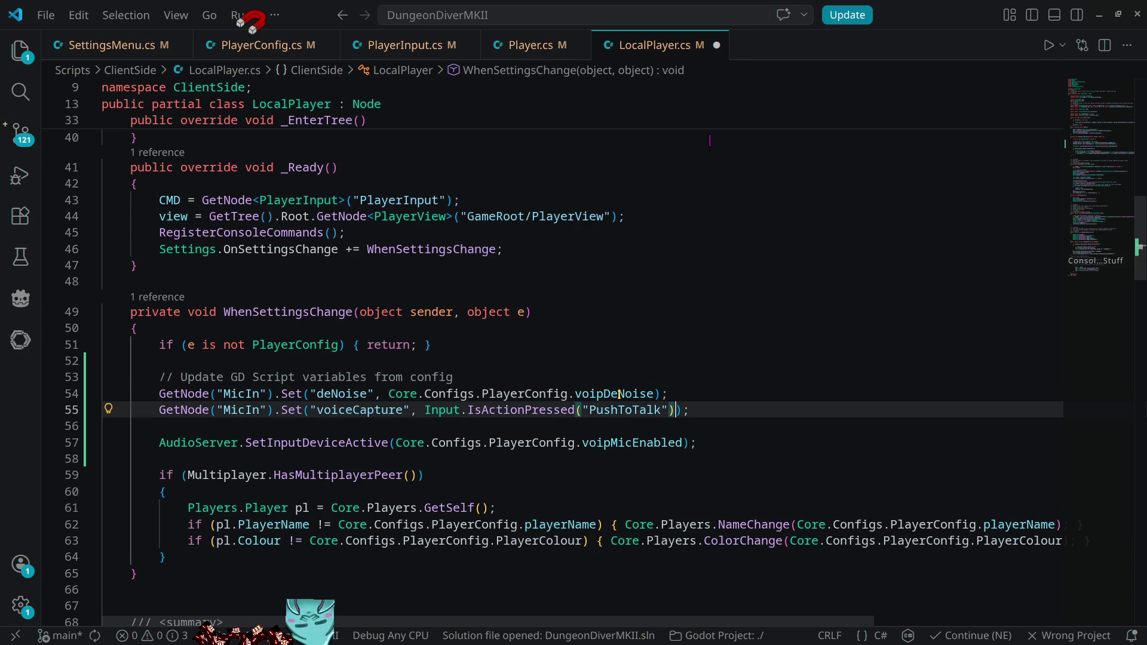
pyautogui.press('Left')
pyautogui.hotkey('shift', 'alt', 'Right')
pyautogui.hotkey('shift', 'alt', 'Right')
pyautogui.hotkey('shift', 'alt', 'Right')
pyautogui.write('Core.Configs.PlayerConfig.voipDeNoise')
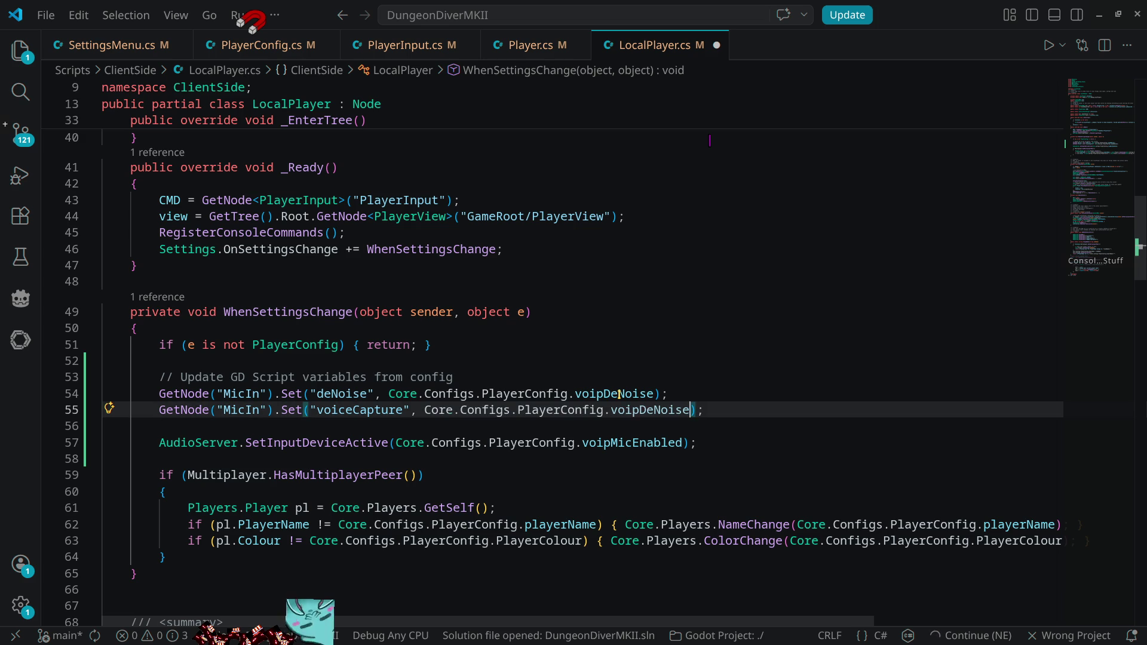
pyautogui.hotkey('ctrl', 'shift', 'Left')
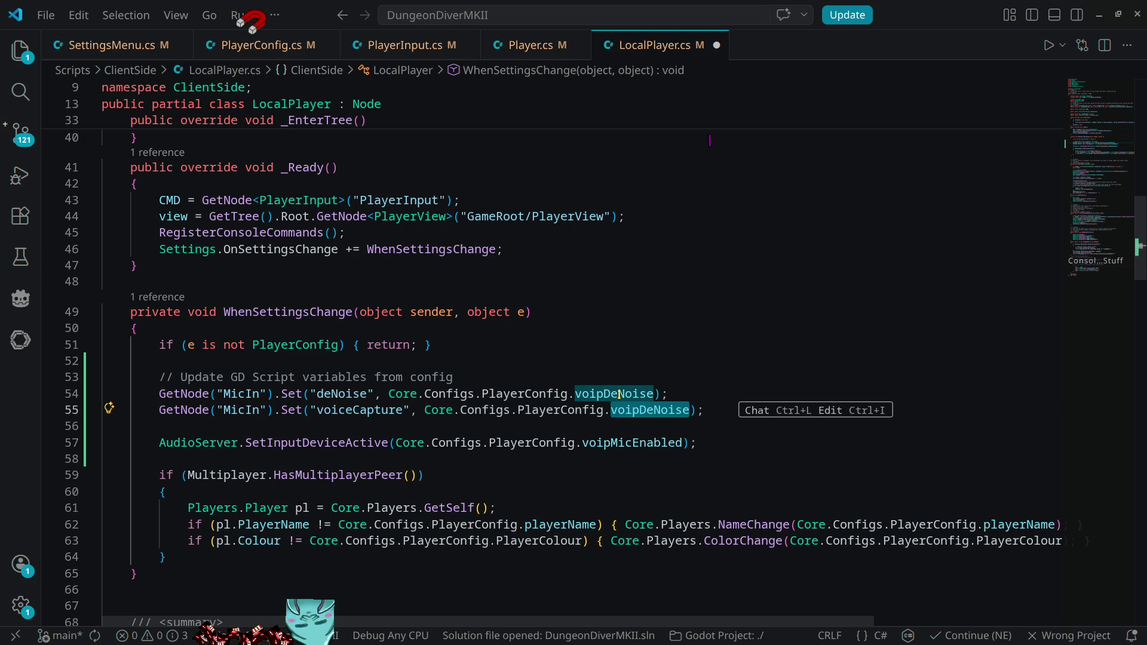
pyautogui.press('BackSpace')
pyautogui.press('BackSpace')
pyautogui.write('.')
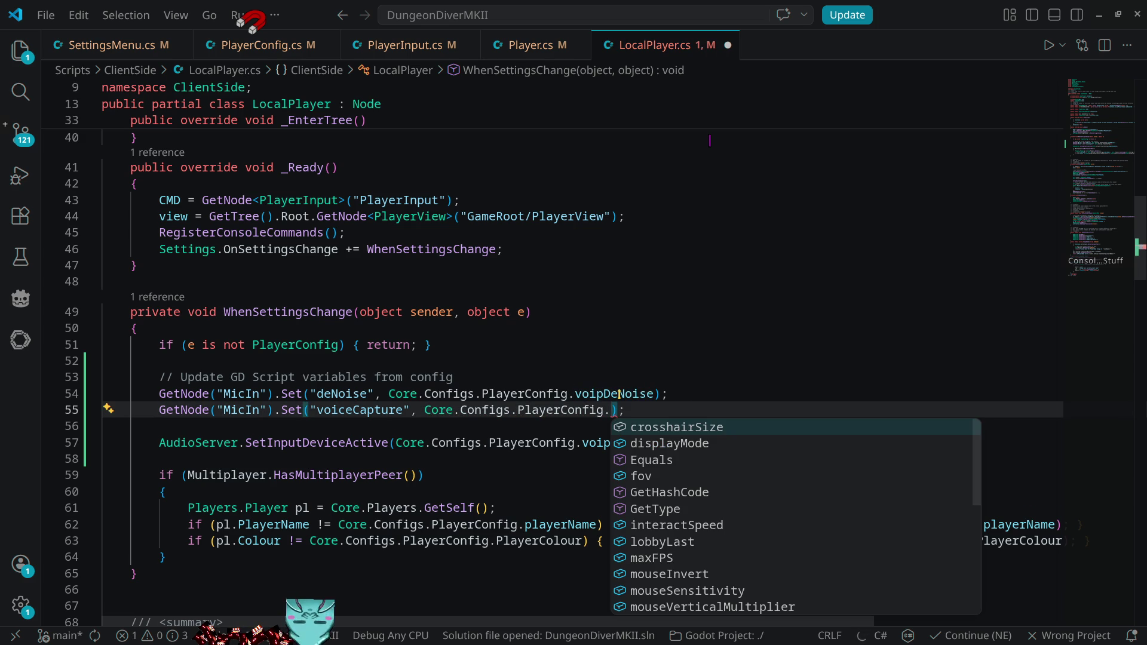
pyautogui.write('voip')
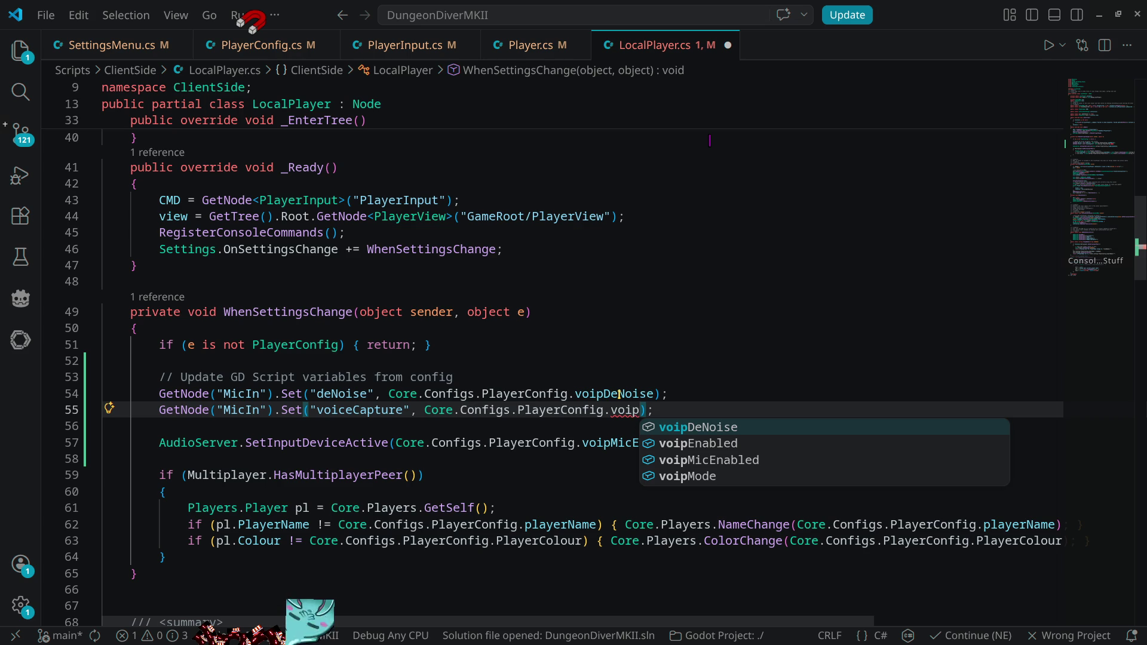
# - Pass !Core.Configs.PlayerConfig.voipMode as the voiceCapture value
pyautogui.press('Down')
pyautogui.press('Down')
pyautogui.press('Down')
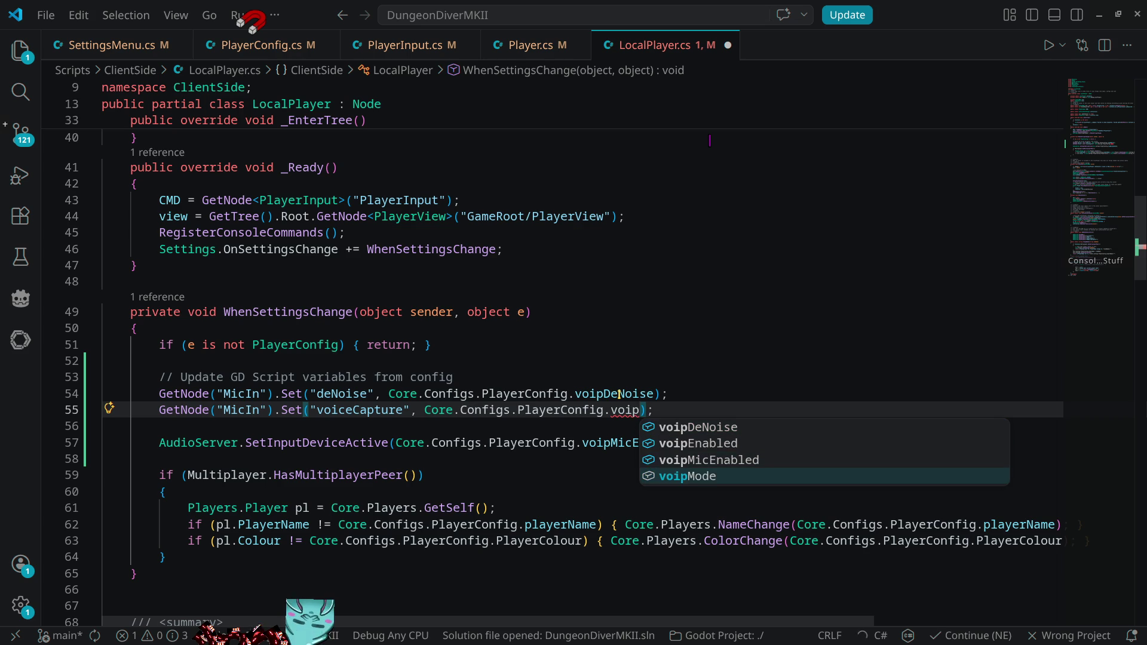
pyautogui.press('Tab')
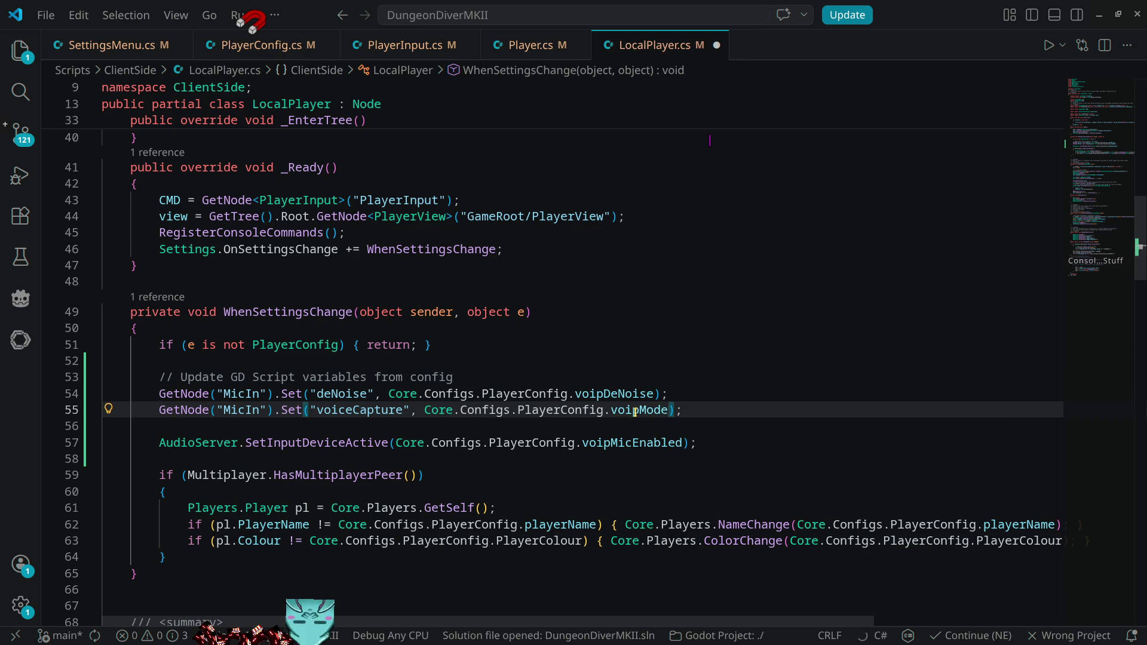
pyautogui.moveTo(660, 412)
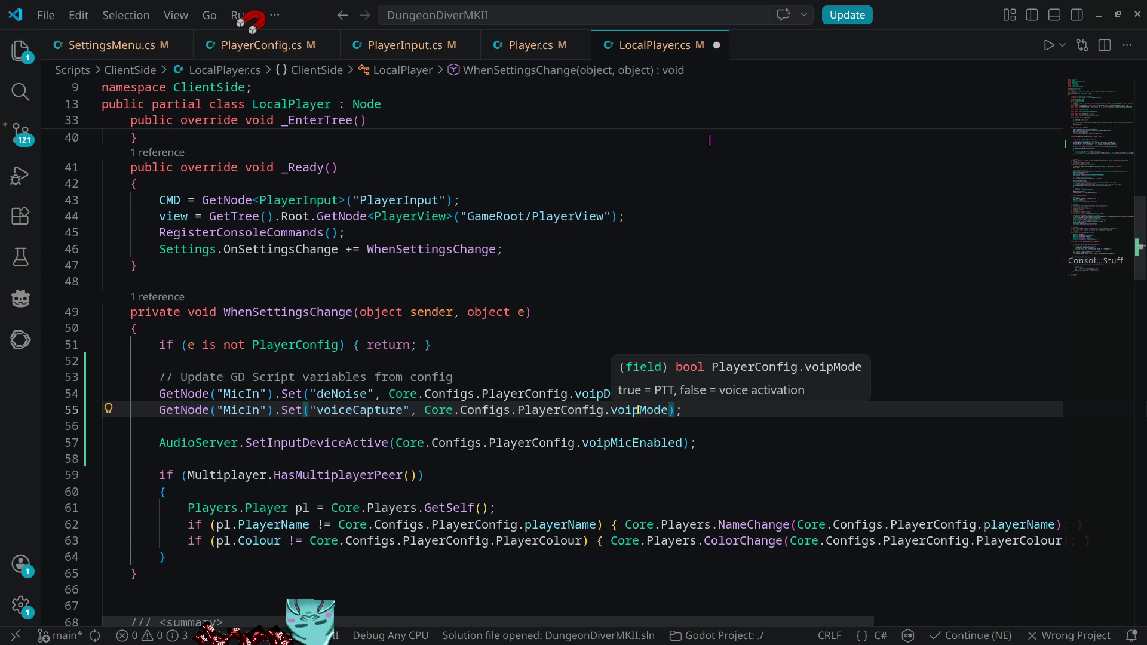
pyautogui.click(424, 410)
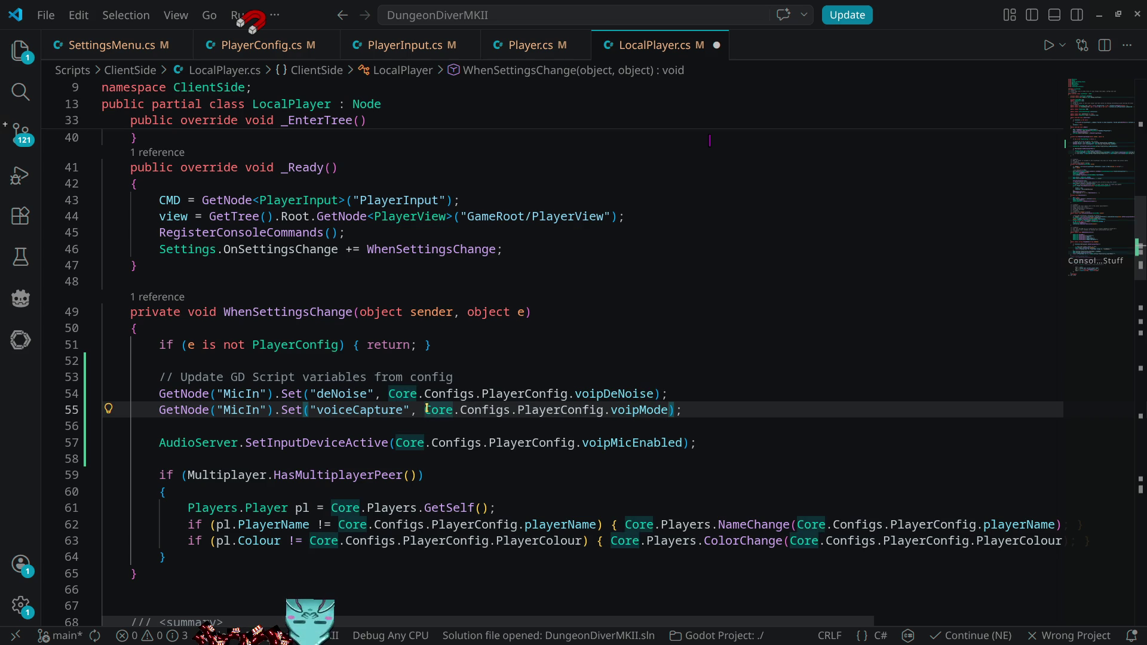
pyautogui.write('!')
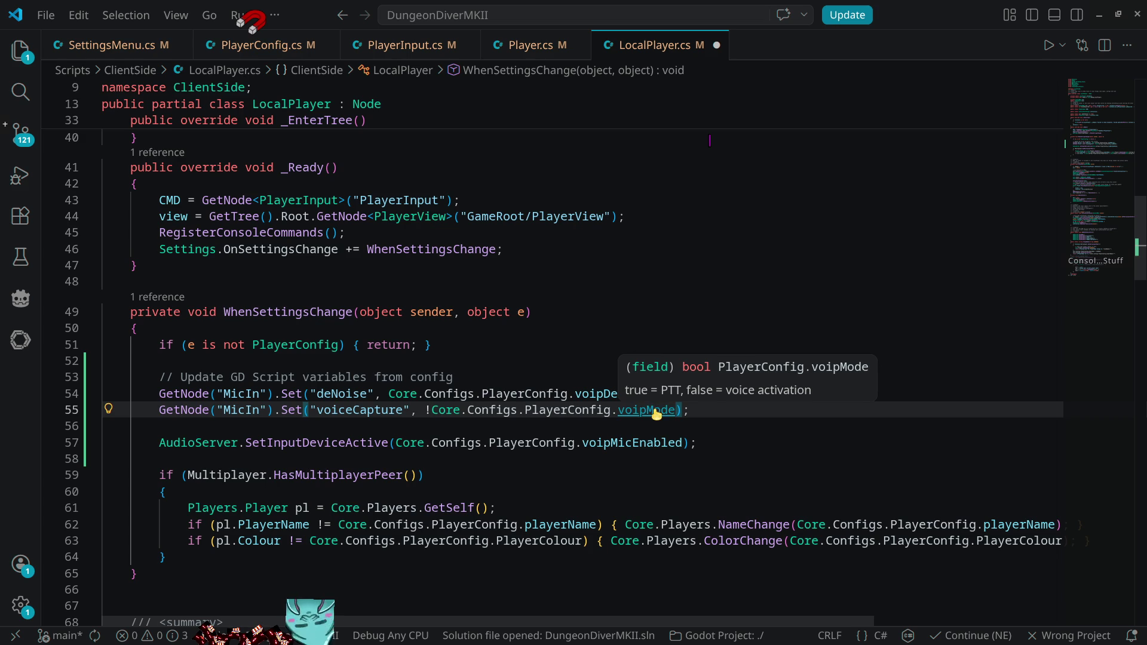
# - Check the Godot editor, then go to voipMode's definition in PlayerConfig.cs
pyautogui.hotkey('alt', 'Tab')
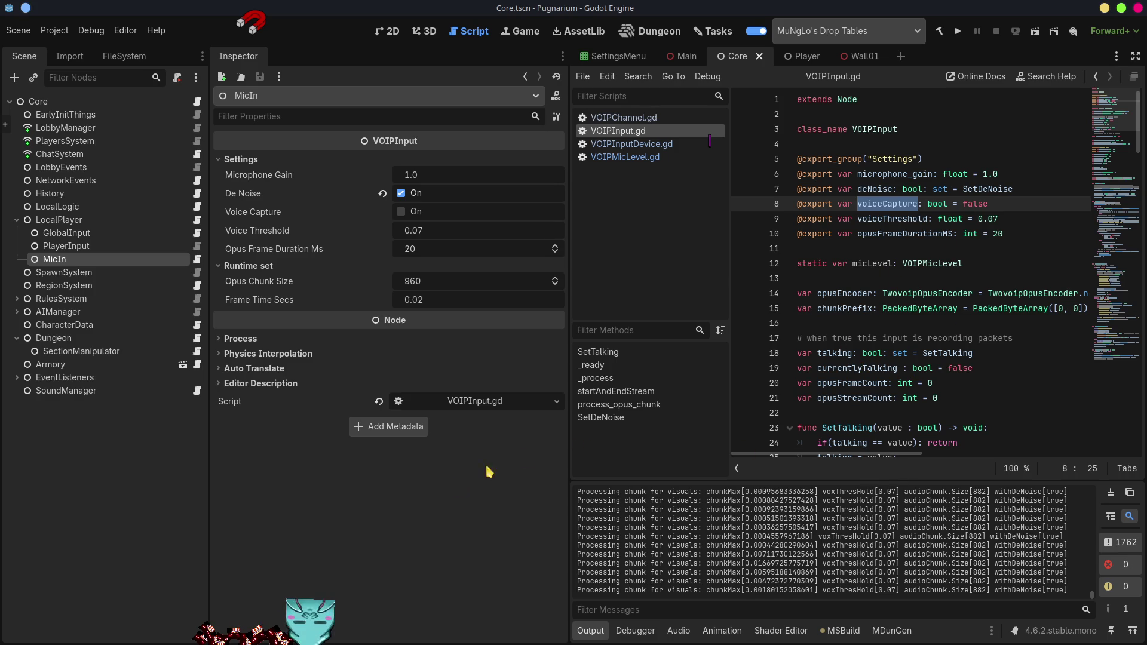
pyautogui.hotkey('alt', 'Tab')
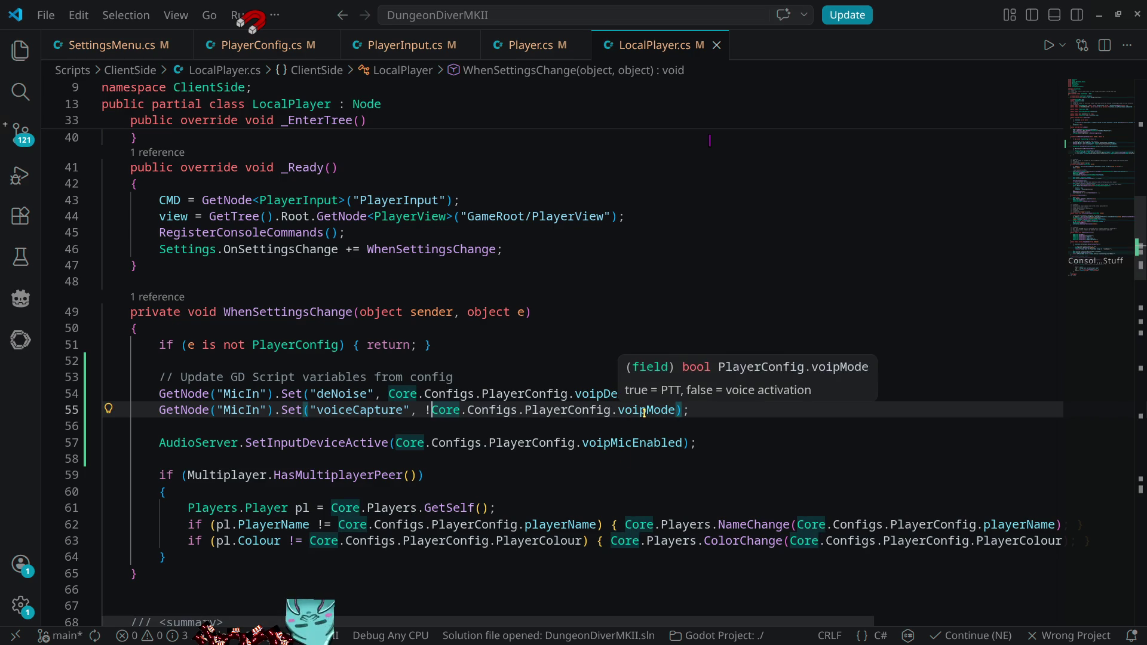
pyautogui.keyDown('ctrl'); pyautogui.click(643, 410); pyautogui.keyUp('ctrl')
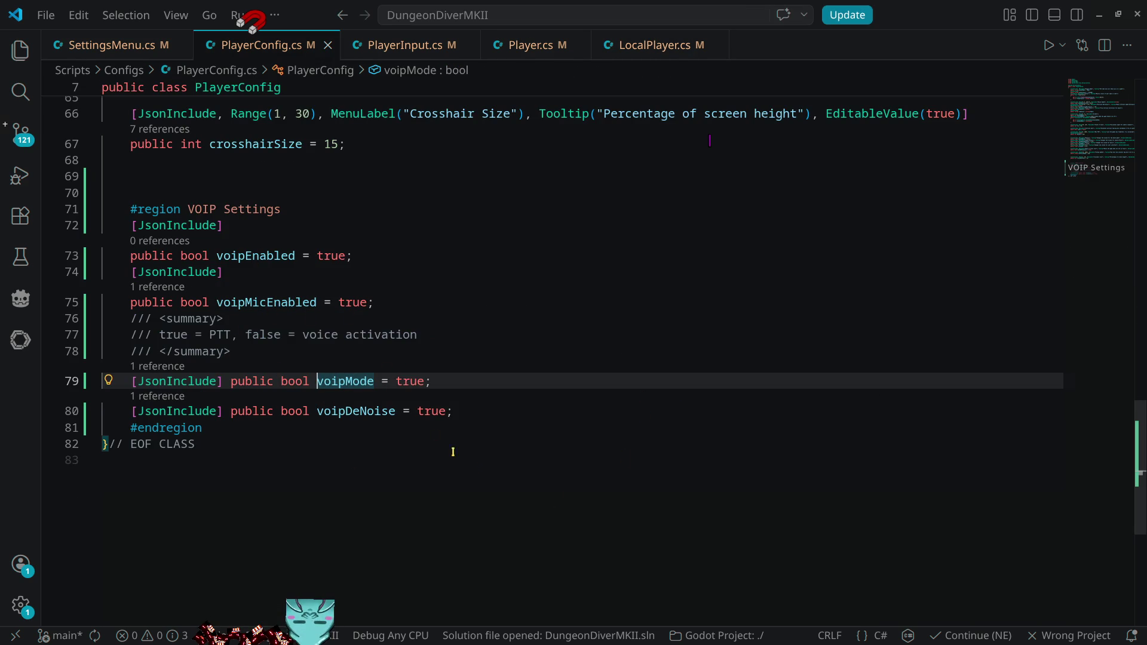
# - Look at the voipMicEnabled field in PlayerConfig.cs and glance at the Godot editor
pyautogui.doubleClick(333, 305)
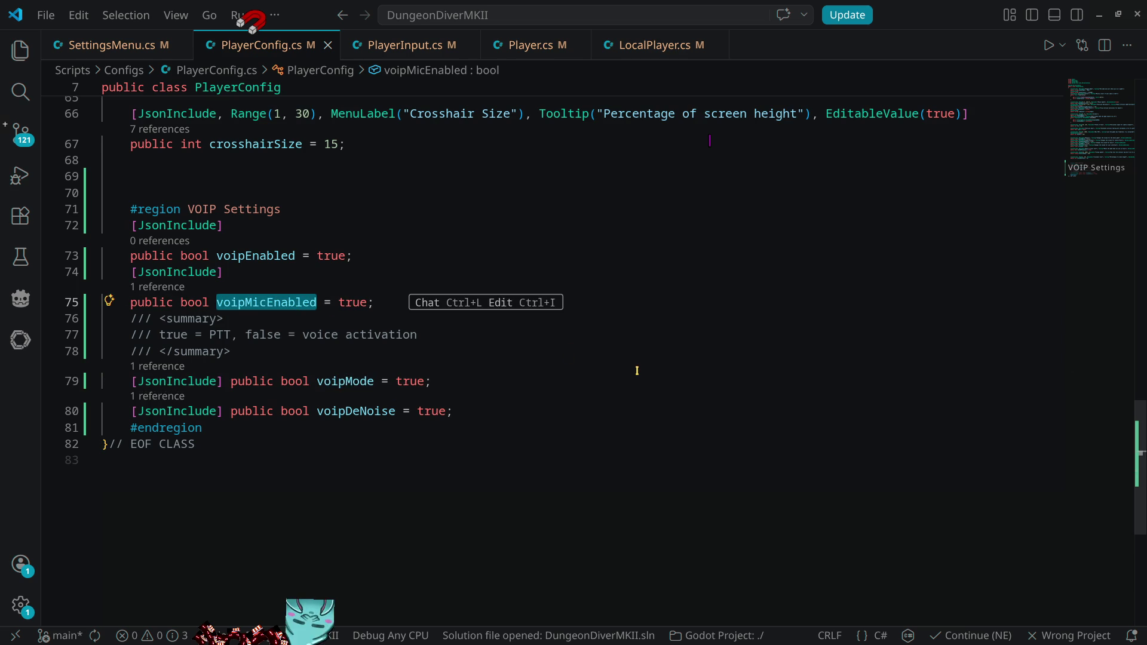
pyautogui.hotkey('alt', 'Tab')
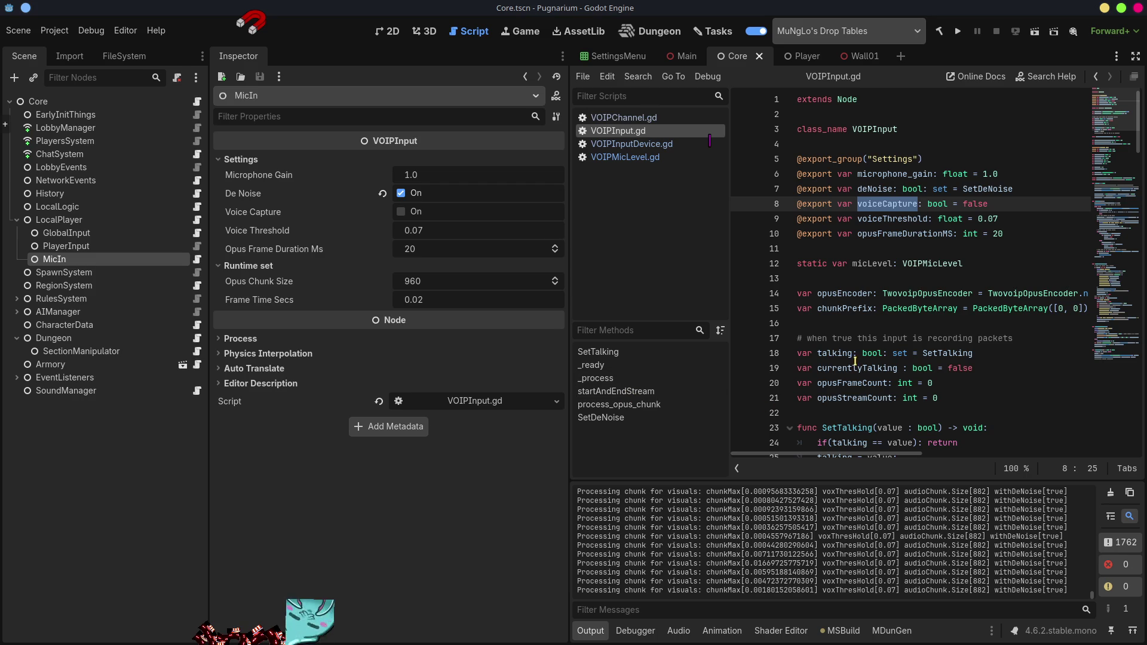
pyautogui.hotkey('alt', 'Tab')
pyautogui.hotkey('alt', 'Tab')
pyautogui.hotkey('alt', 'Tab')
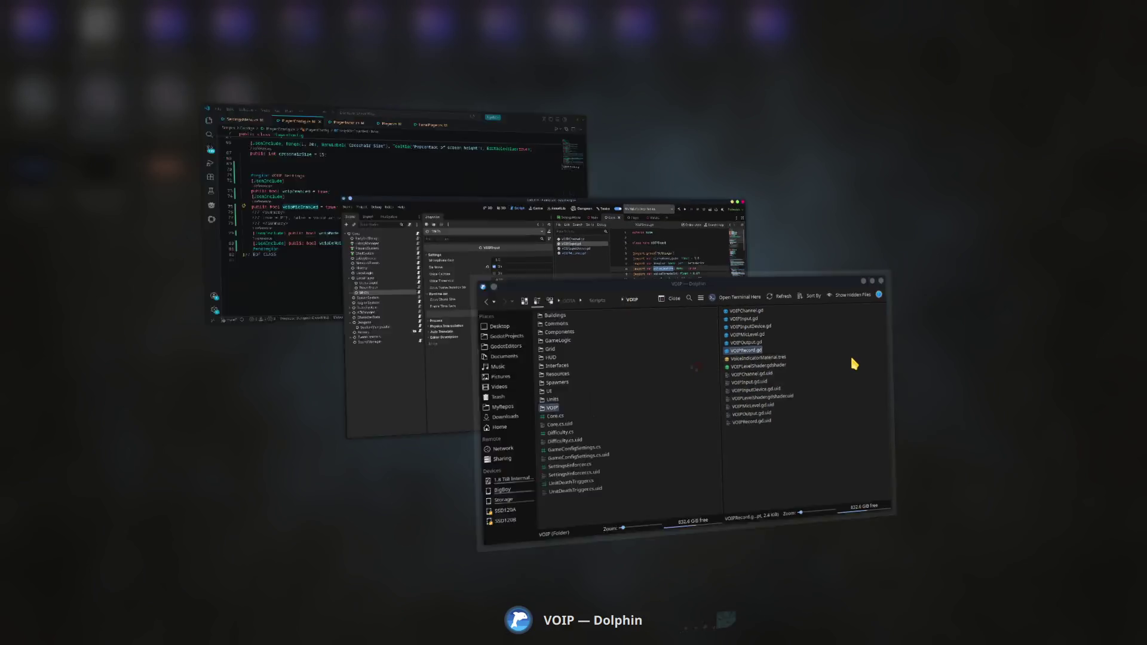
pyautogui.hotkey('alt', 'Tab')
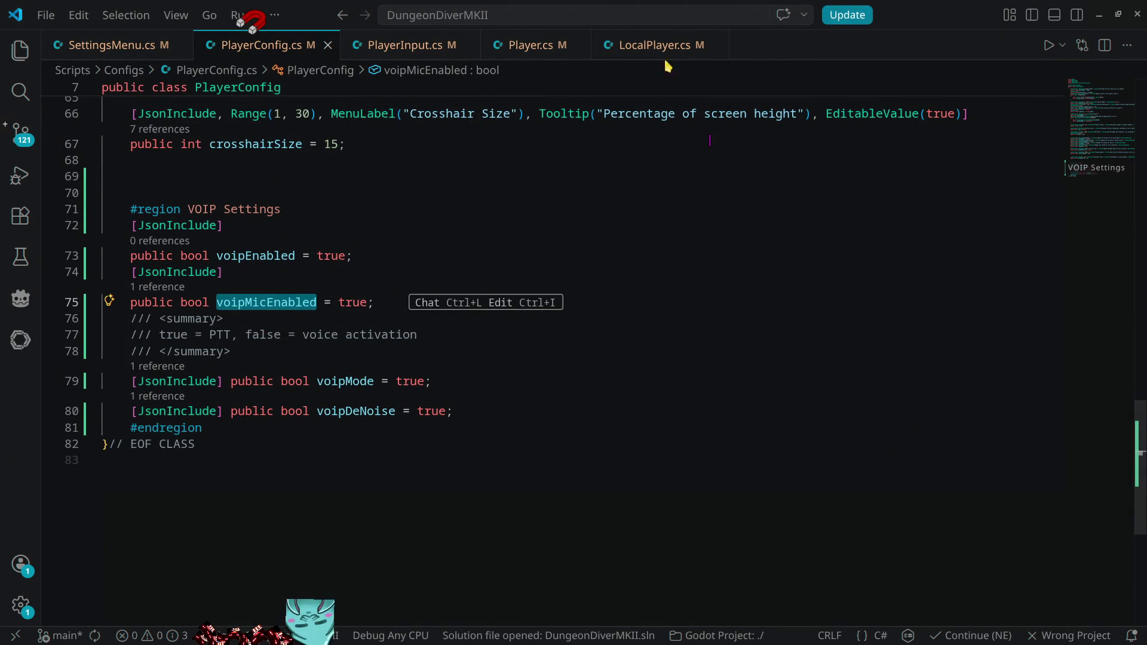
# - In LocalPlayer.cs, move the AudioServer.SetInputDeviceActive line up beneath voiceCapture
pyautogui.click(657, 45)
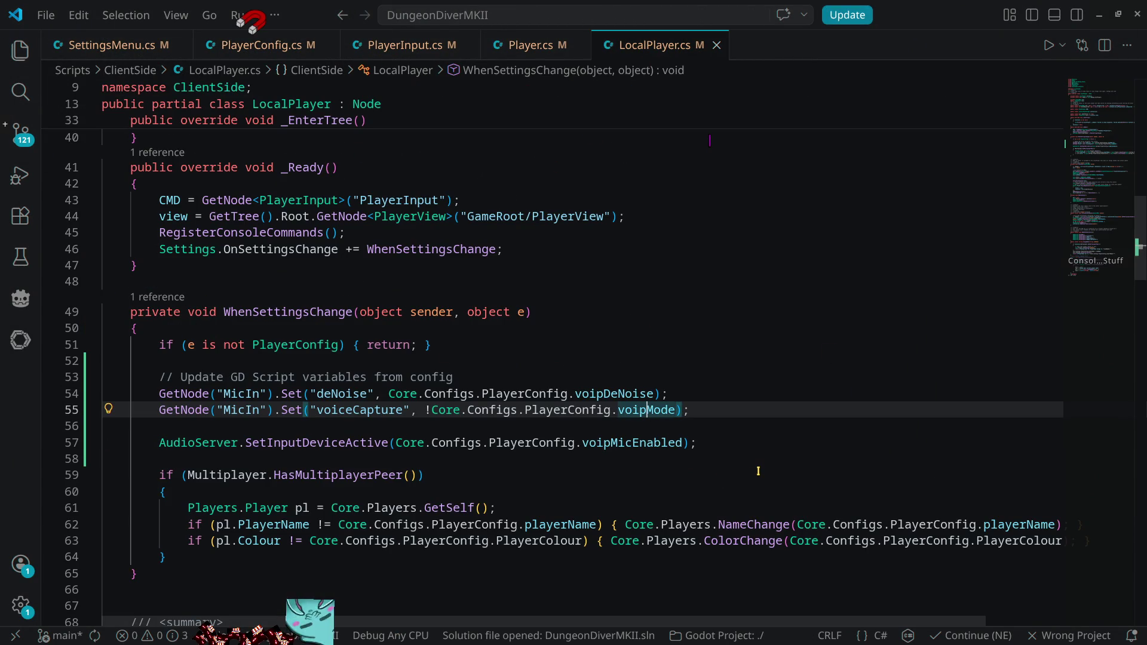
pyautogui.click(735, 441)
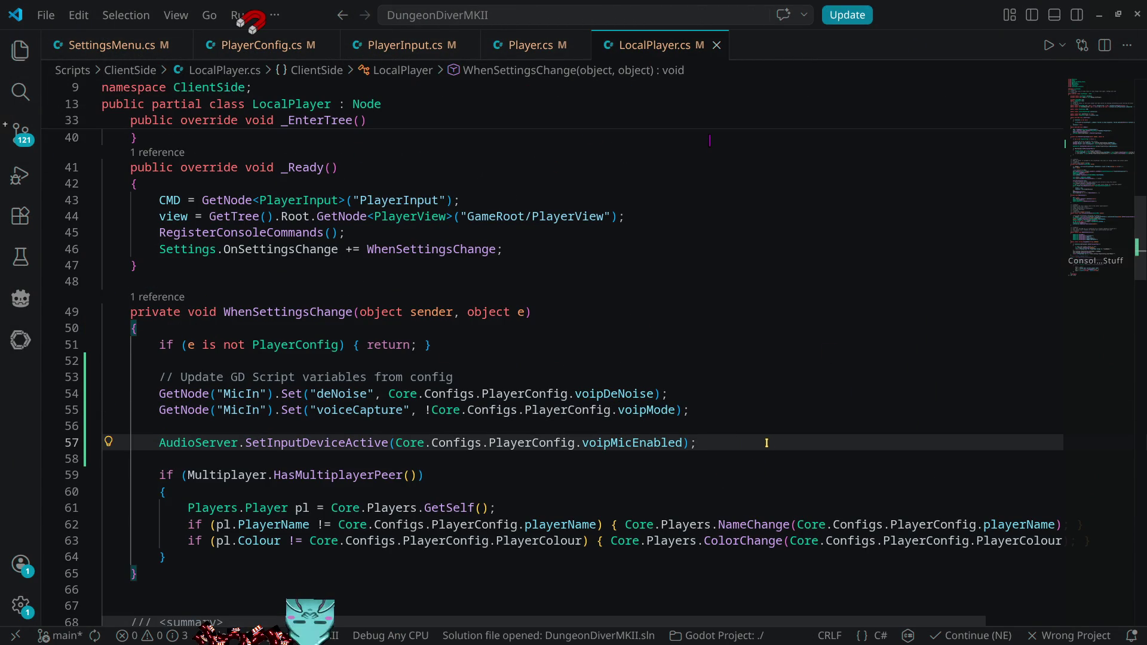
pyautogui.hotkey('alt', 'Up')
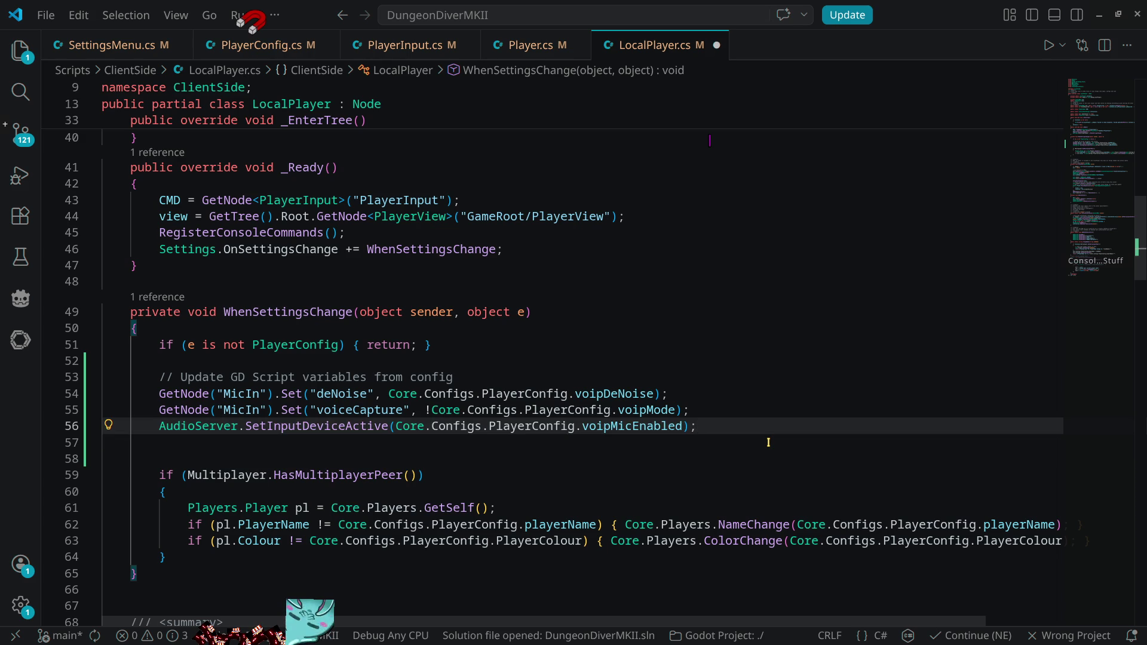
pyautogui.hotkey('alt', 'Tab')
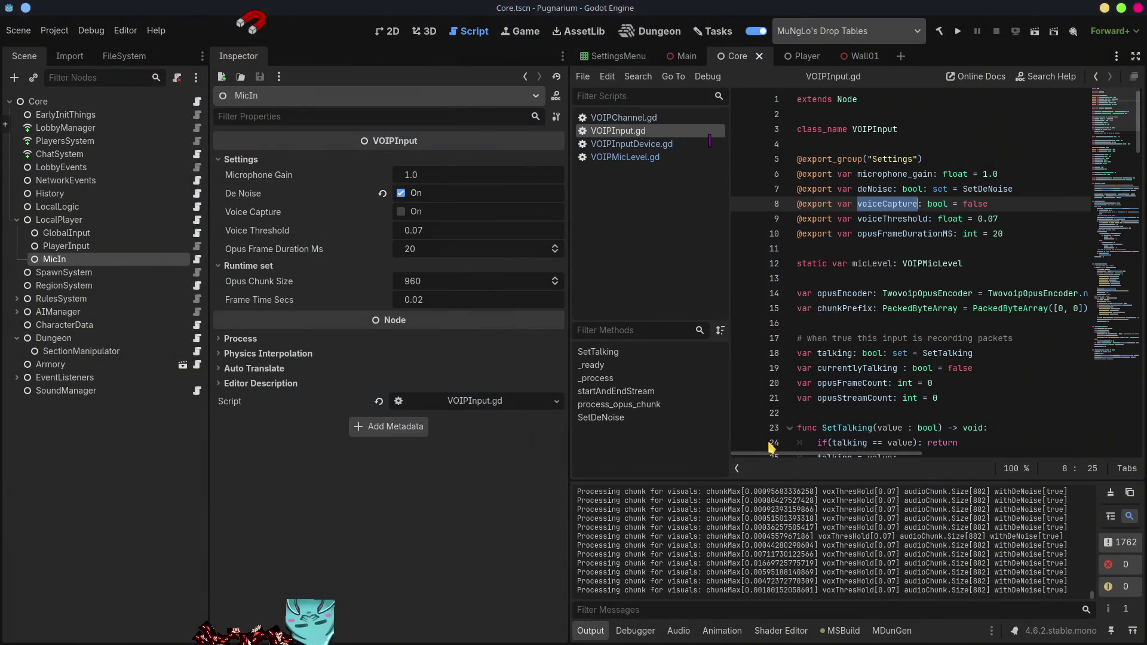
# - Review the voipDeNoise, voipMode and voipEnabled fields in PlayerConfig.cs
pyautogui.hotkey('alt', 'Tab')
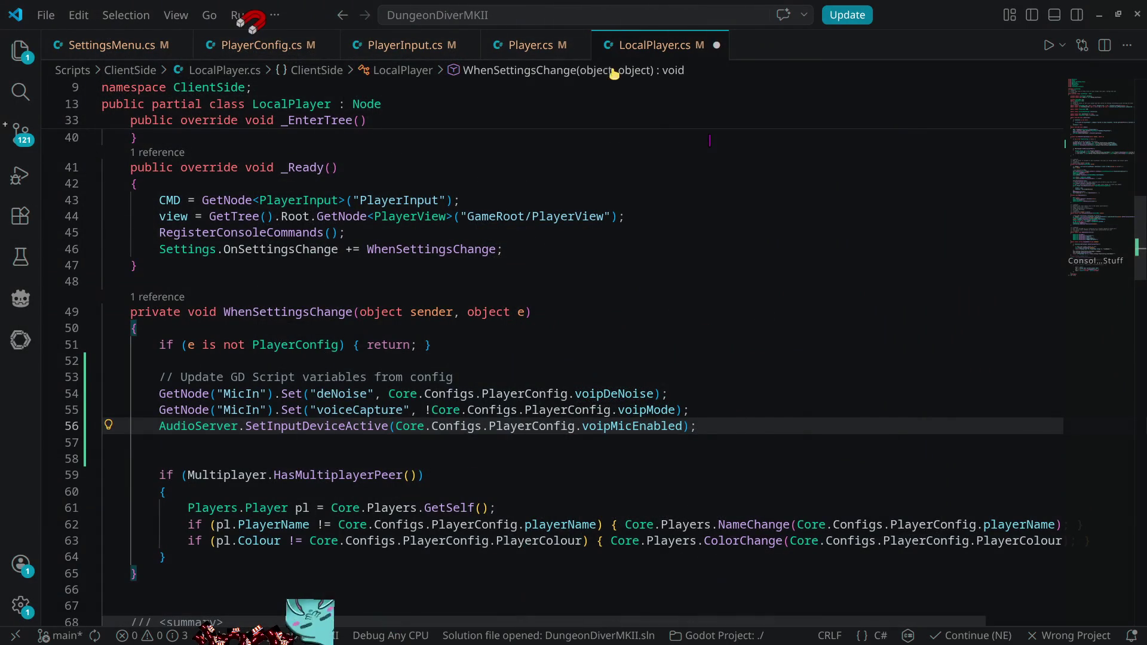
pyautogui.click(297, 49)
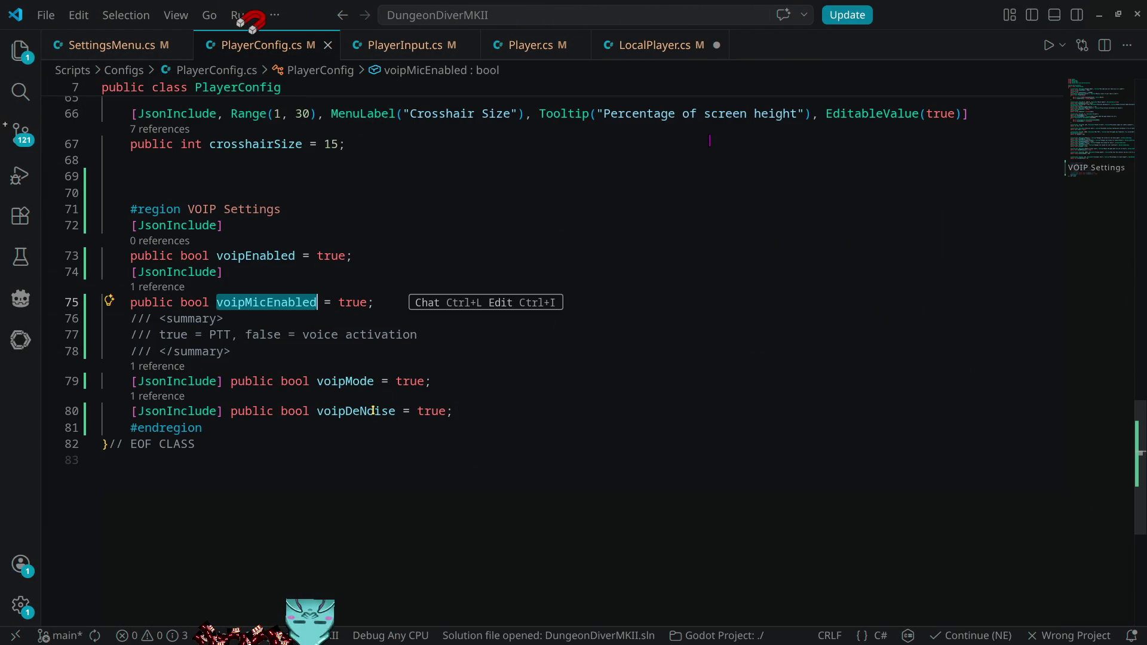
pyautogui.click(373, 411)
pyautogui.click(351, 381)
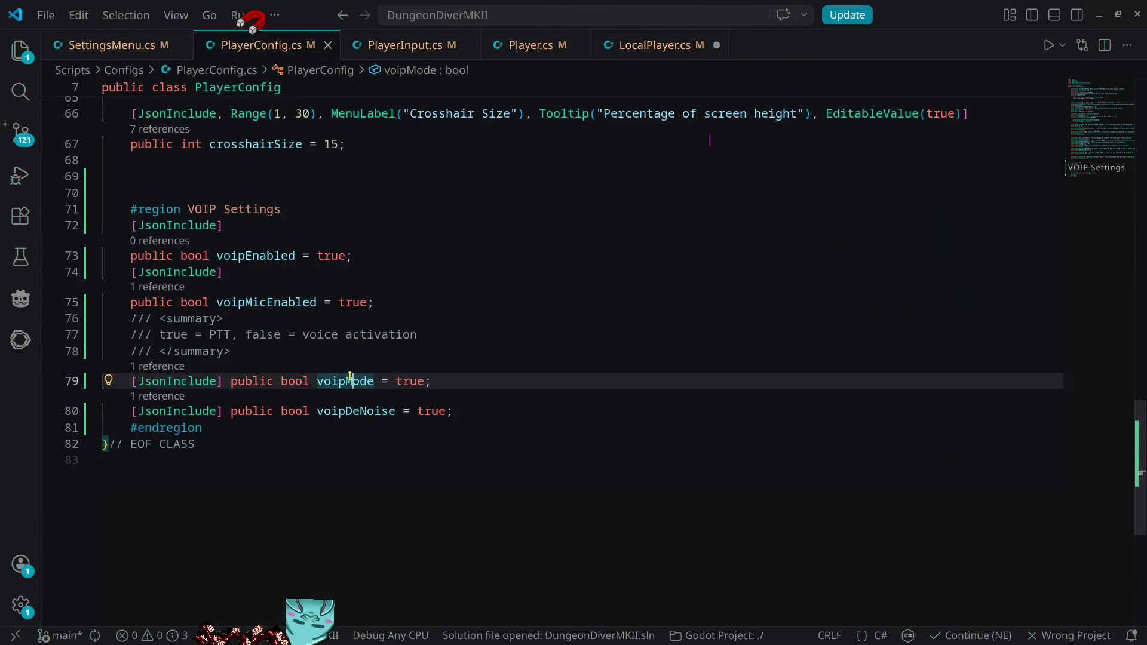
pyautogui.click(267, 255)
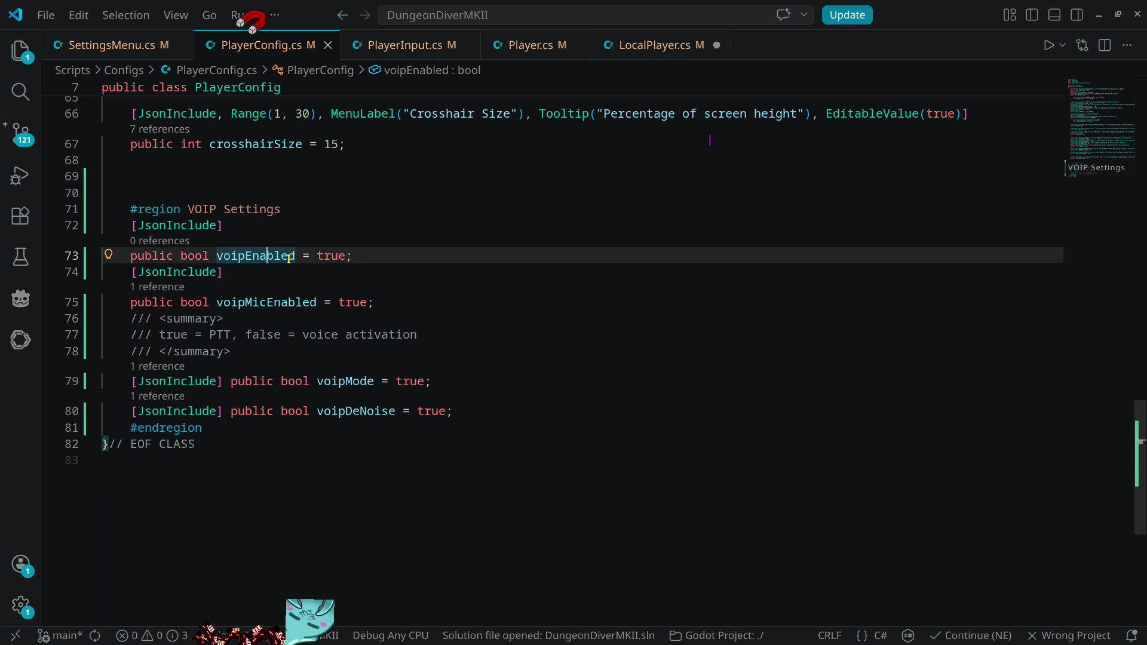
pyautogui.doubleClick(292, 257)
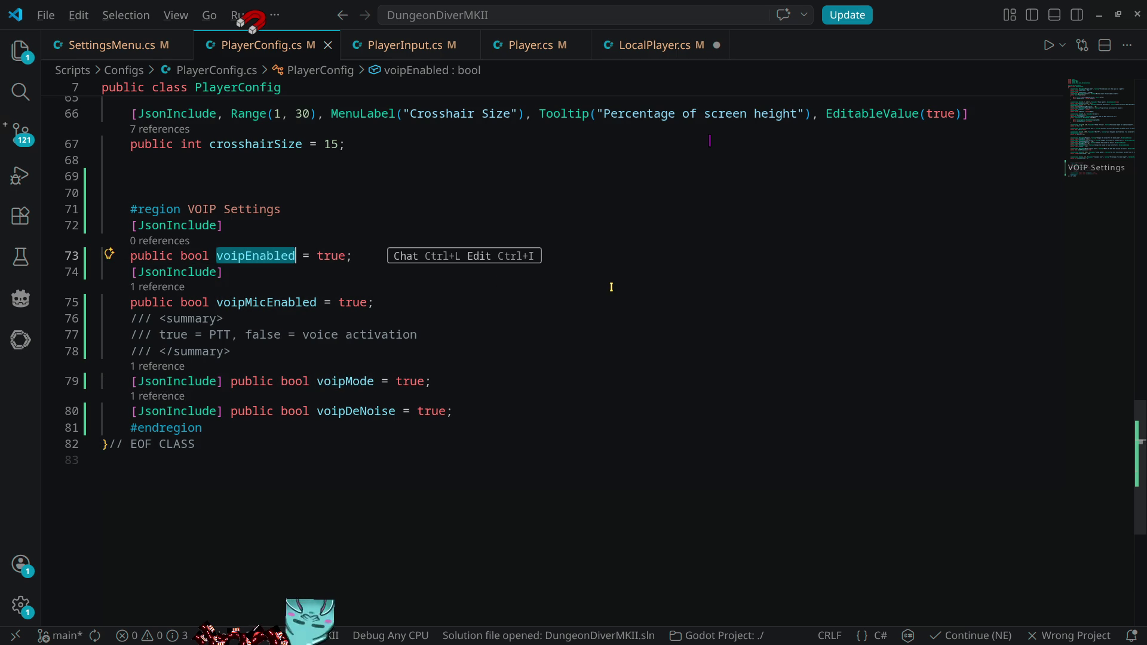
# - Check Godot, scroll up in the code editor, then switch windows toward Dolphin
pyautogui.hotkey('alt', 'Tab')
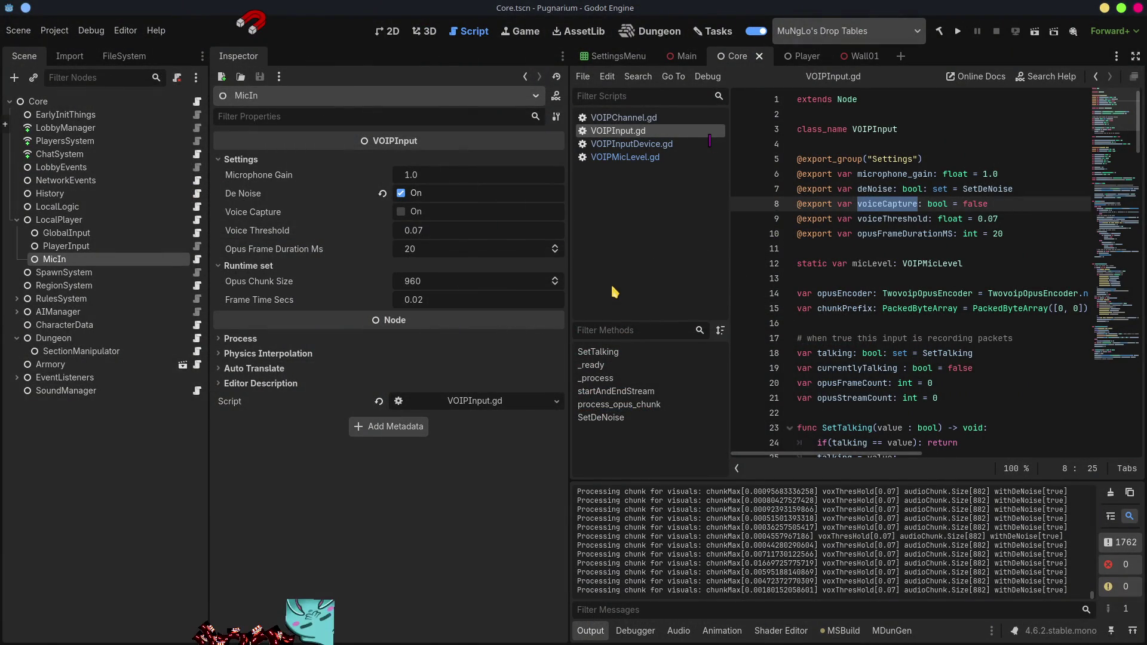
pyautogui.hotkey('alt', 'Tab')
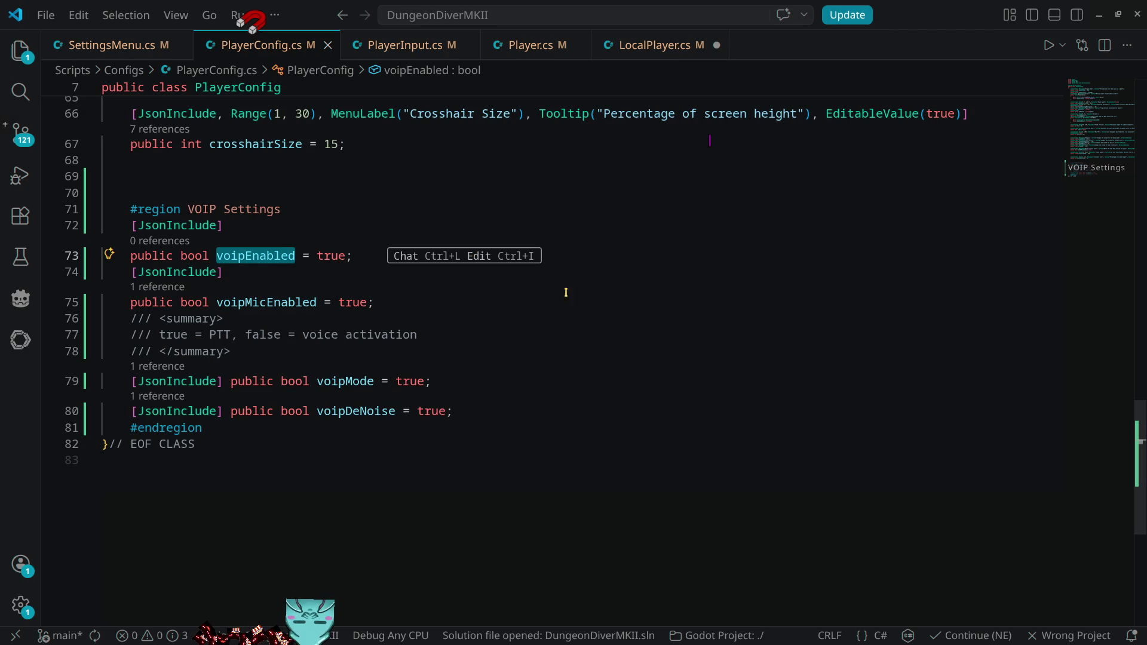
pyautogui.scroll(2, 750, 353)
pyautogui.scroll(2, 589, 283)
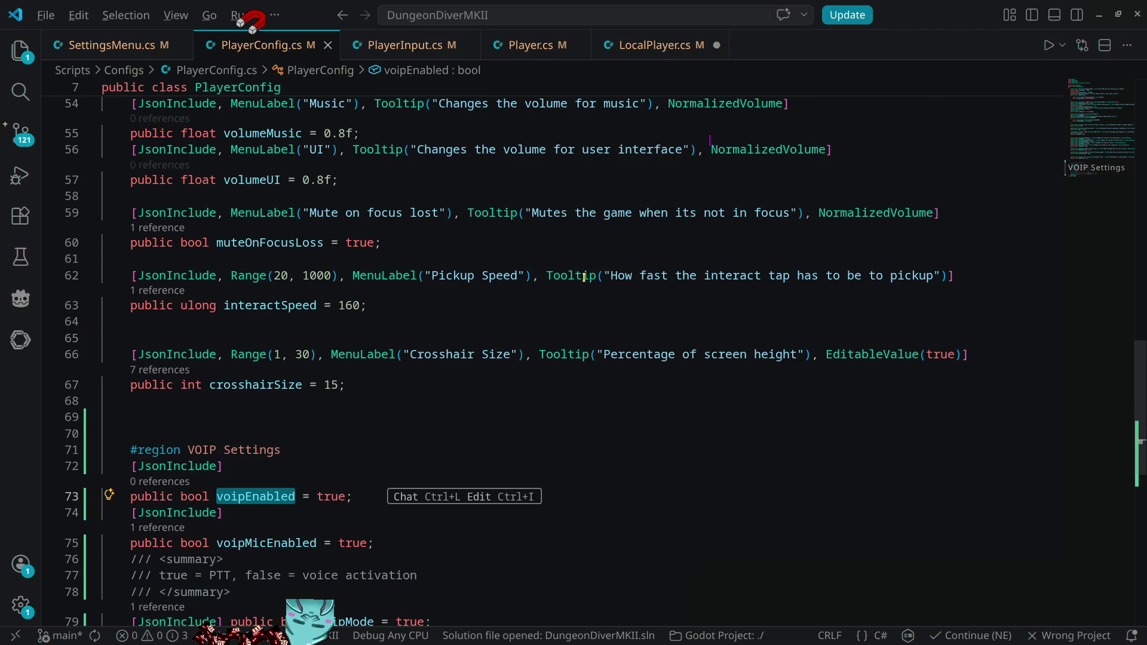
pyautogui.hotkey('alt', 'Tab')
pyautogui.hotkey('alt', 'Tab')
pyautogui.hotkey('alt', 'Tab')
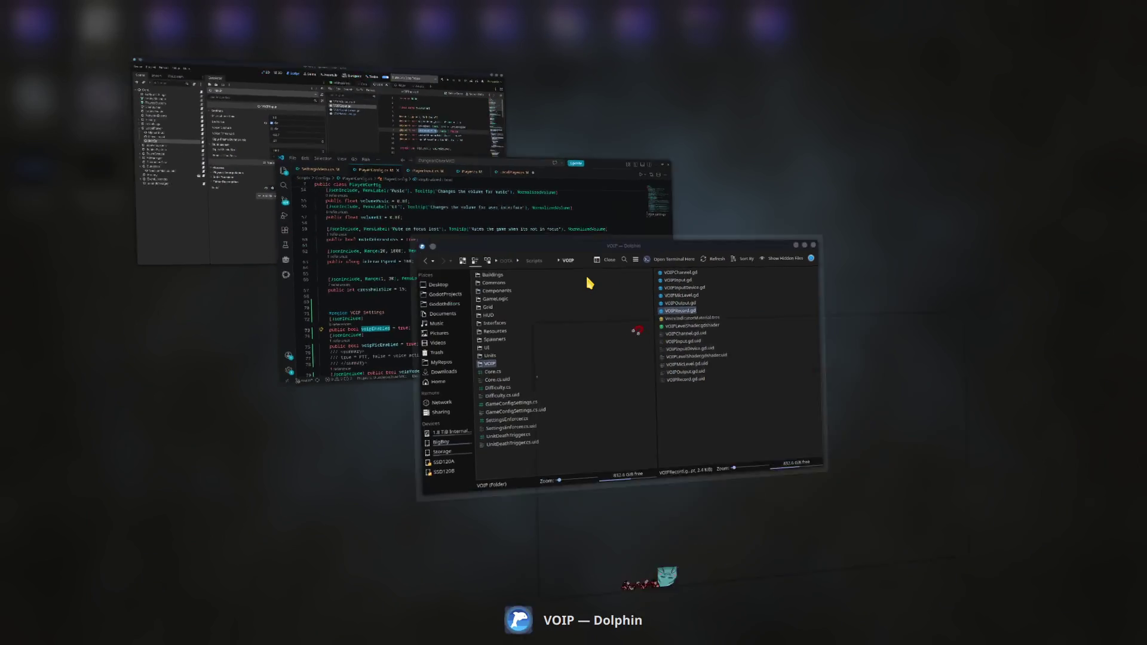
pyautogui.click(641, 48)
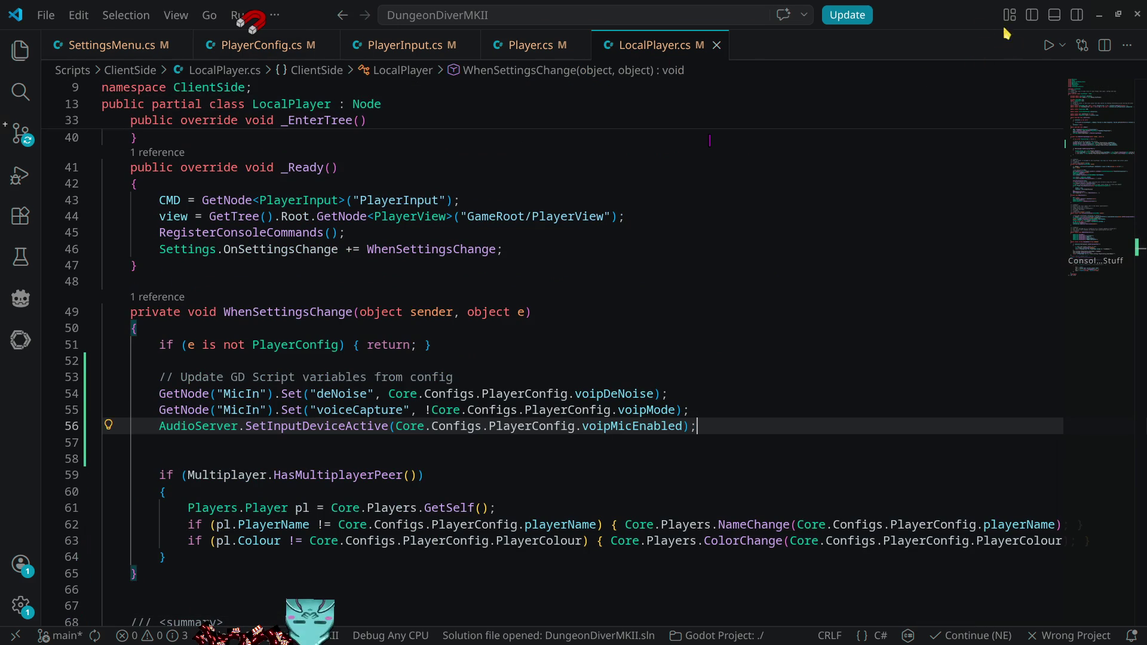
# - Minimize VS Code, clear Godot's Output log, and run the Pugnarium project
pyautogui.click(1099, 14)
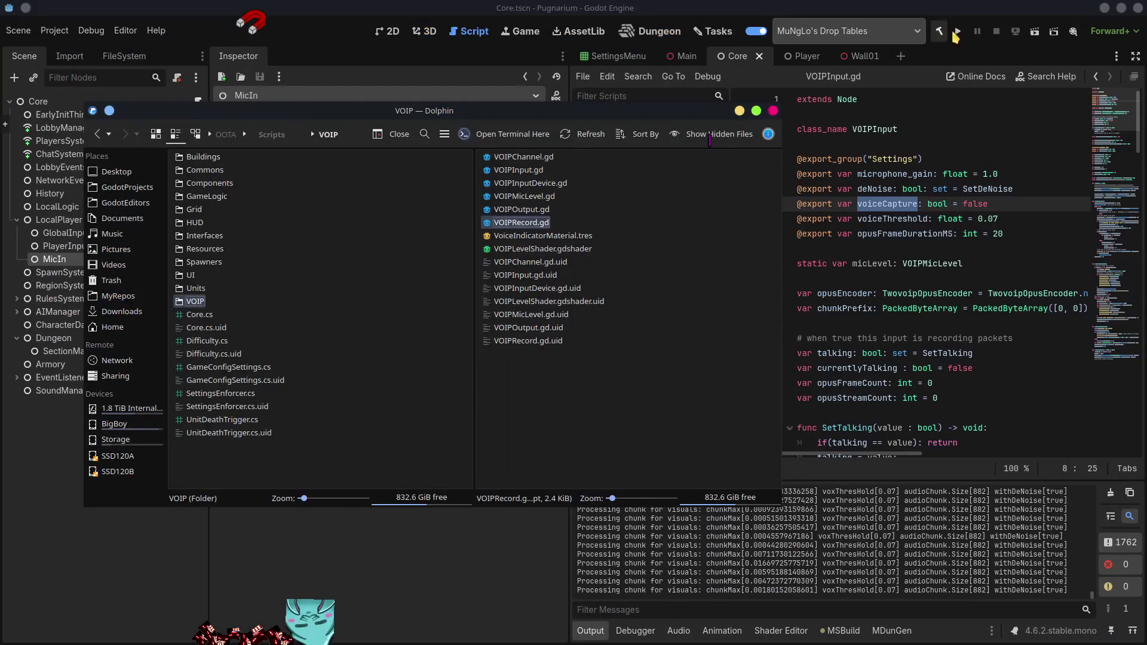
pyautogui.click(958, 34)
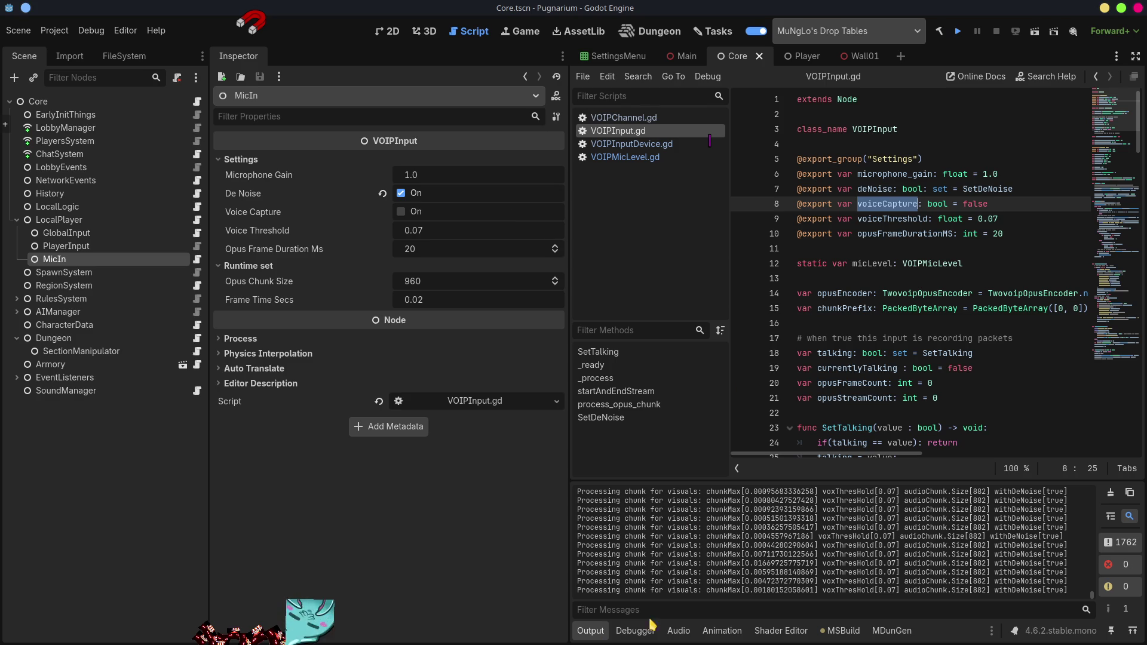
pyautogui.click(1111, 495)
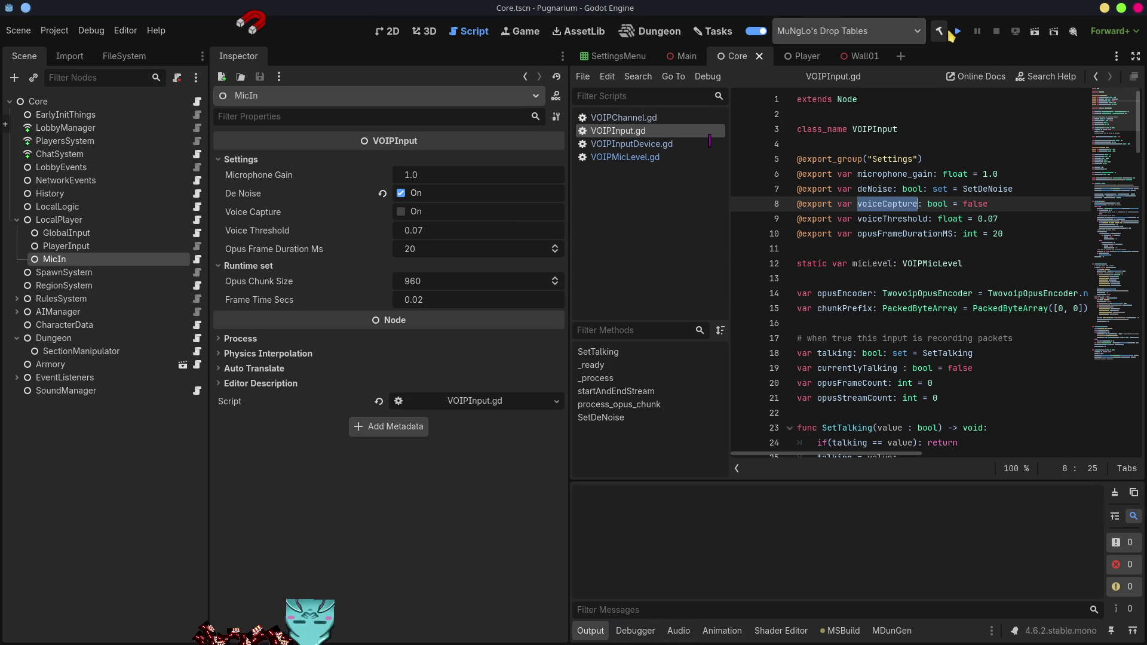
pyautogui.click(957, 32)
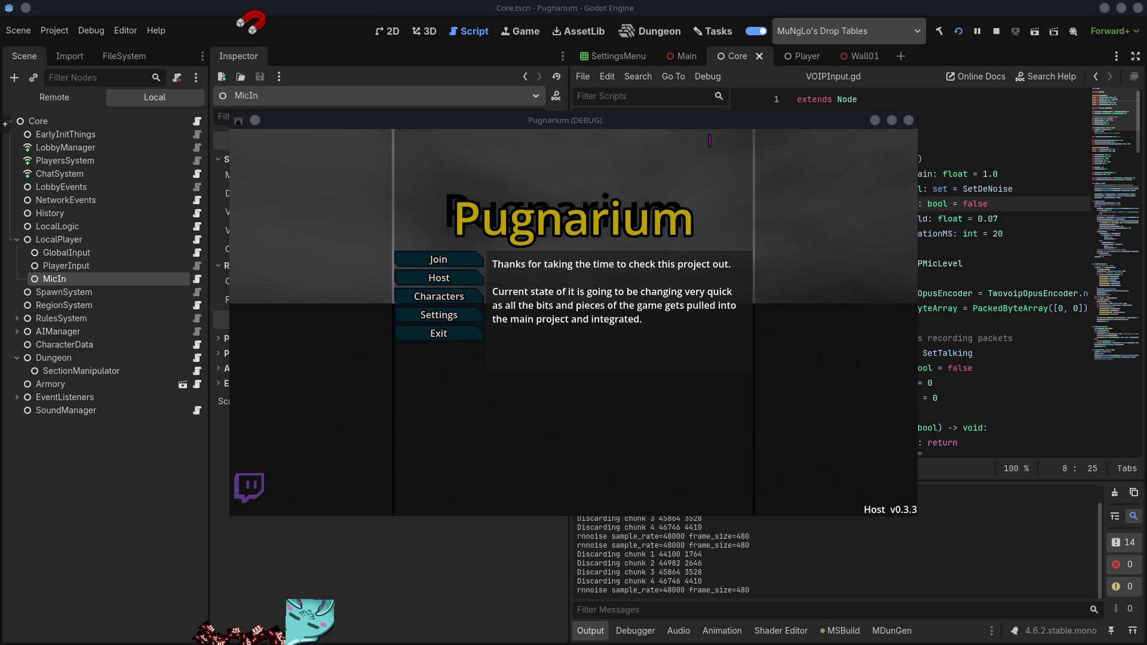
# - Dismiss the Pugnarium debug window and open the Debugger panel showing two sessions
pyautogui.click(494, 390)
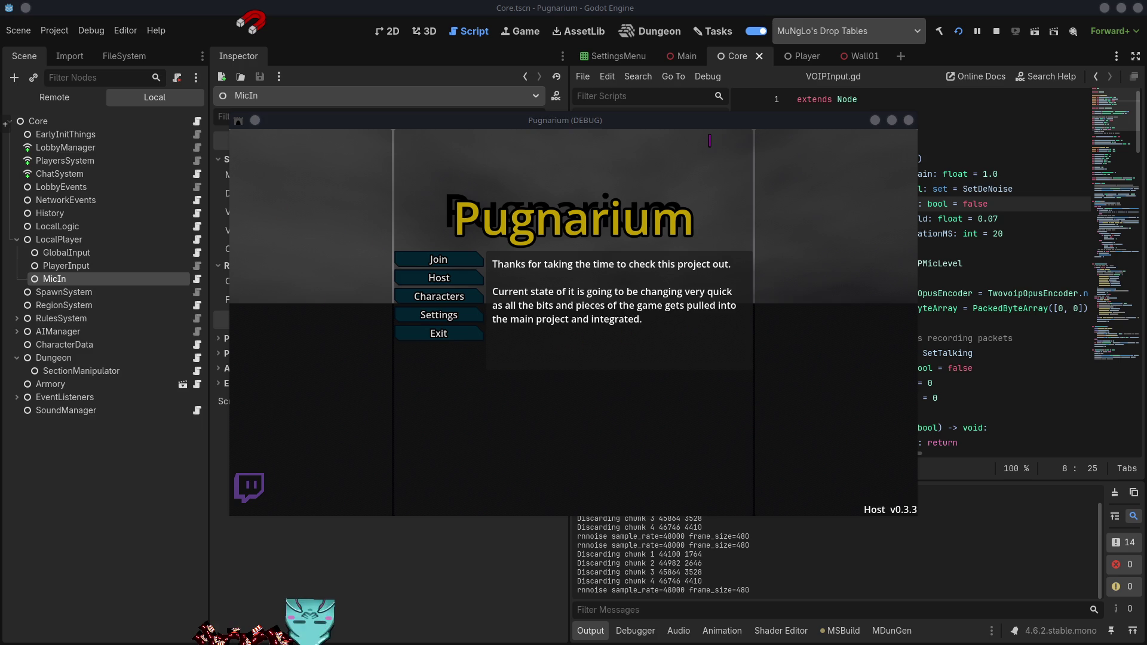
pyautogui.click(909, 121)
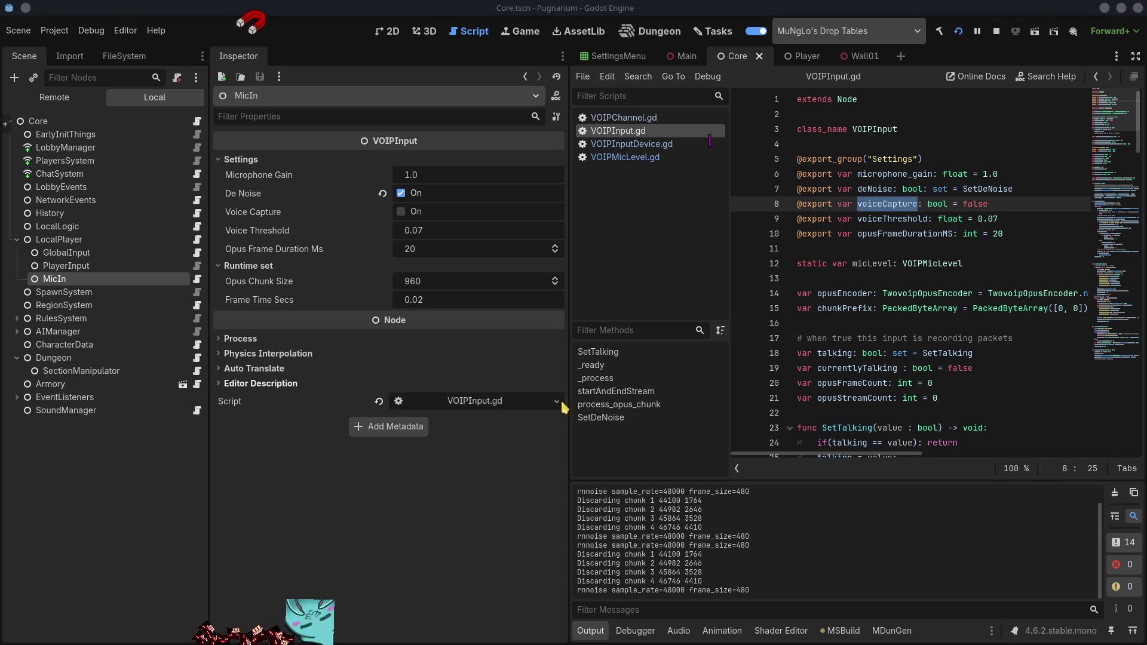
pyautogui.click(635, 630)
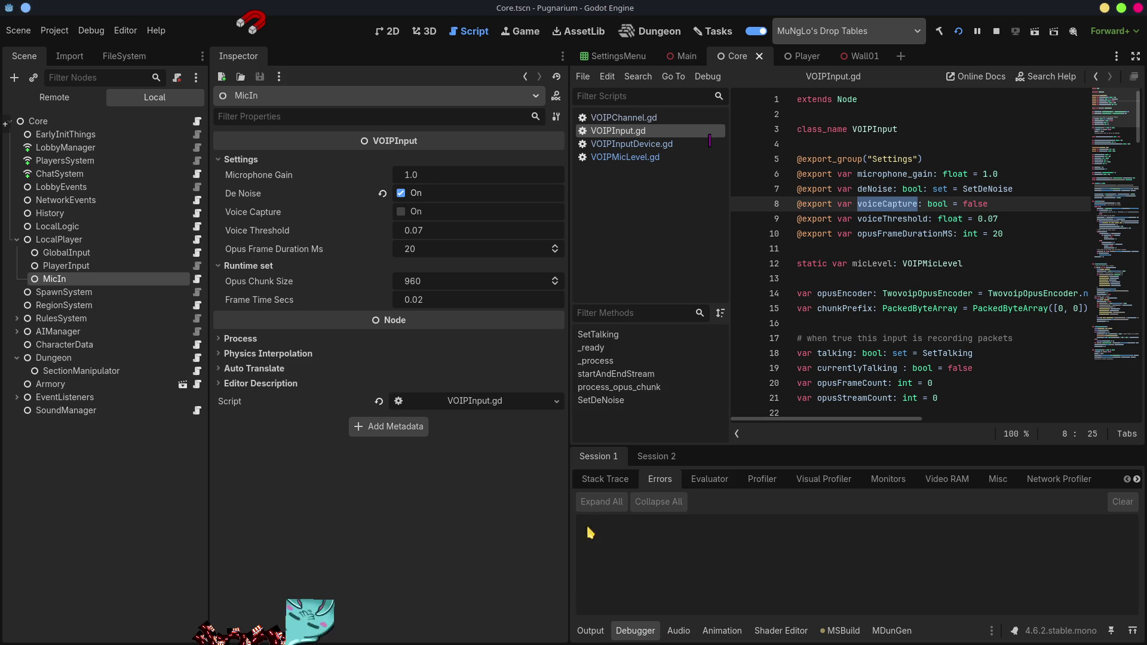
# - Clear the Output log and inspect the live GameRoot > Core > LocalPlayer > MicIn node's properties
pyautogui.click(588, 630)
pyautogui.click(1114, 492)
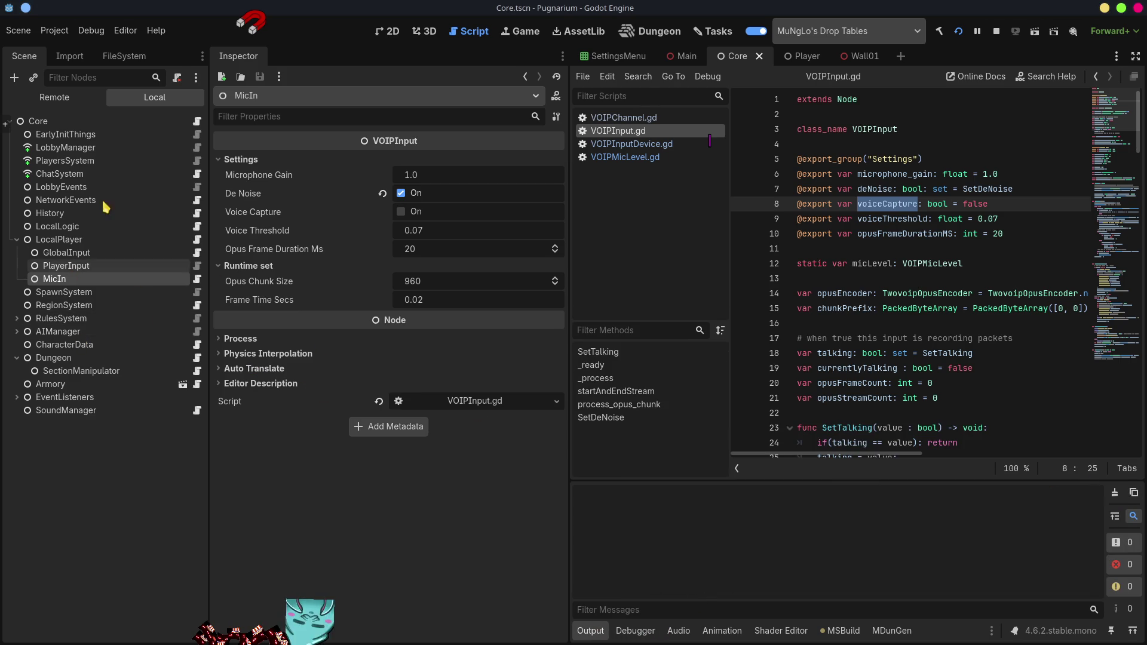
pyautogui.click(54, 97)
pyautogui.click(17, 147)
pyautogui.click(24, 160)
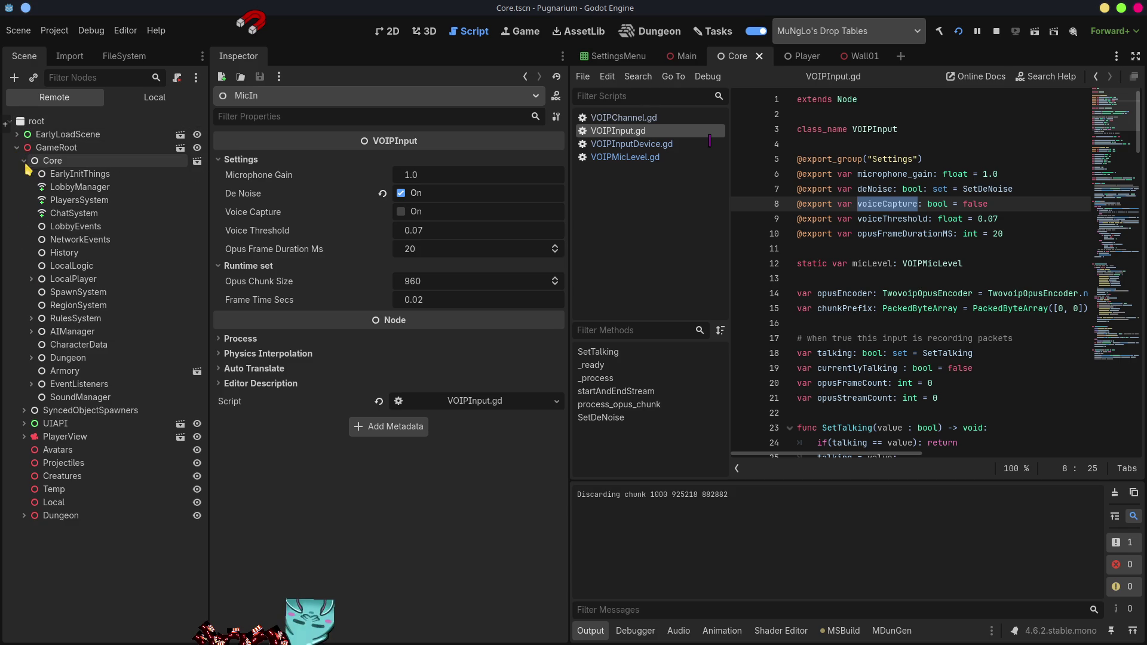
pyautogui.click(31, 279)
pyautogui.click(69, 319)
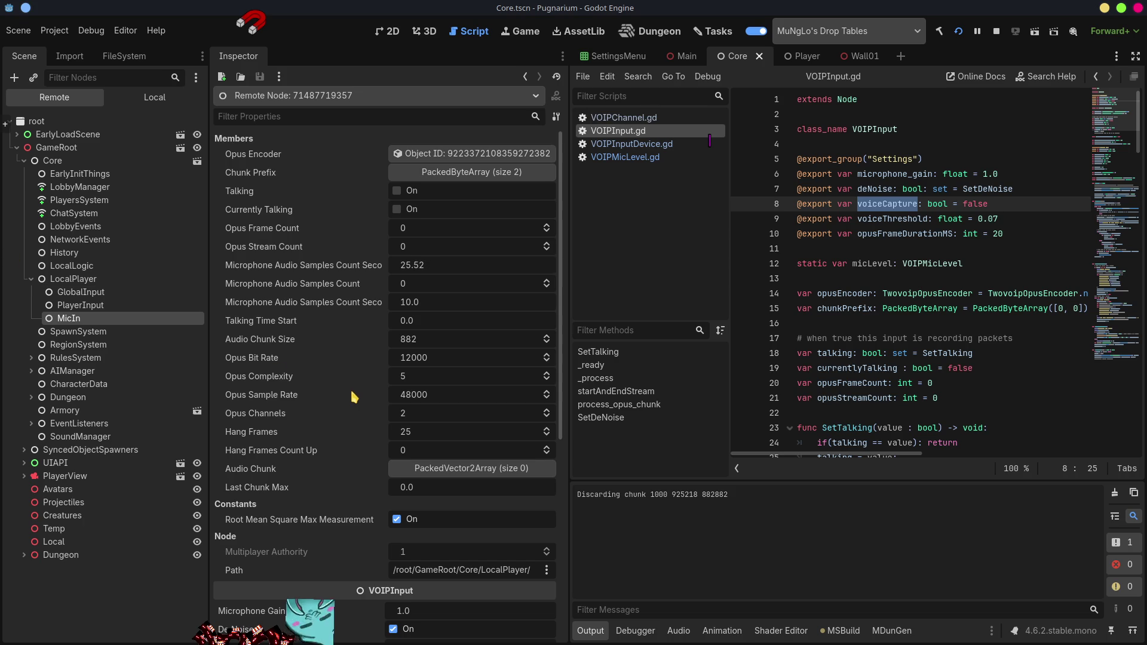
pyautogui.scroll(-5, 353, 398)
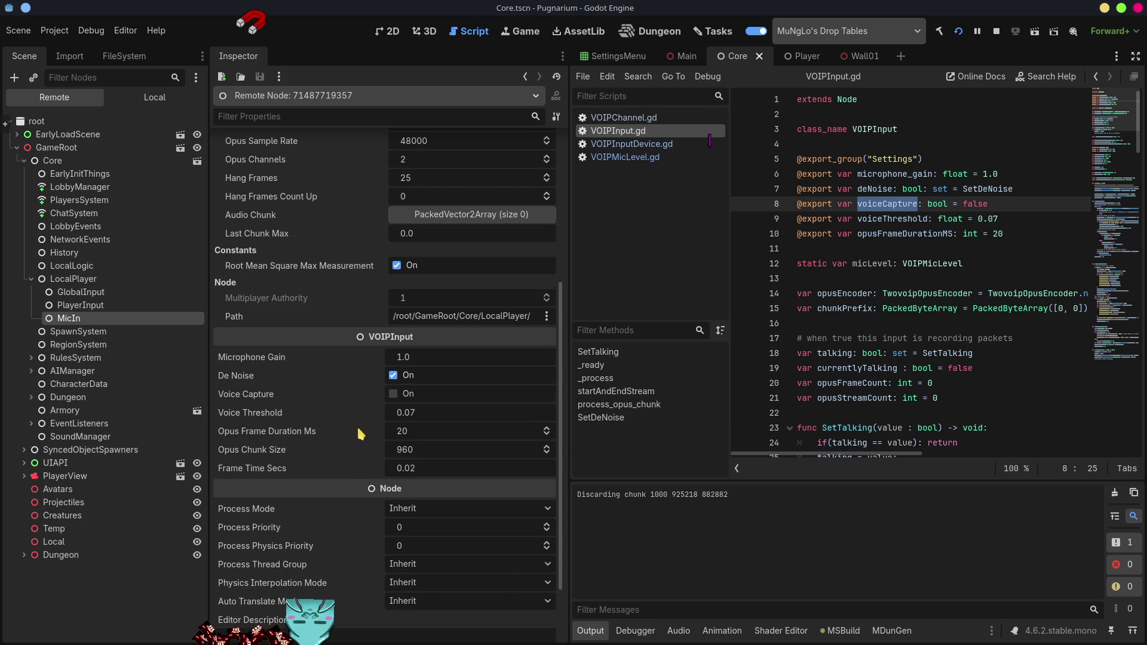
pyautogui.scroll(5, 275, 474)
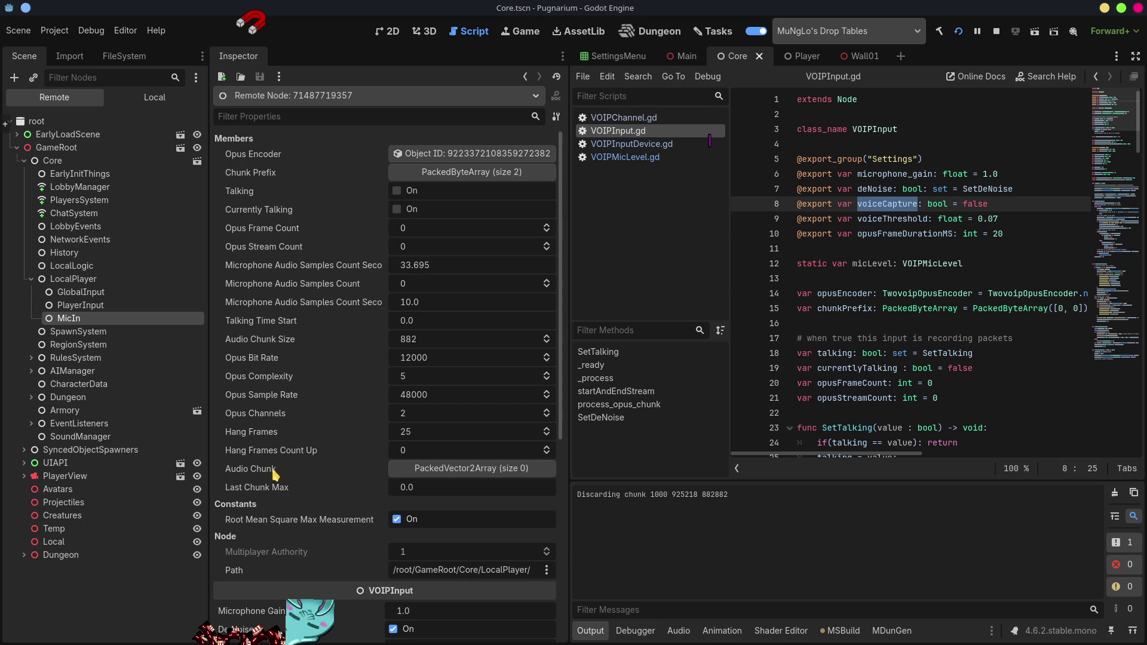
pyautogui.scroll(-4, 330, 477)
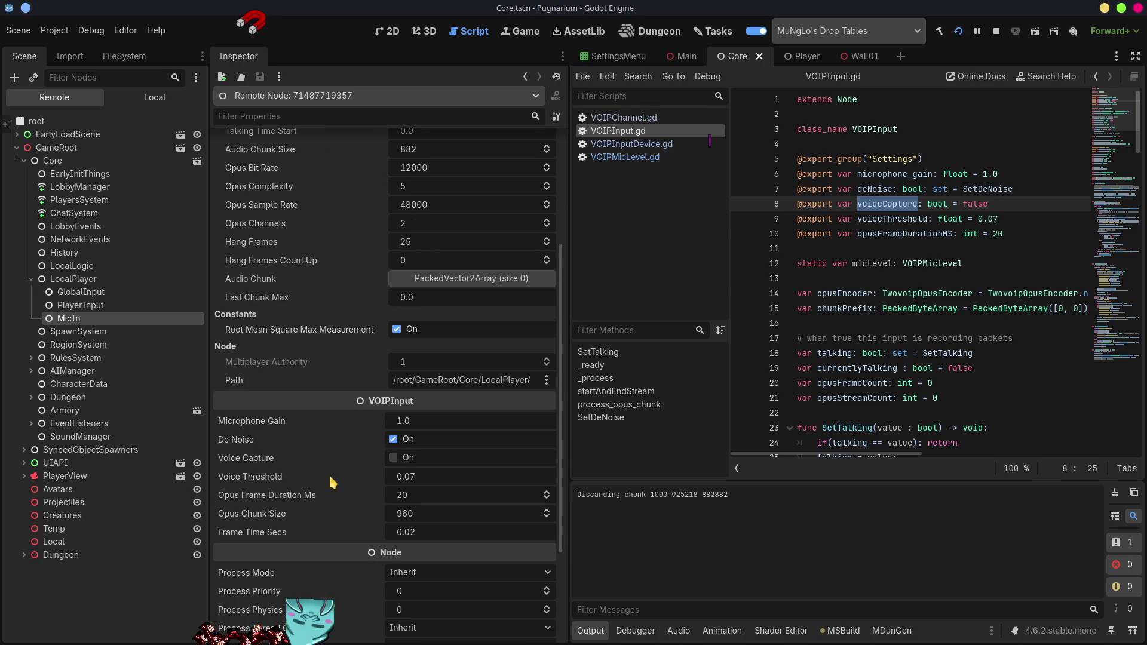
pyautogui.scroll(-1, 329, 477)
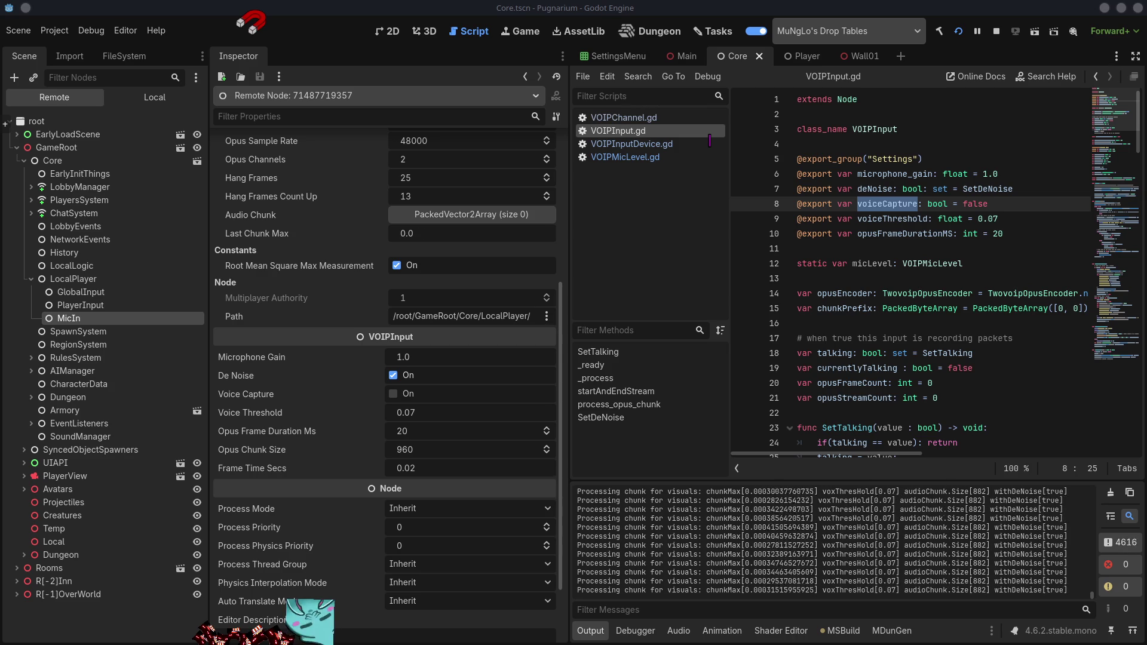
# - Stop the game, widen the script editor, and scroll VOIPInput.gd to the Start Talking print
pyautogui.hotkey('alt', 'F4')
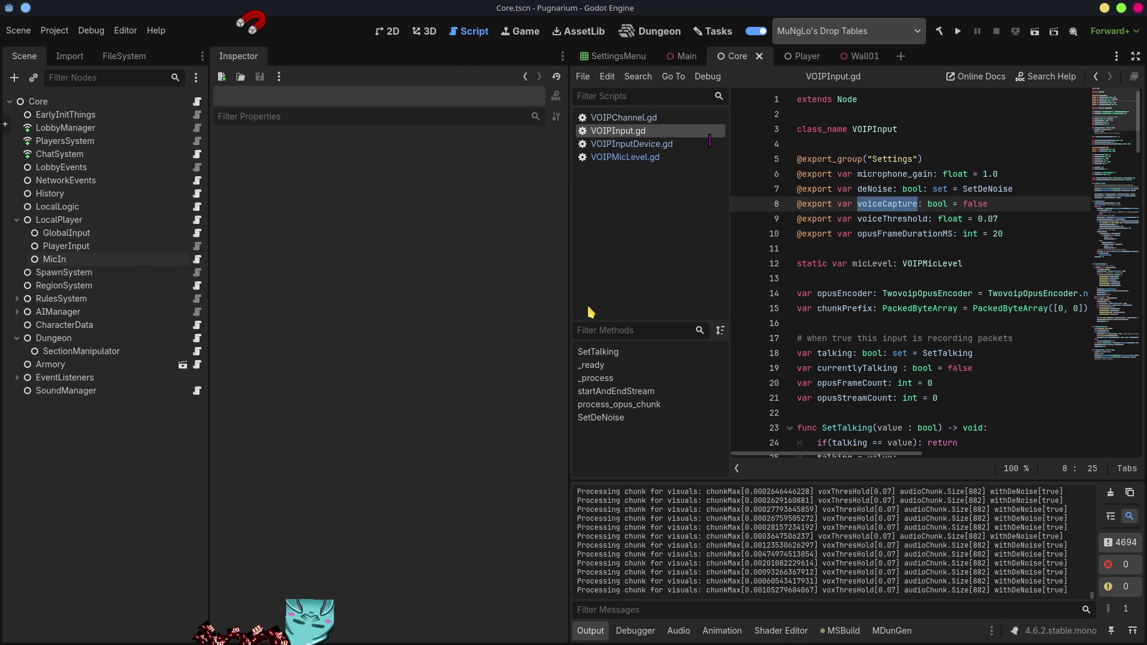
pyautogui.moveTo(568, 260); pyautogui.dragTo(356, 243)
pyautogui.scroll(-15, 854, 272)
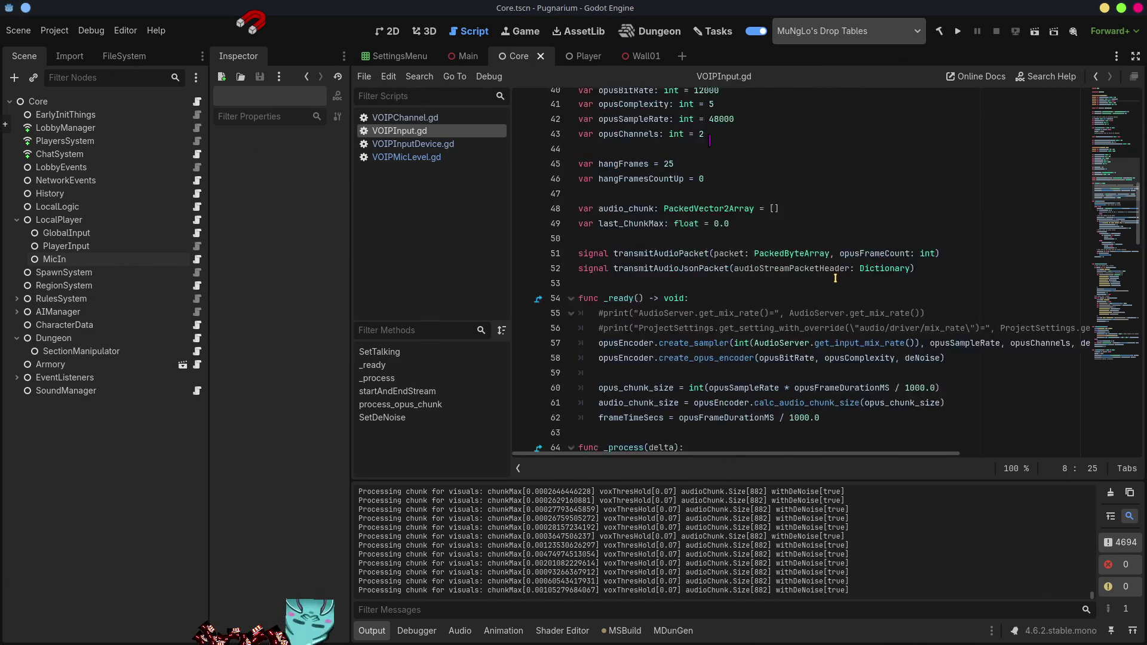
pyautogui.scroll(-2, 588, 267)
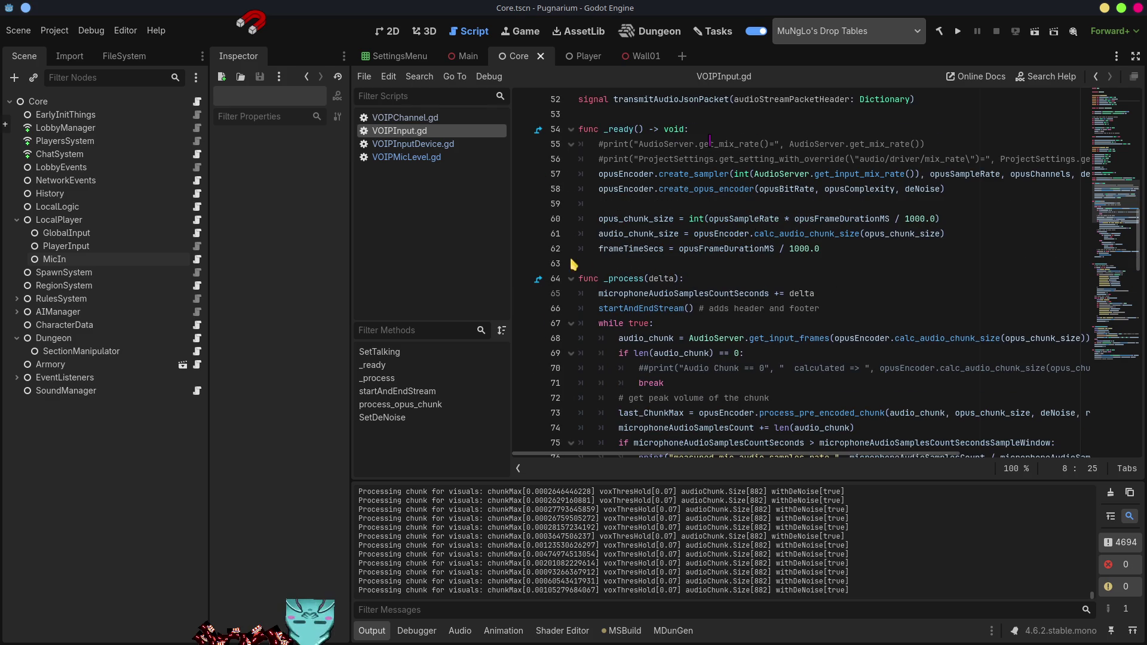
pyautogui.scroll(-2, 637, 330)
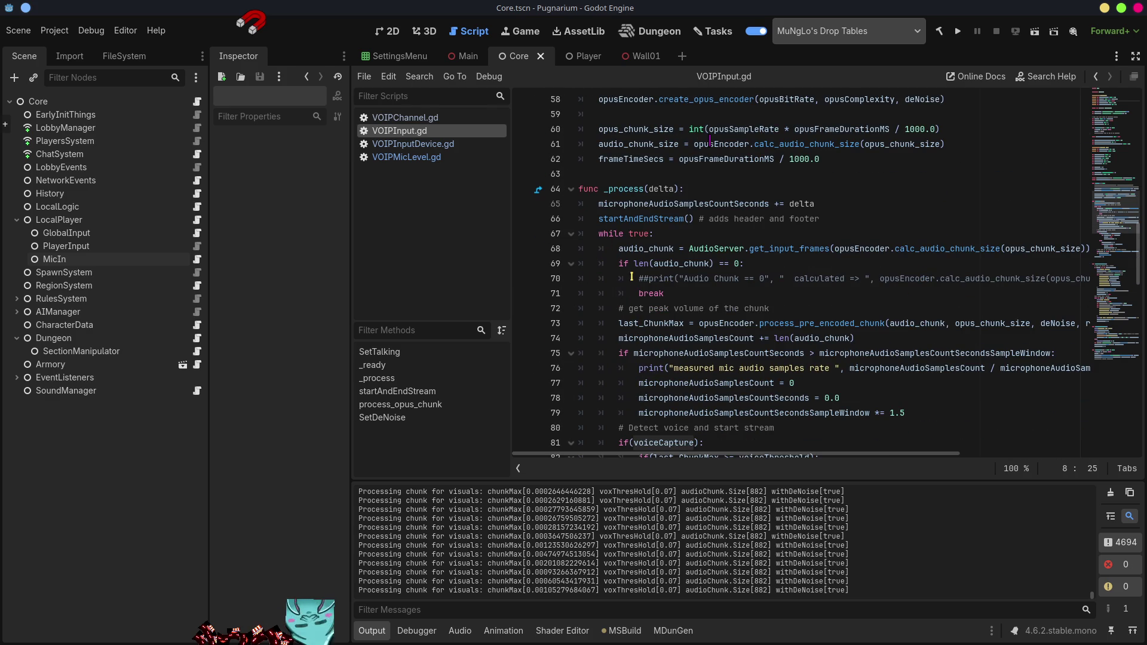
pyautogui.scroll(-3, 651, 319)
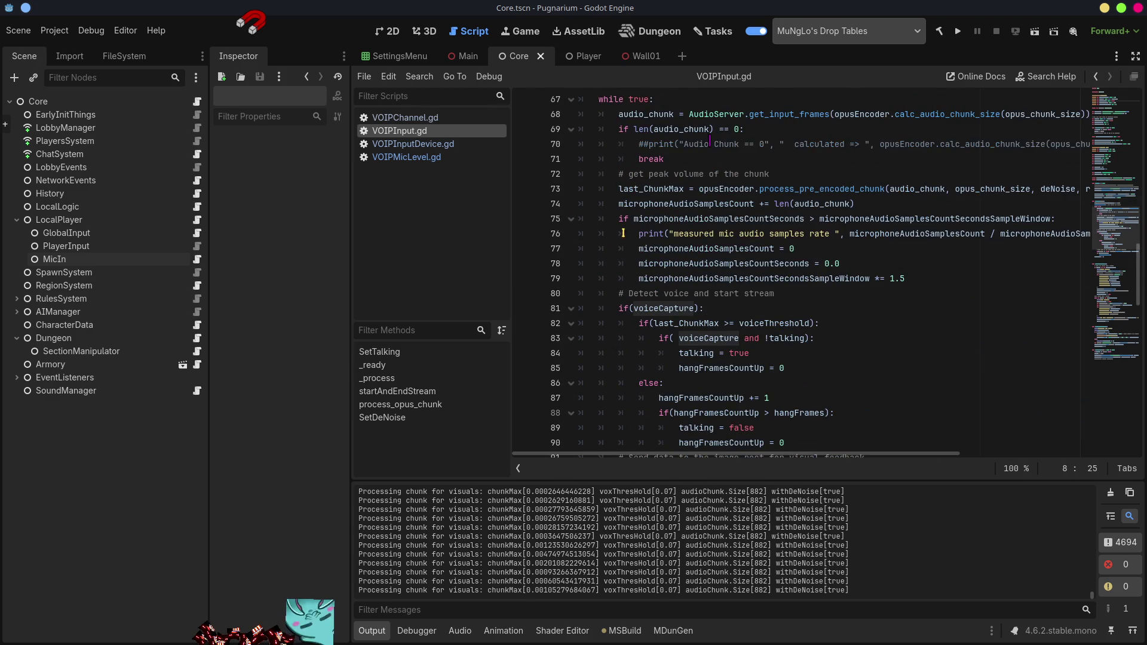
pyautogui.moveTo(642, 239)
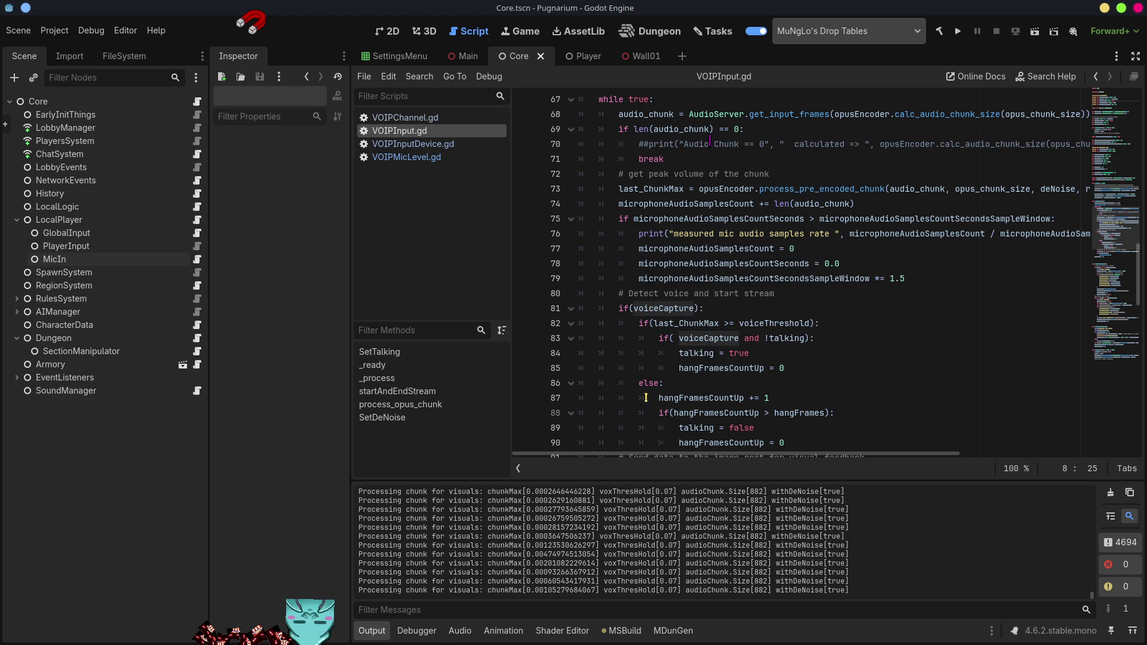
pyautogui.scroll(-2, 737, 406)
pyautogui.scroll(-3, 746, 310)
pyautogui.scroll(-2, 693, 285)
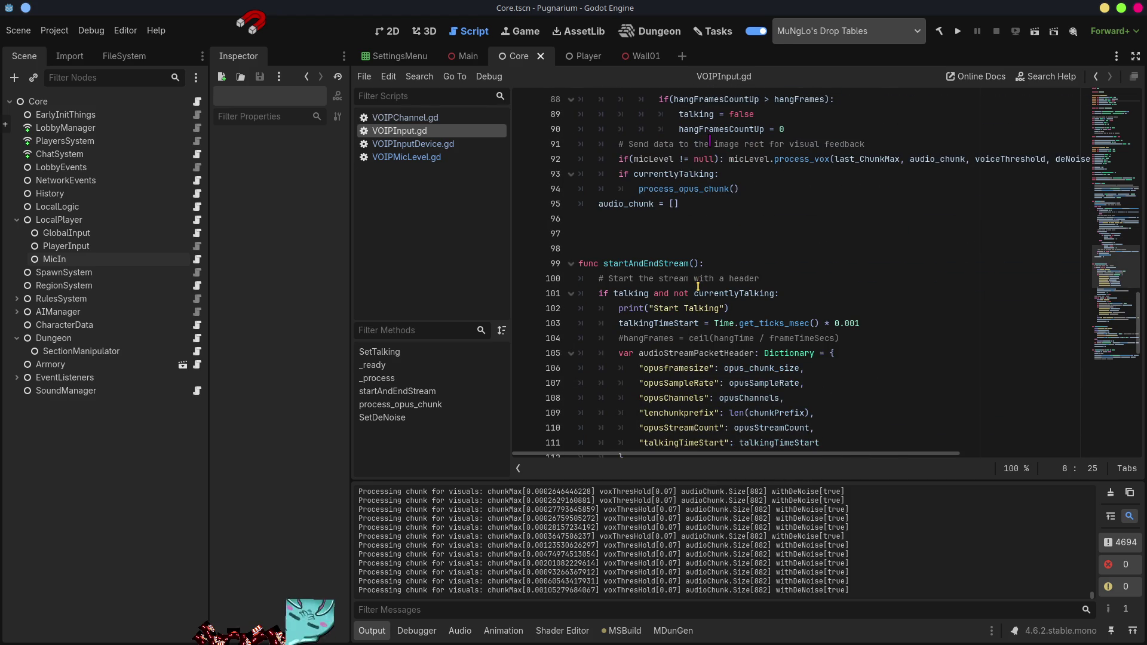
pyautogui.scroll(-4, 697, 287)
pyautogui.scroll(2, 664, 239)
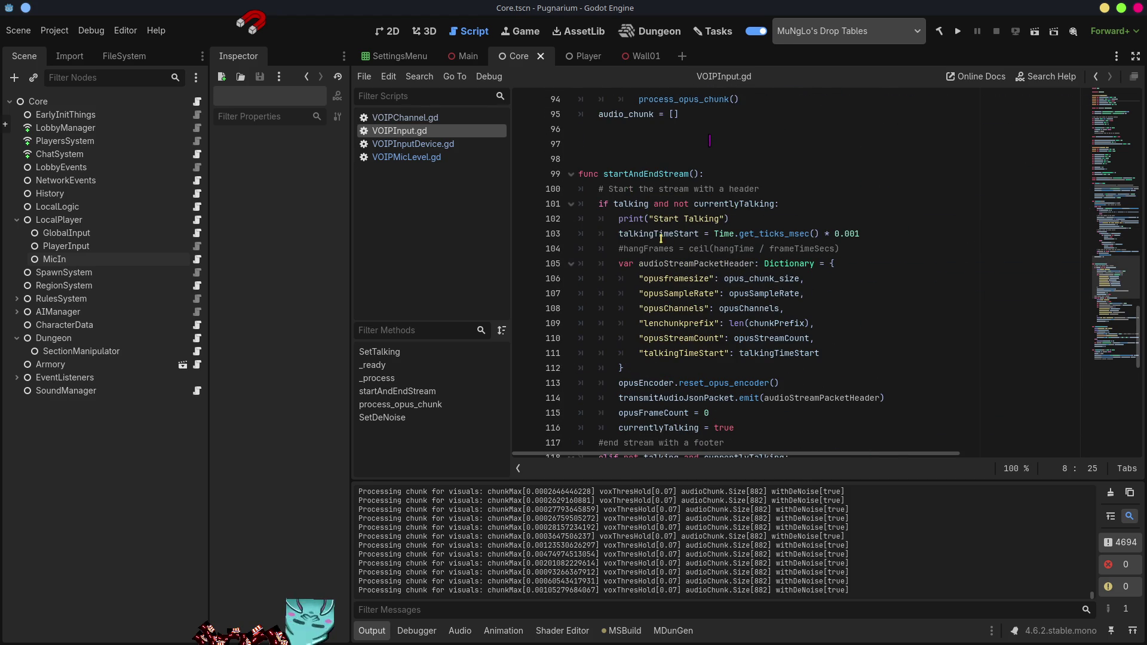
pyautogui.click(620, 219)
# - Comment out the Start Talking (line 102) and Stop Talking (line 119) prints with #
pyautogui.write('//')
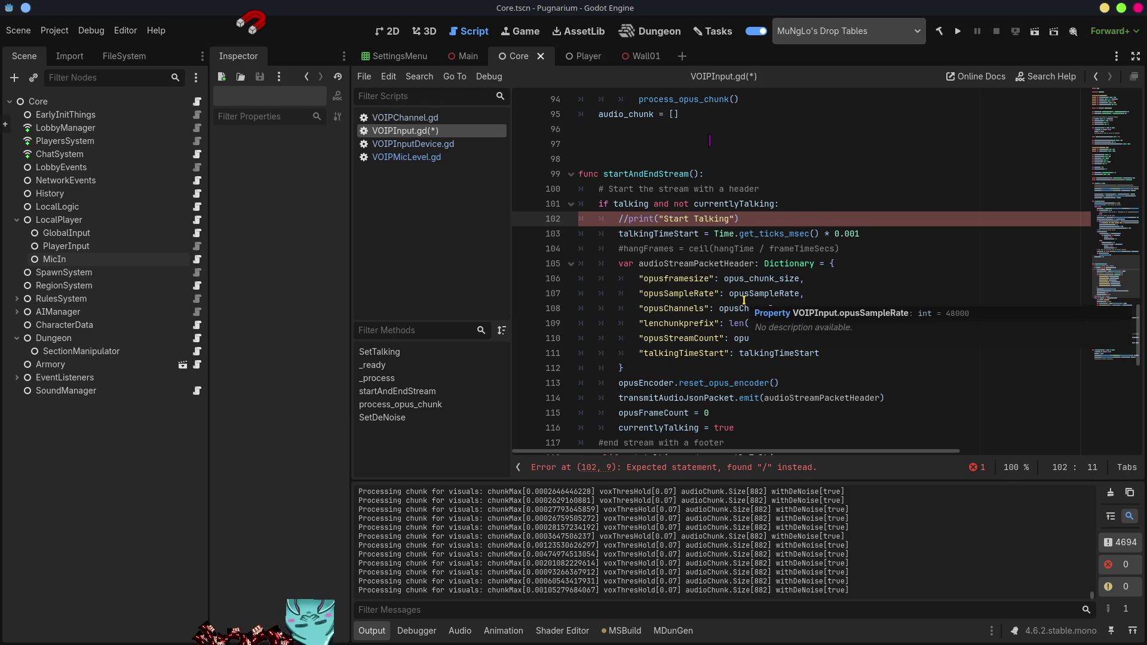
pyautogui.press('BackSpace')
pyautogui.press('BackSpace')
pyautogui.write('##')
pyautogui.scroll(-5, 747, 308)
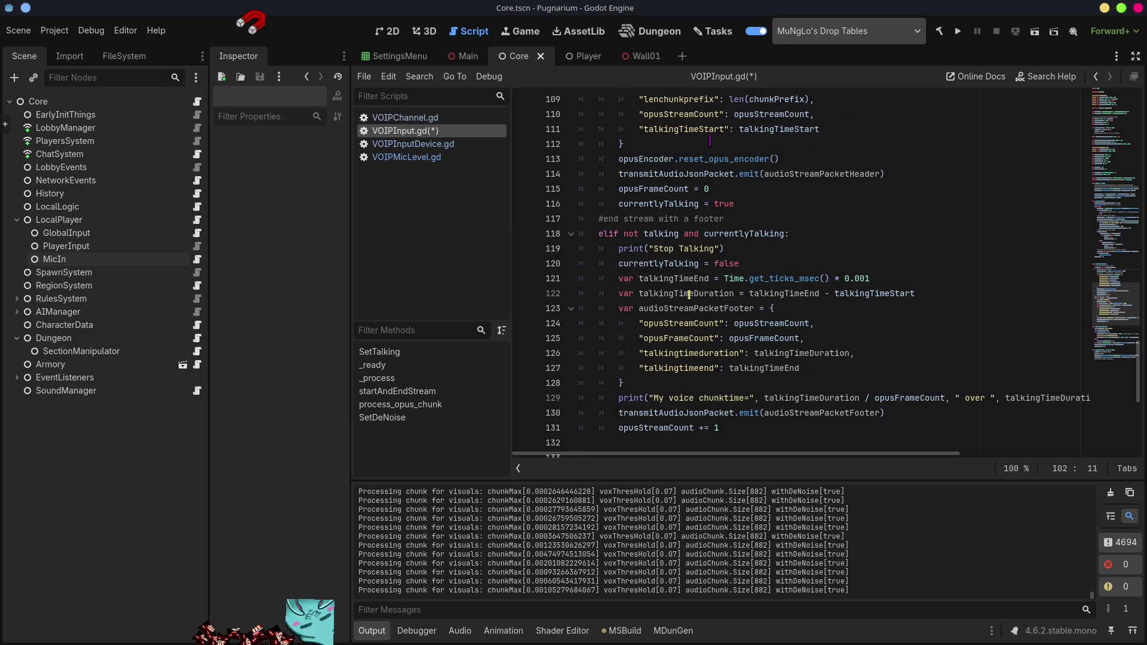
pyautogui.click(620, 250)
pyautogui.write('##')
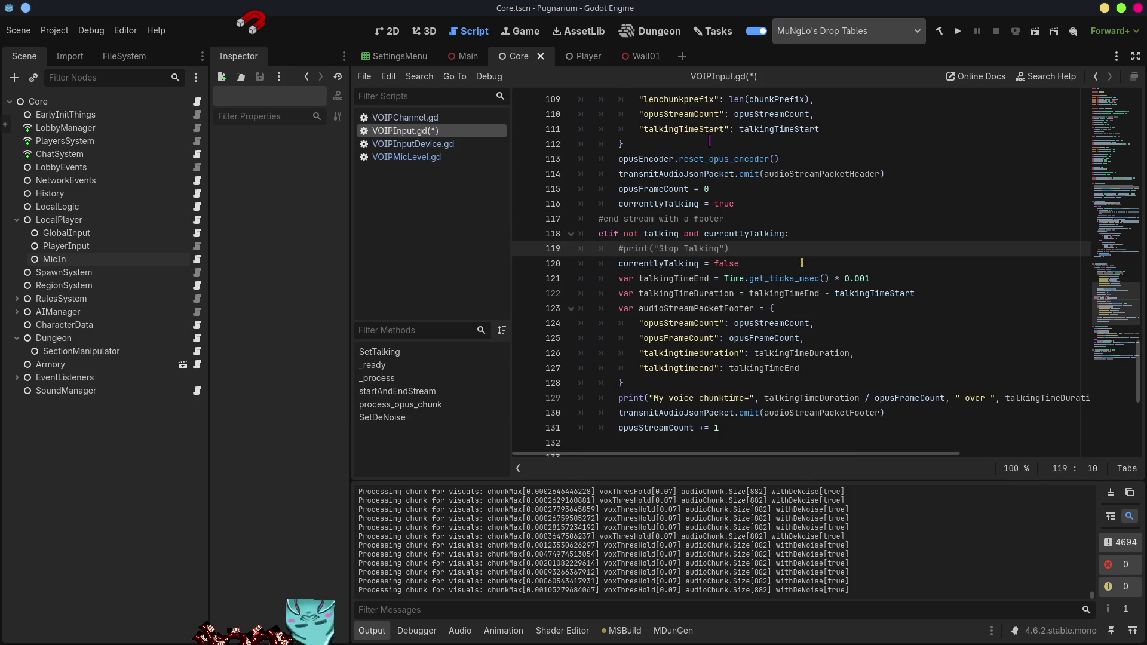
pyautogui.press('BackSpace')
pyautogui.scroll(6, 652, 267)
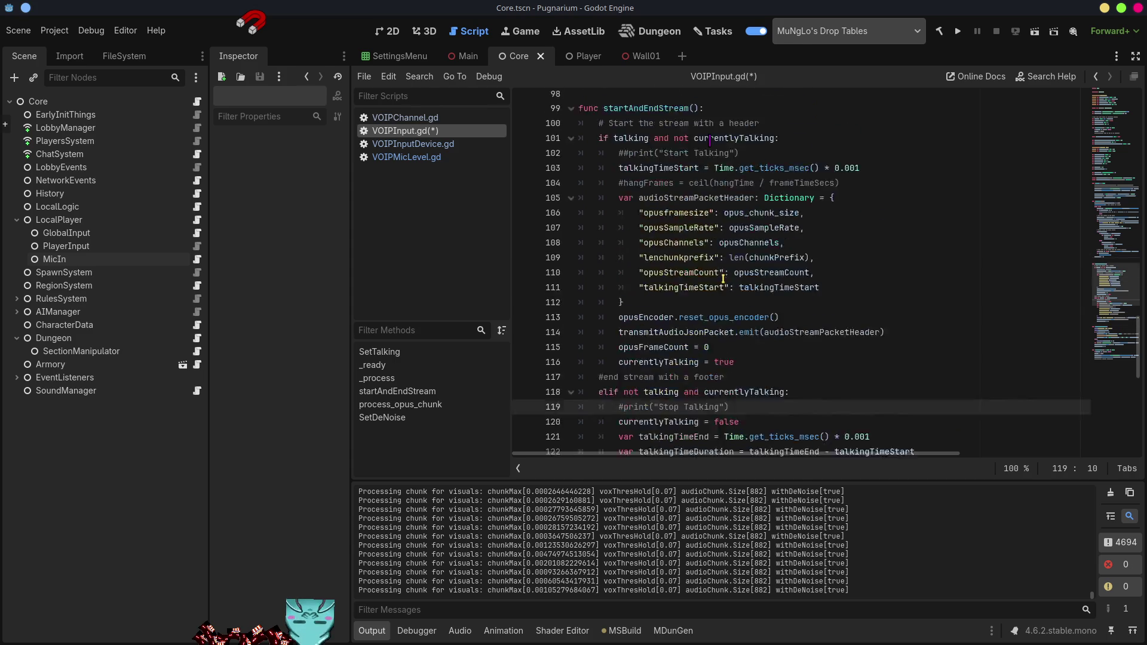
pyautogui.click(631, 264)
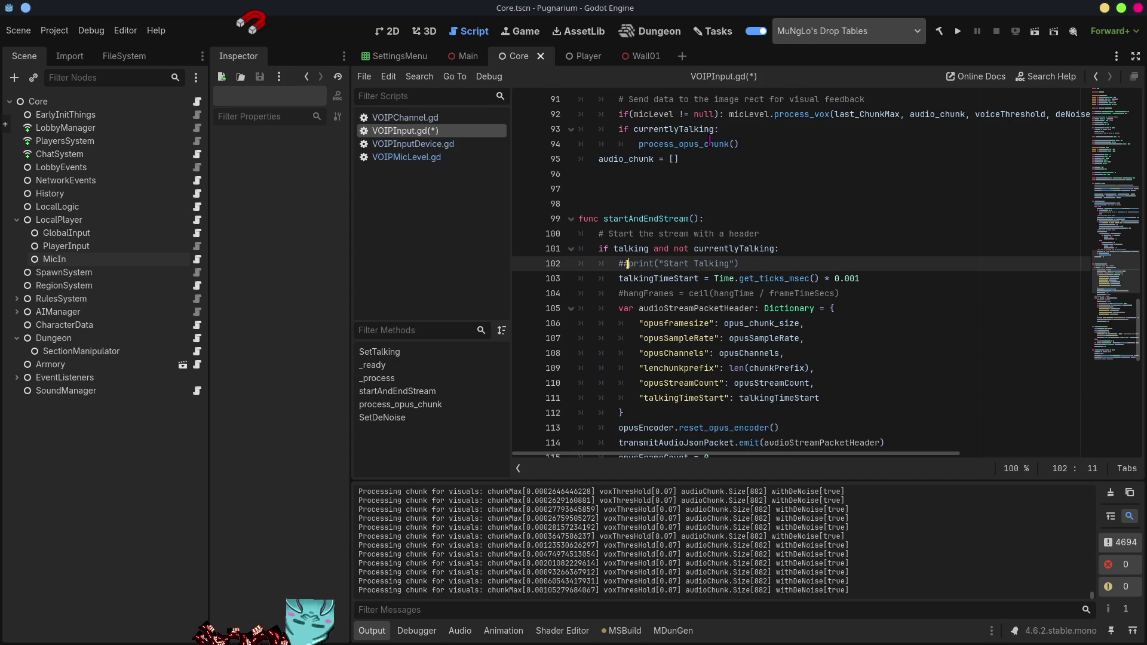
pyautogui.press('BackSpace')
# - Comment out the Processing opus chunk print, save VOIPInput.gd, and open VOIPMicLevel.gd
pyautogui.scroll(-13, 717, 288)
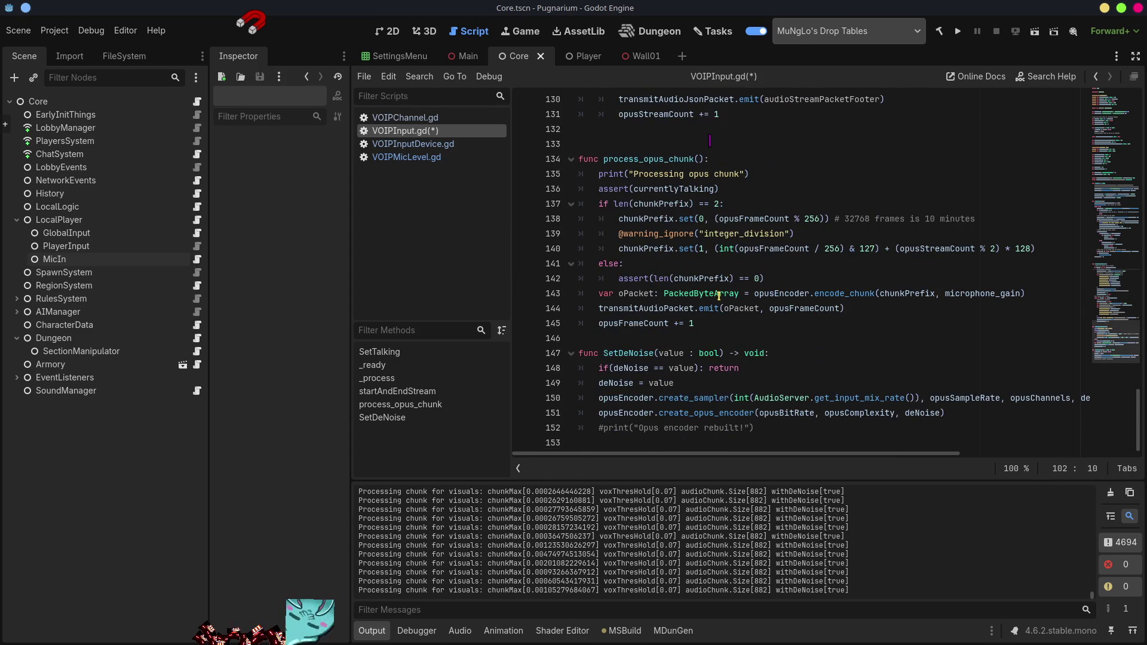
pyautogui.scroll(1, 614, 230)
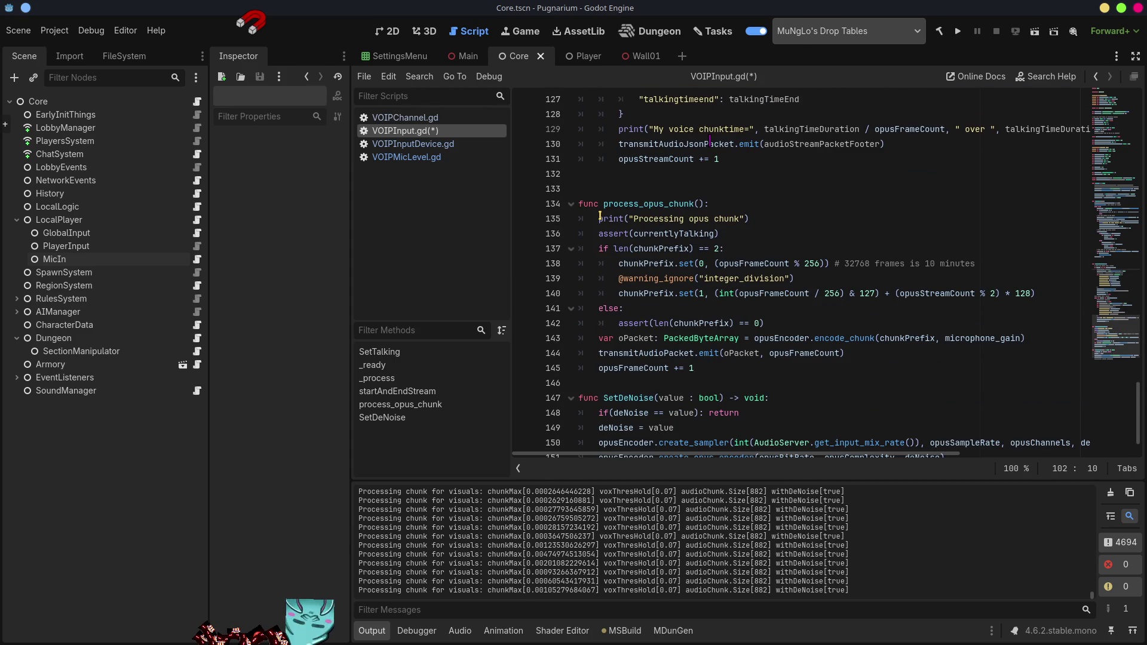
pyautogui.click(599, 218)
pyautogui.write('#')
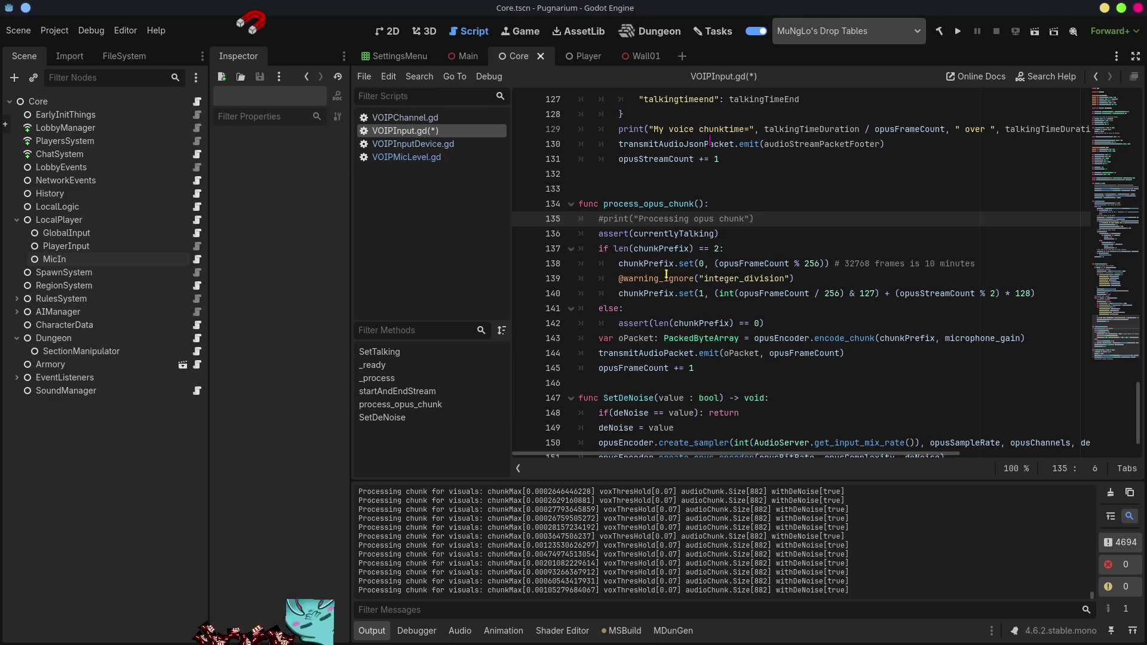
pyautogui.scroll(-1, 740, 365)
pyautogui.hotkey('ctrl', 's')
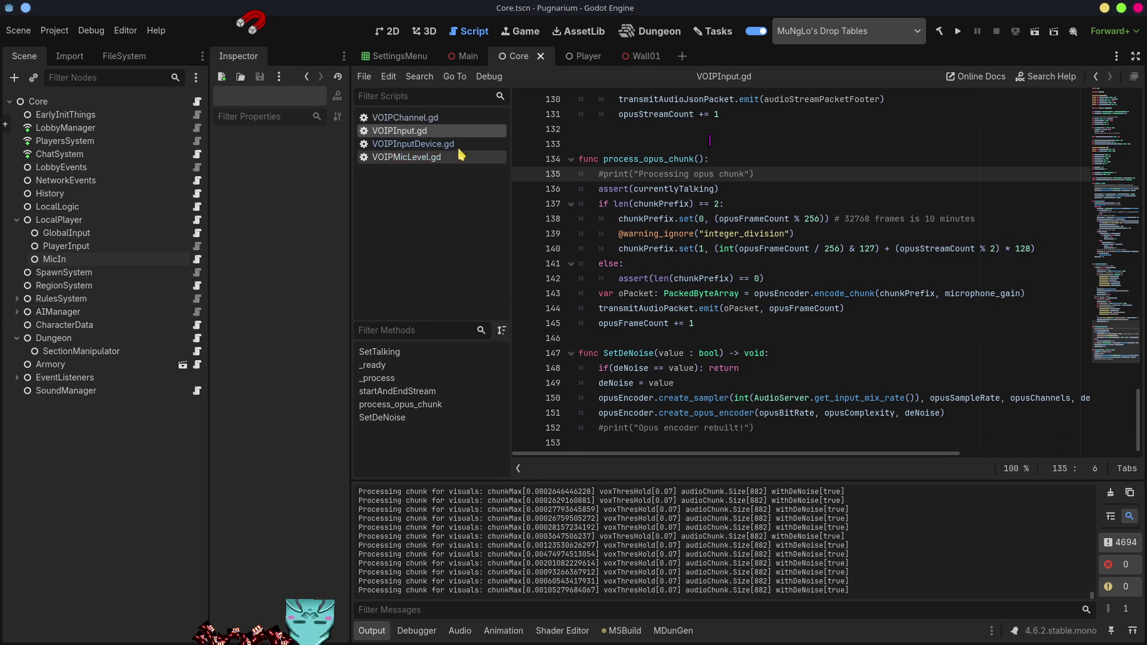
pyautogui.click(422, 161)
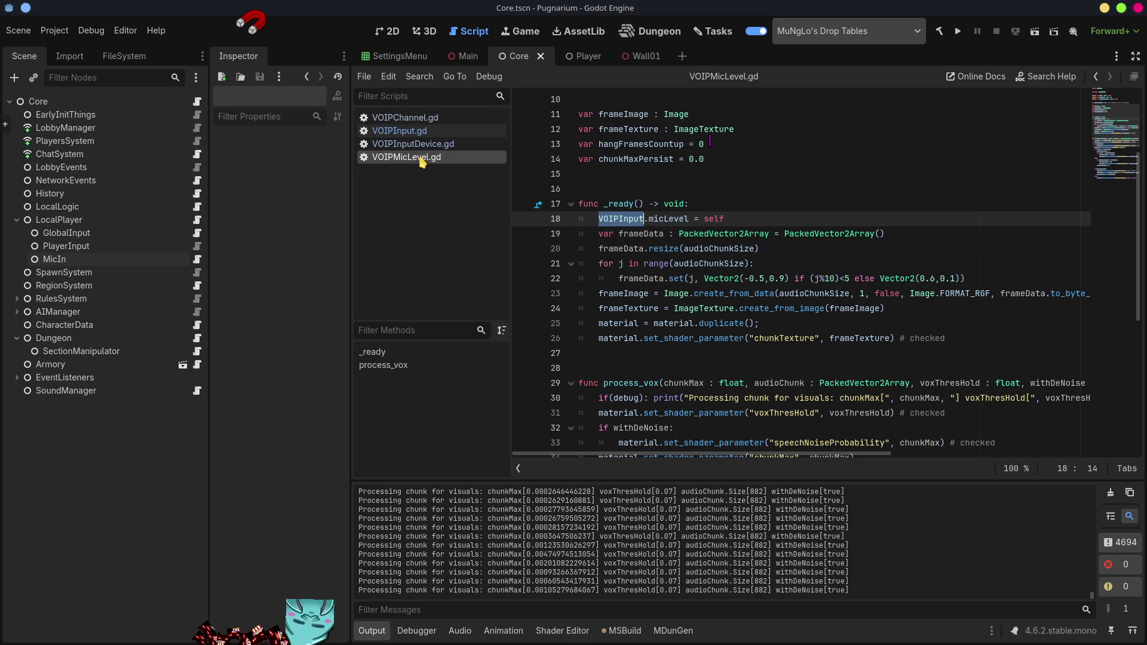
# - In the SettingsMenu scene, uncheck Debug on the ColorRect mic-level node
pyautogui.scroll(-4, 726, 304)
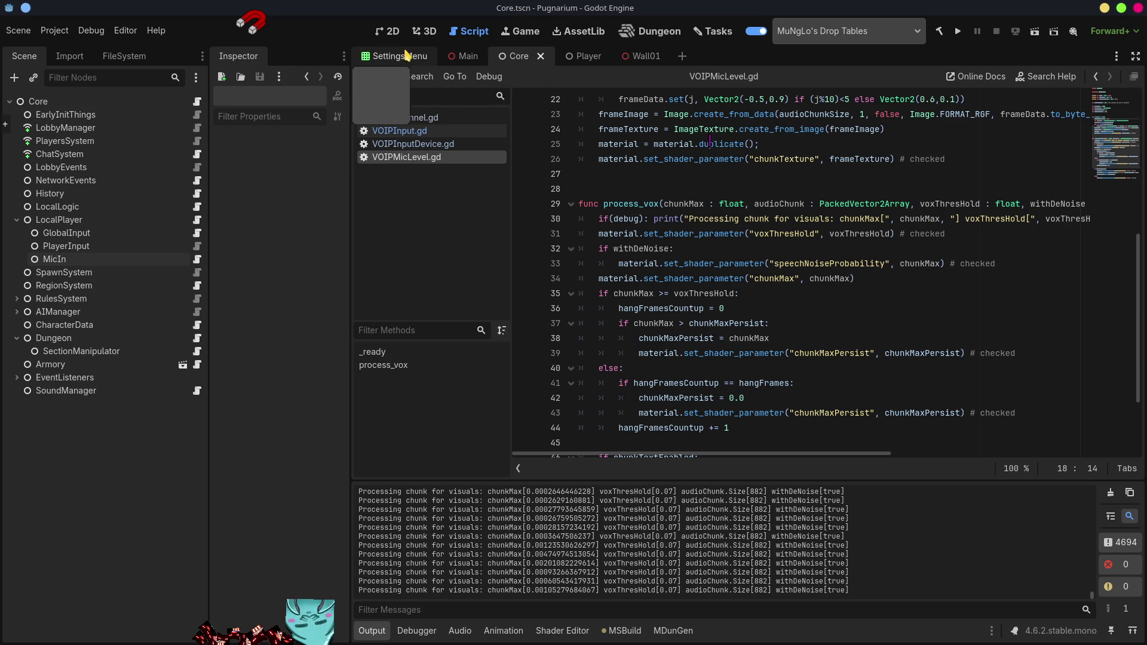
pyautogui.click(402, 55)
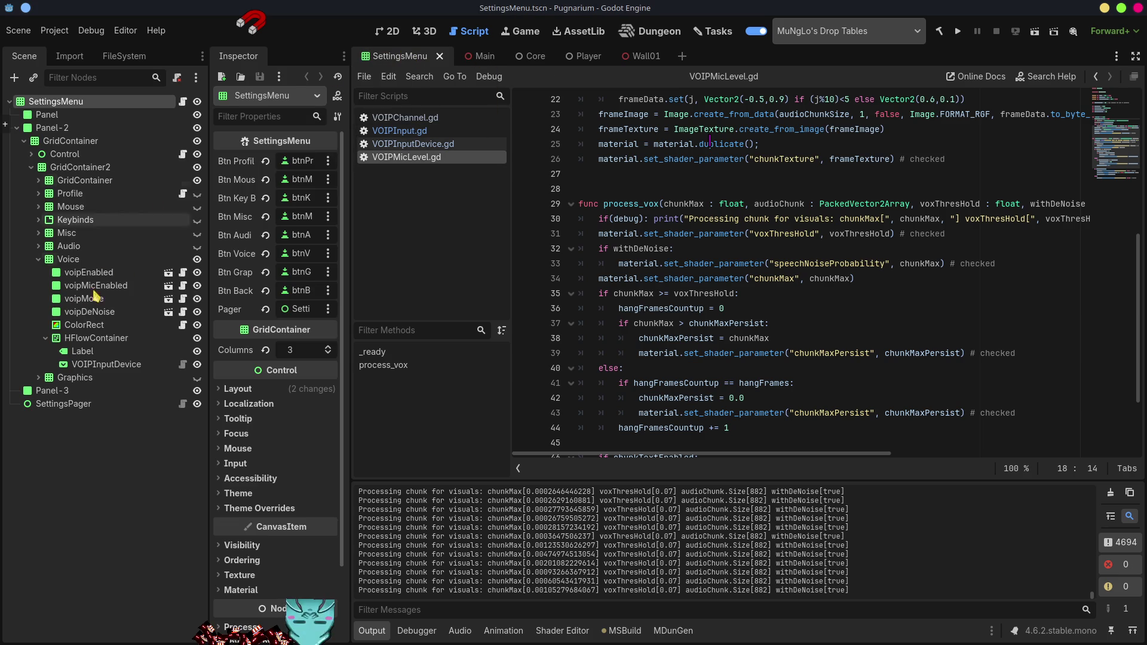
pyautogui.click(84, 325)
pyautogui.click(267, 161)
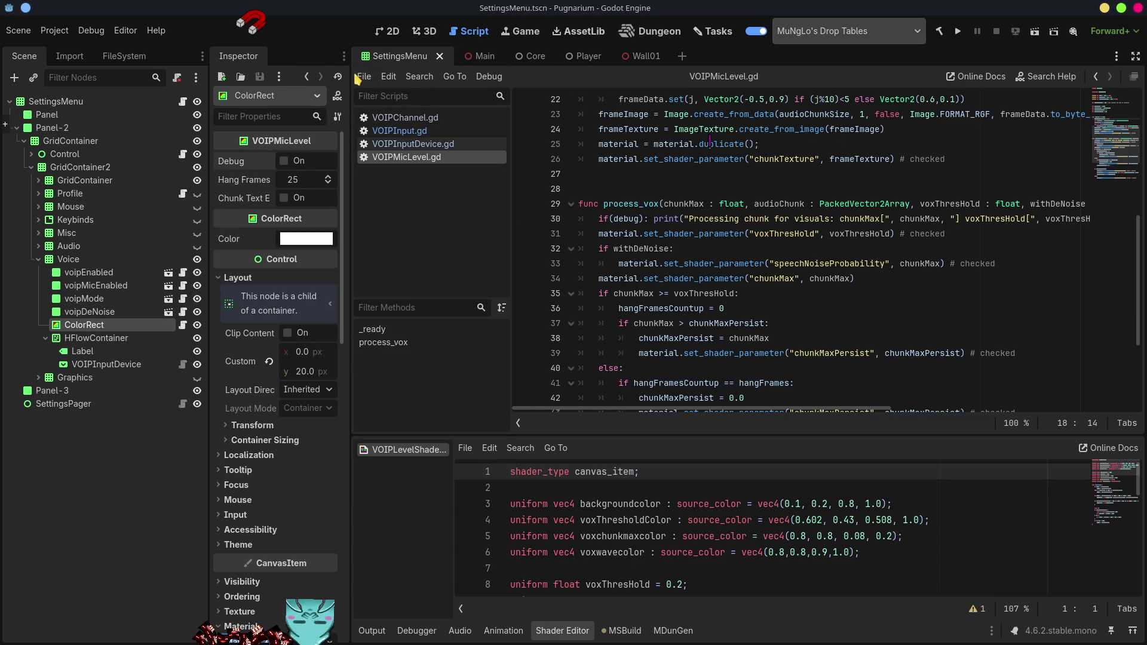
pyautogui.click(89, 31)
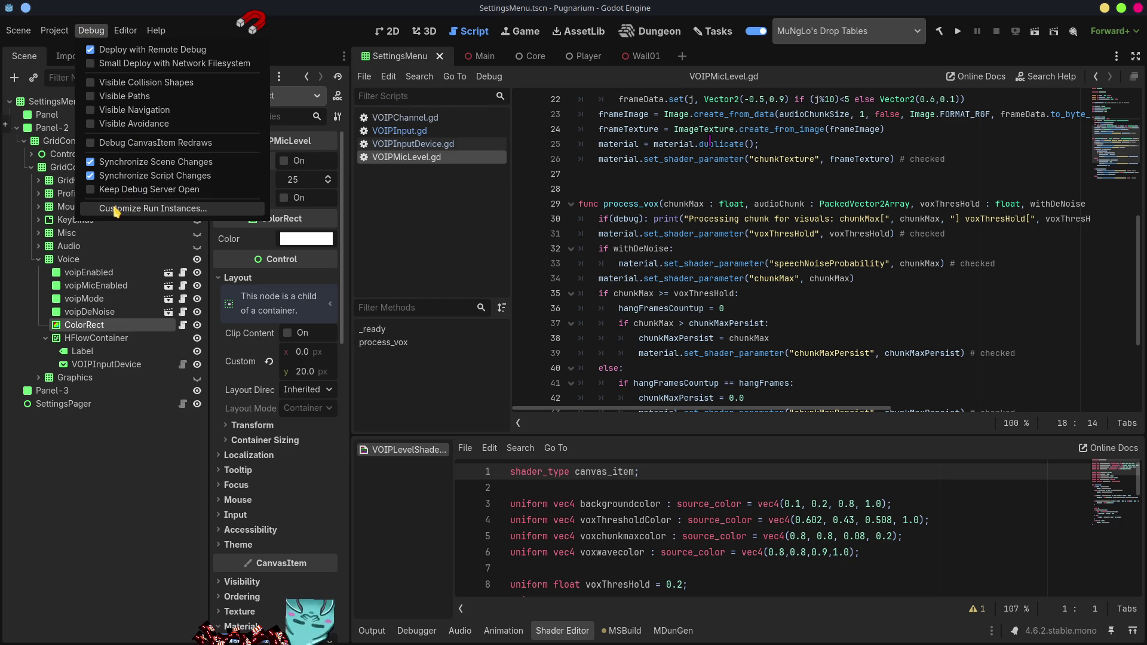
pyautogui.click(115, 209)
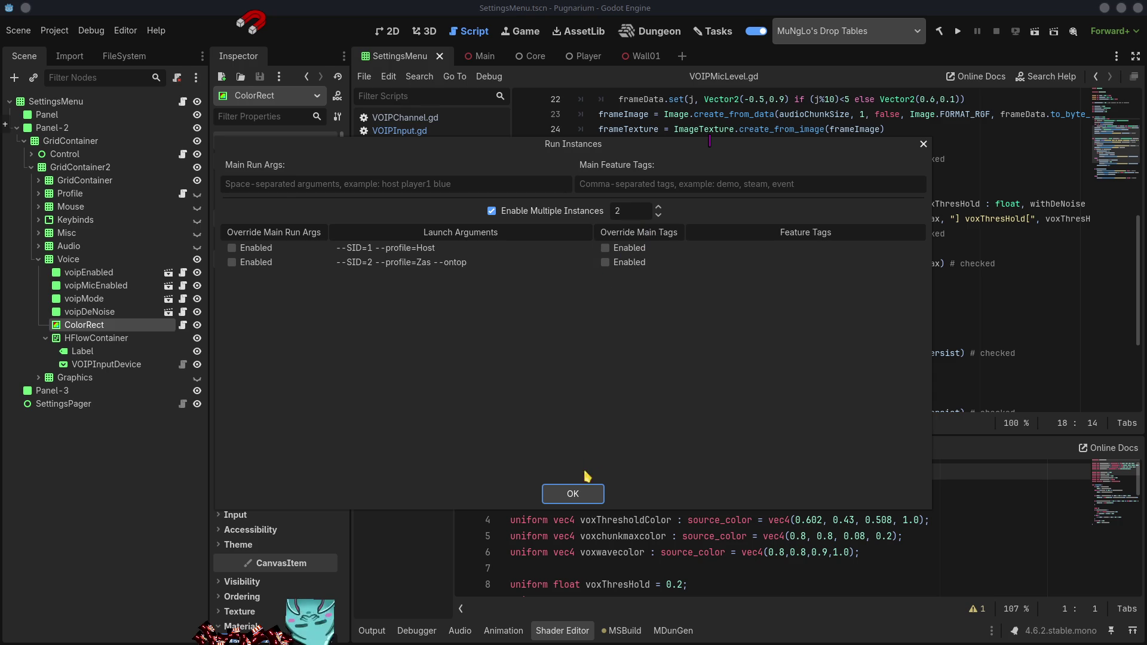
pyautogui.click(577, 496)
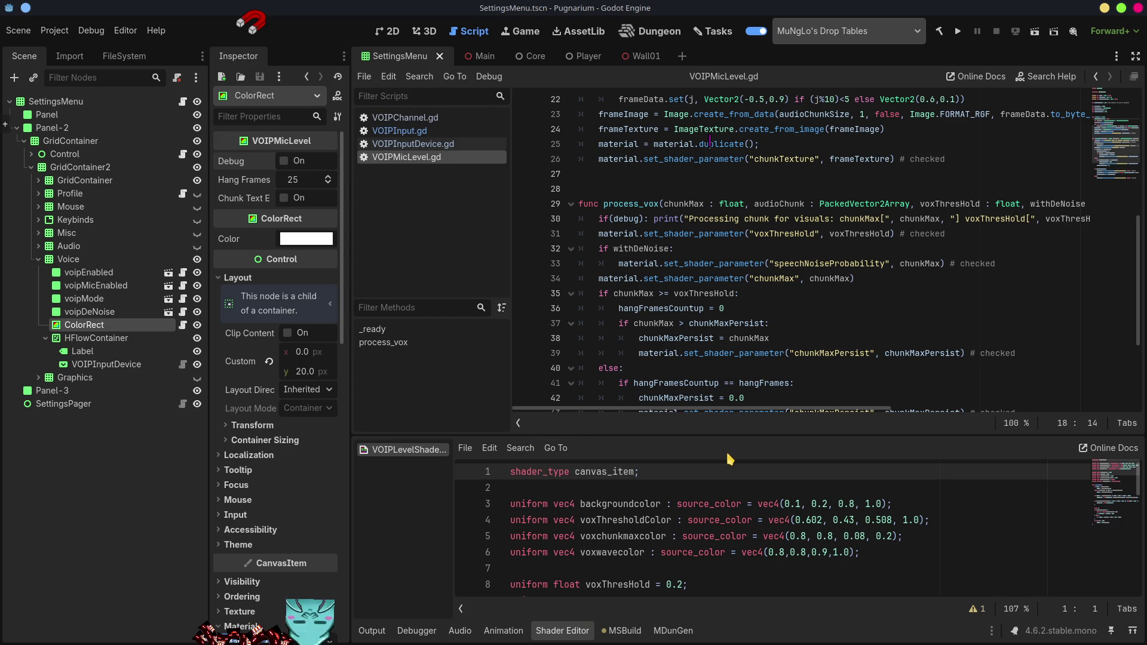
pyautogui.click(958, 31)
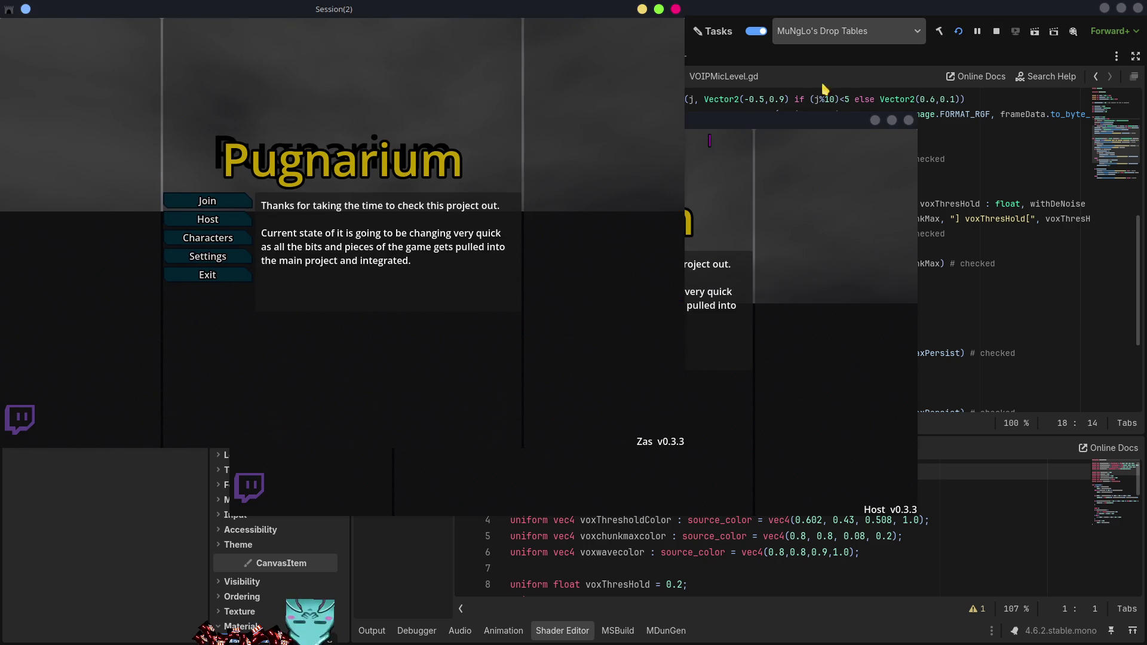
# - Arrange the two game windows, start hosting, and enter the world with a chosen character
pyautogui.moveTo(774, 124); pyautogui.dragTo(980, 221)
pyautogui.moveTo(595, 14)
pyautogui.mouseDown()
pyautogui.moveTo(344, 34)
pyautogui.moveTo(355, 31)
pyautogui.mouseUp()
pyautogui.click(643, 376)
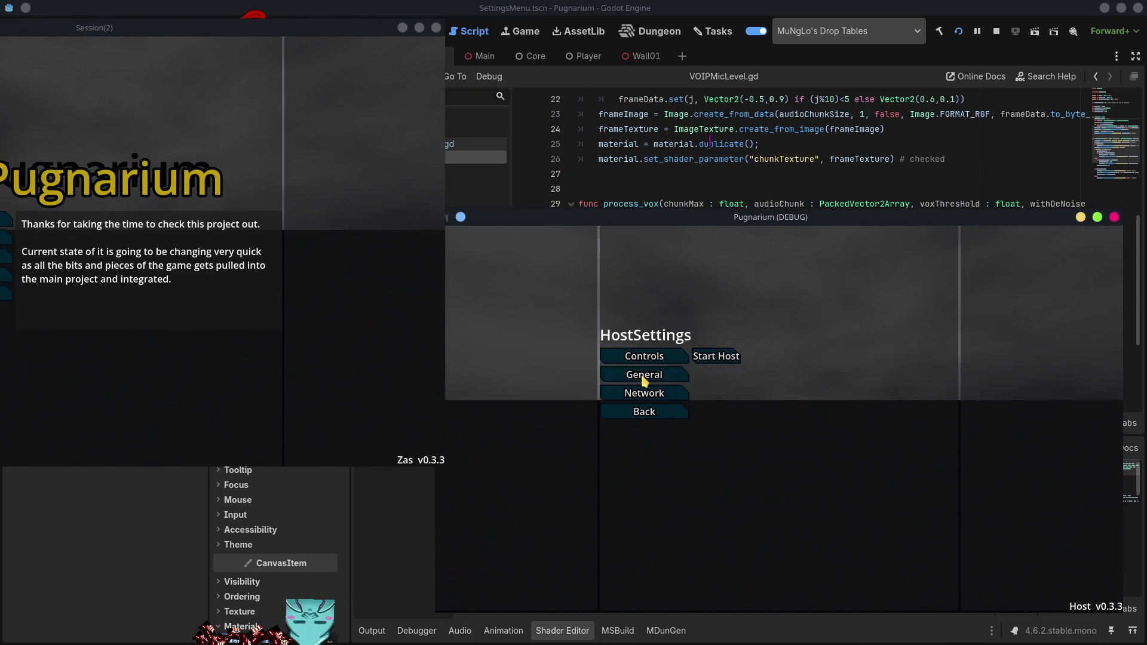
pyautogui.click(719, 359)
pyautogui.click(669, 374)
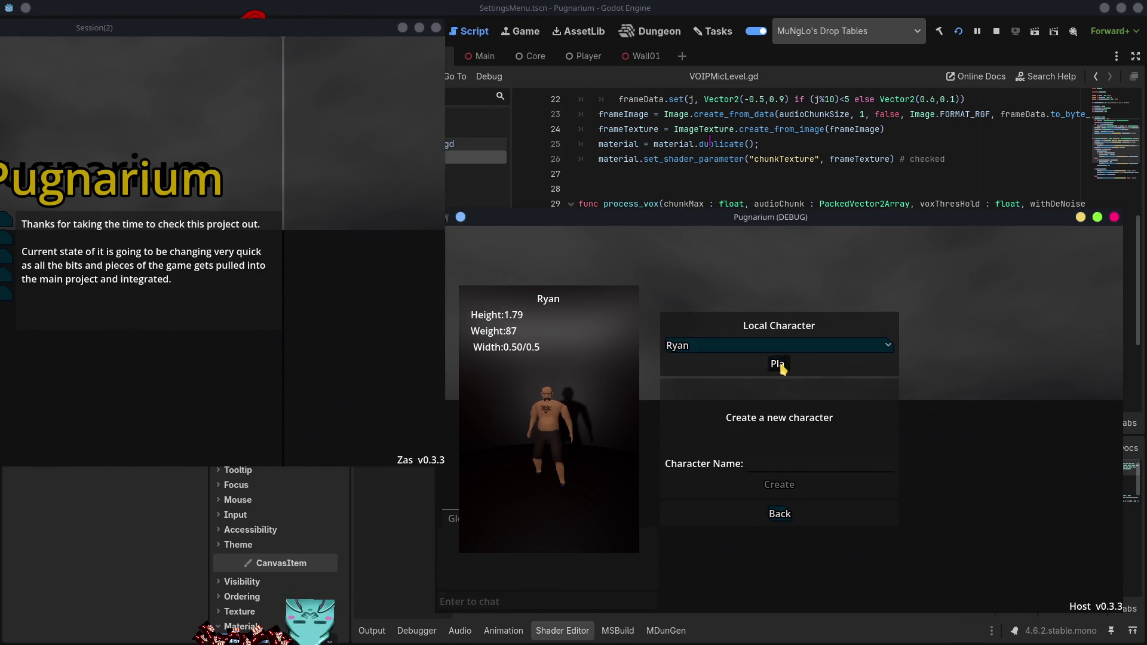
pyautogui.click(780, 367)
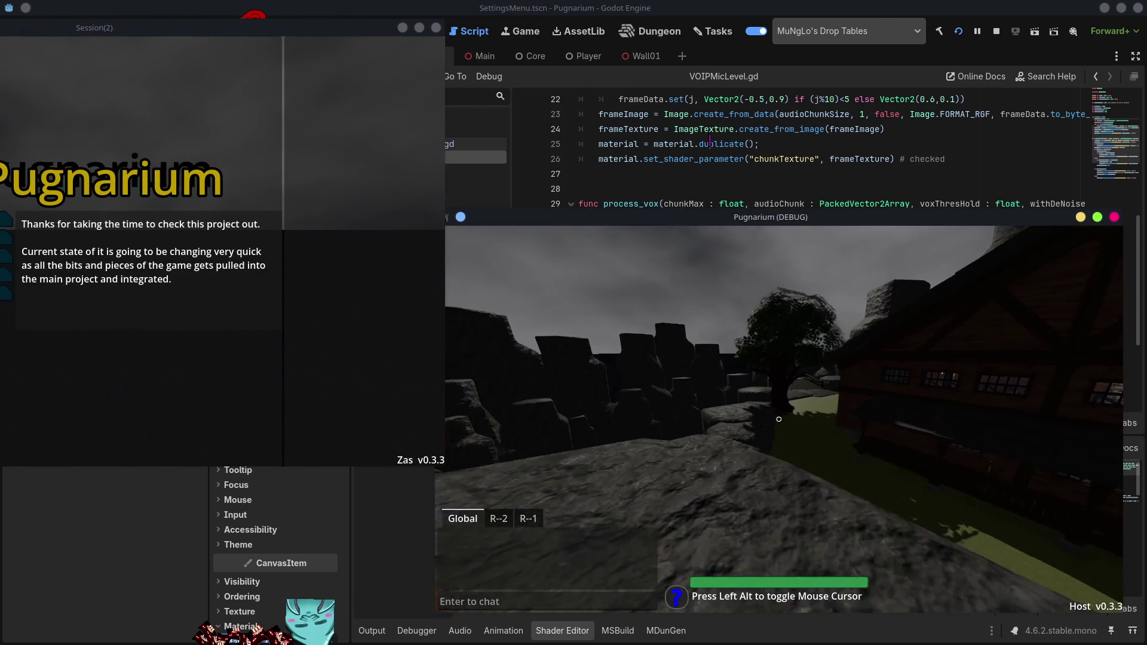
# - In the host game, show the Voice settings with the mic-level bar and toggle voice chat off and on
pyautogui.press('w')
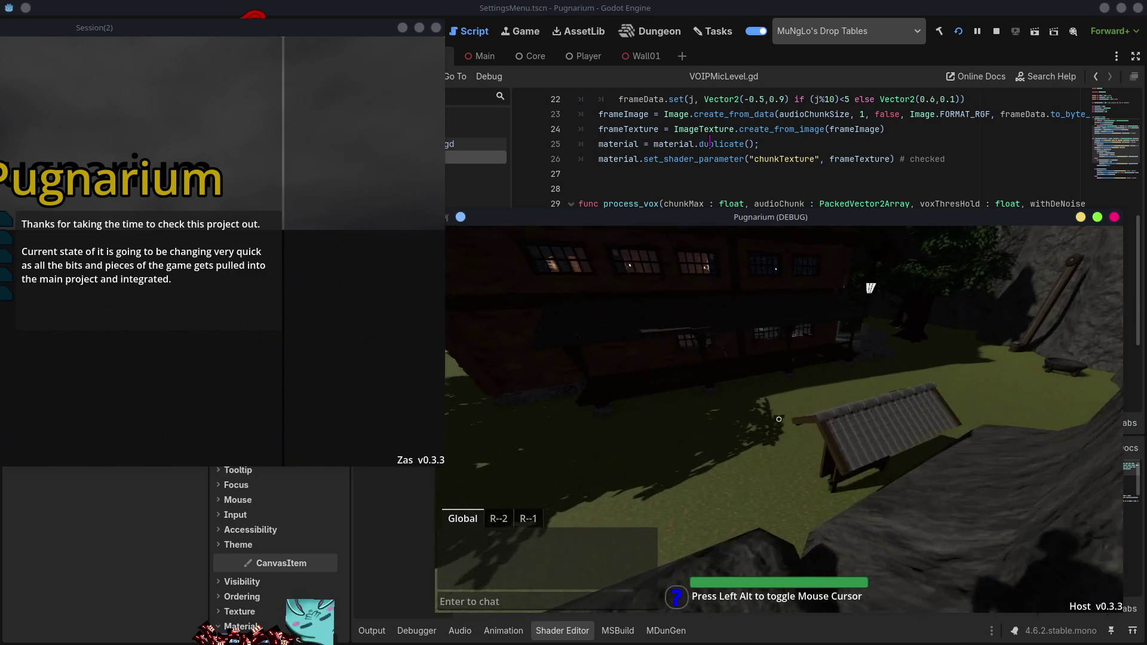
pyautogui.press('Alt_L')
pyautogui.press('Escape')
pyautogui.click(642, 395)
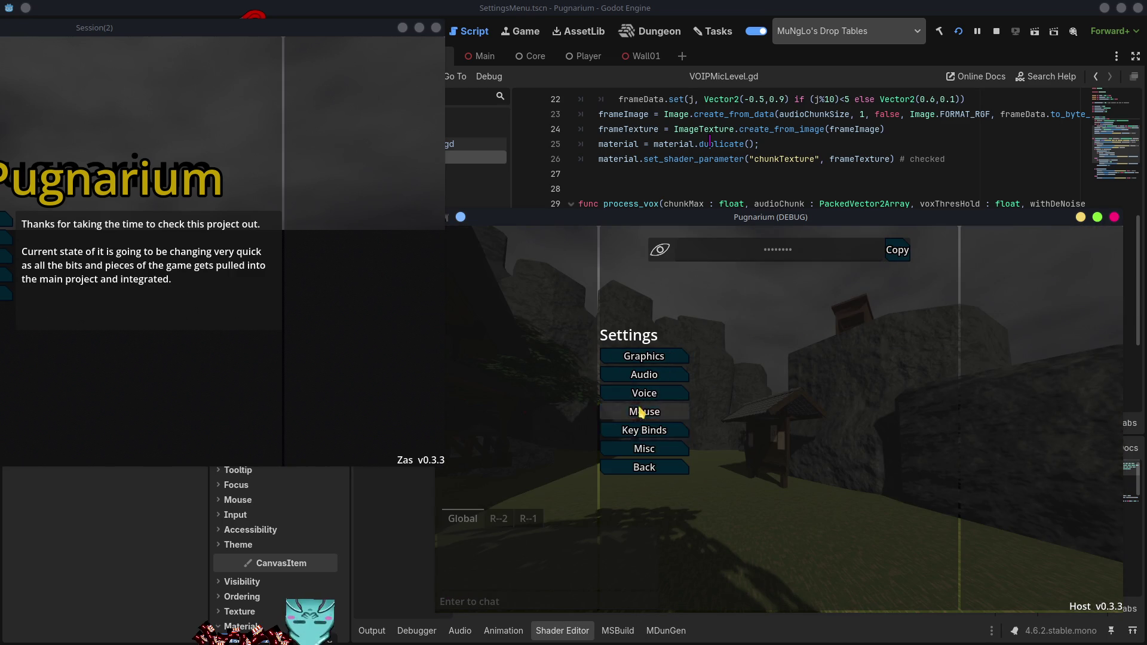
pyautogui.click(640, 399)
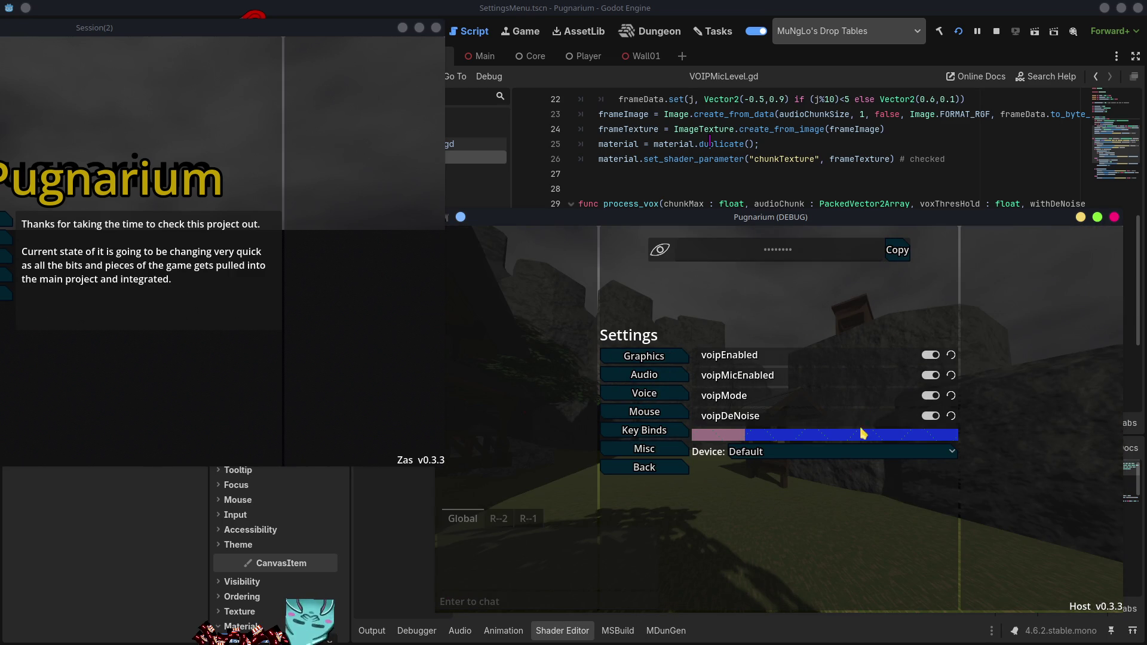
pyautogui.click(931, 356)
pyautogui.click(931, 356)
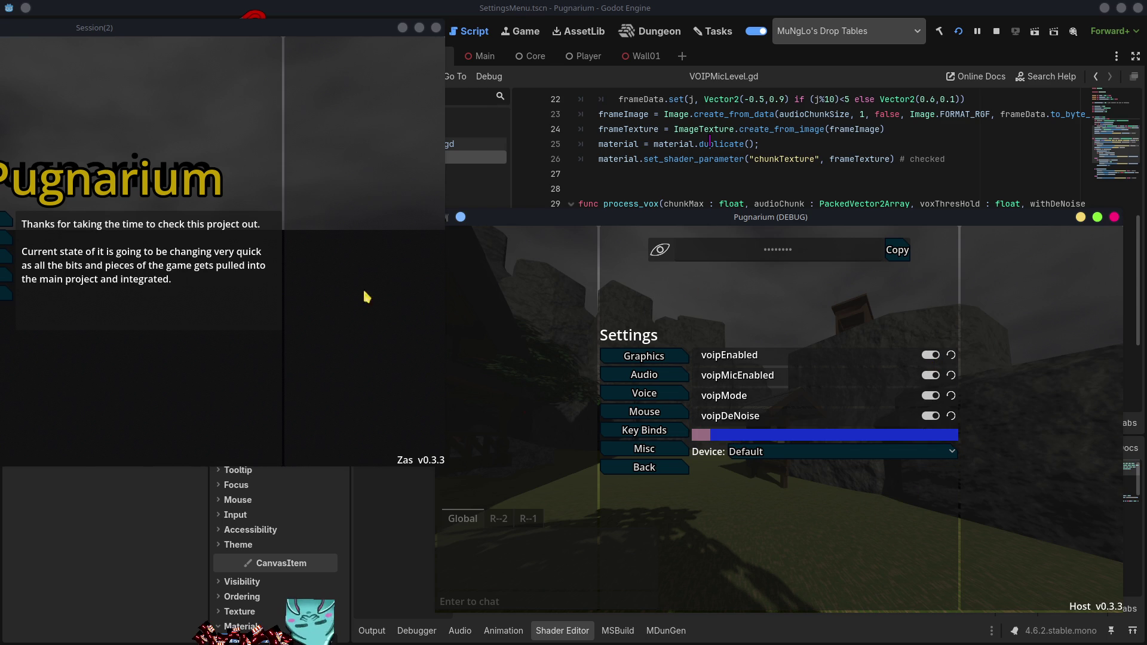
# - Move the second game window into view and open its Join Game screen
pyautogui.click(347, 356)
pyautogui.moveTo(349, 29)
pyautogui.mouseDown()
pyautogui.moveTo(507, 49)
pyautogui.moveTo(505, 35)
pyautogui.mouseUp()
pyautogui.click(158, 231)
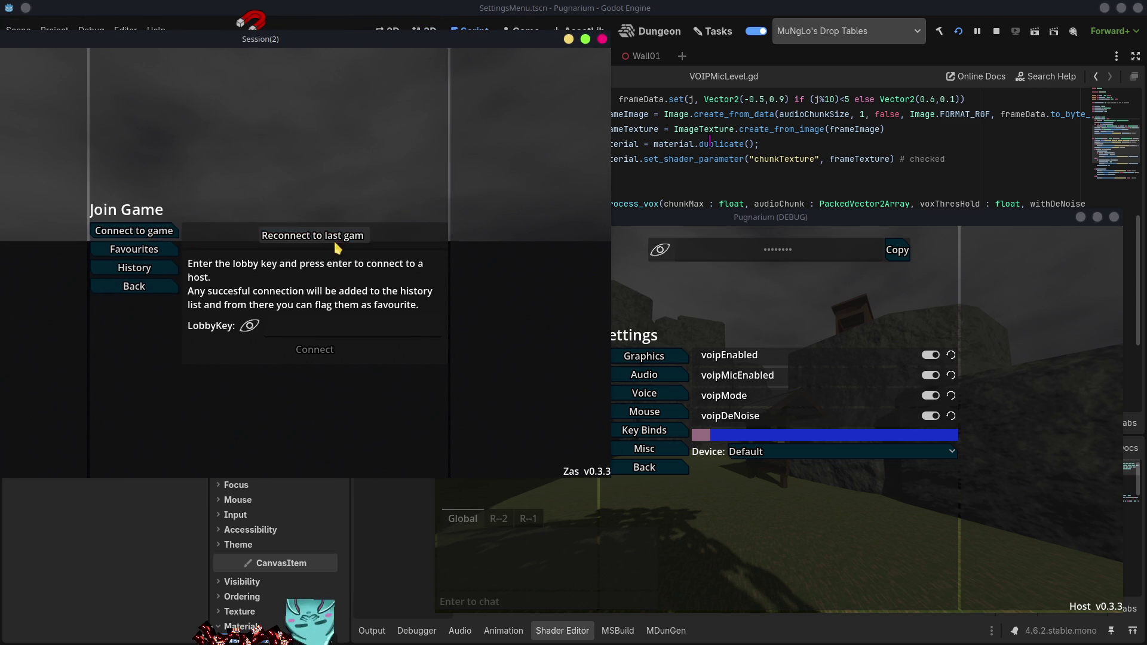
# - Reconnect the second instance to the last game, then check its Voice mic-level bar and resume playing
pyautogui.click(333, 238)
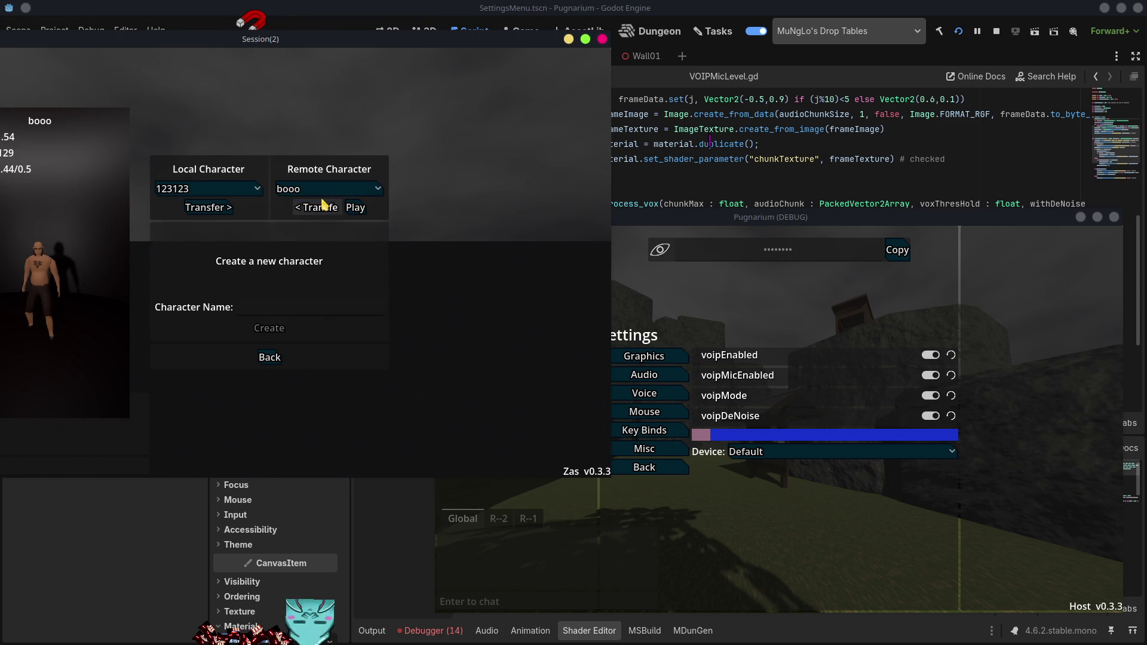
pyautogui.click(355, 207)
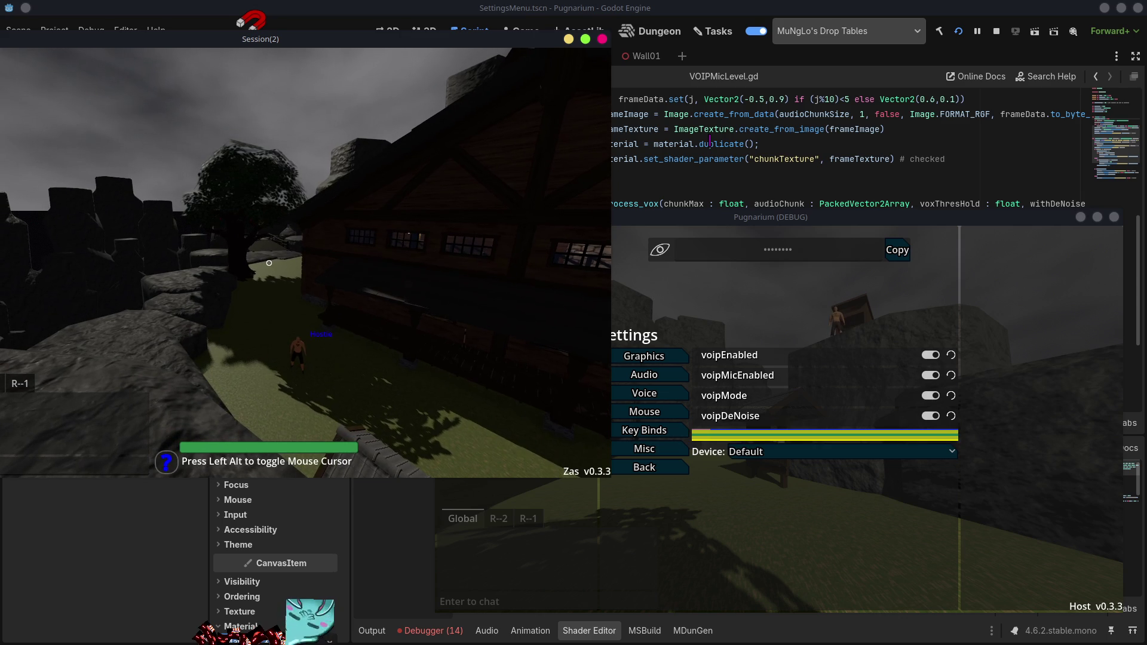
pyautogui.press('Escape')
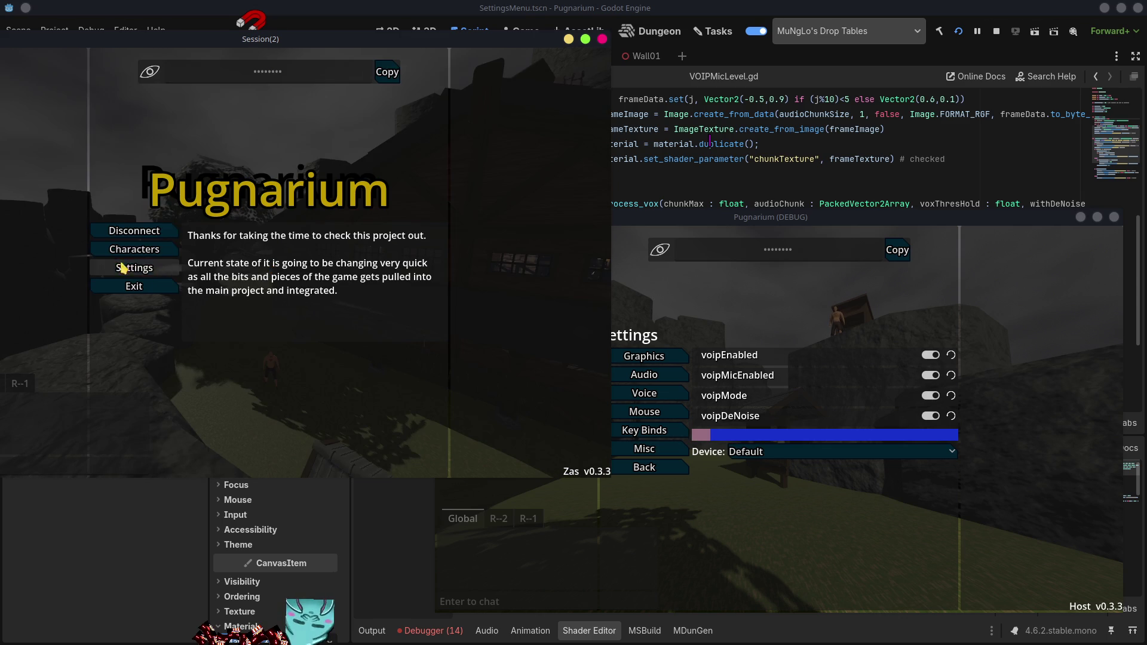
pyautogui.click(148, 269)
pyautogui.click(148, 267)
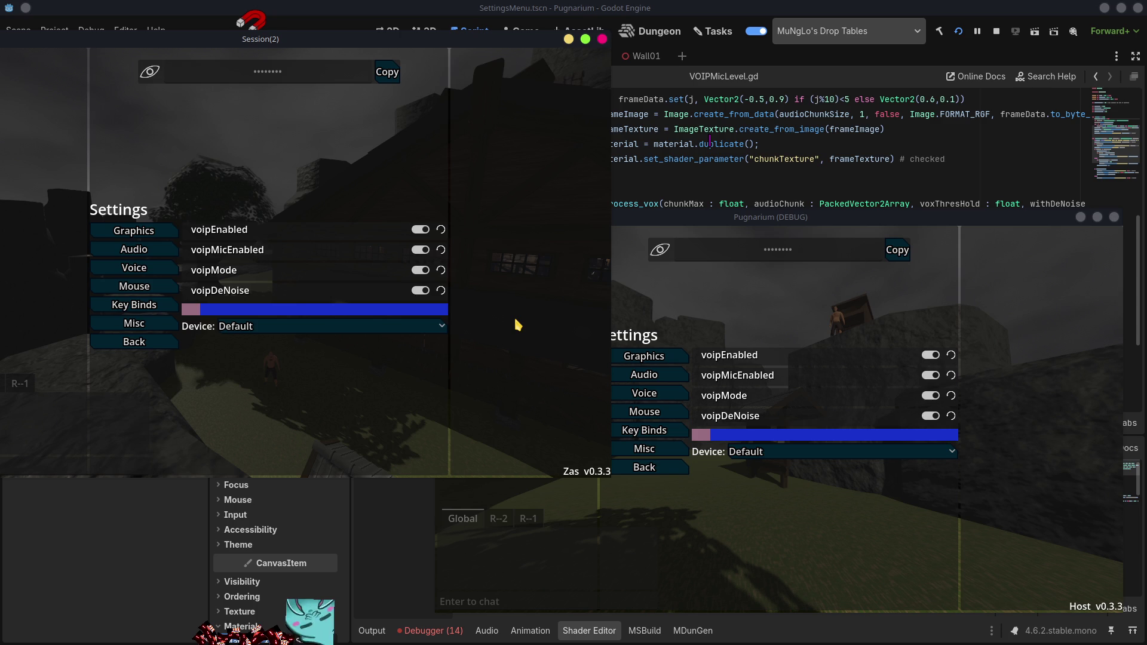
pyautogui.press('Escape')
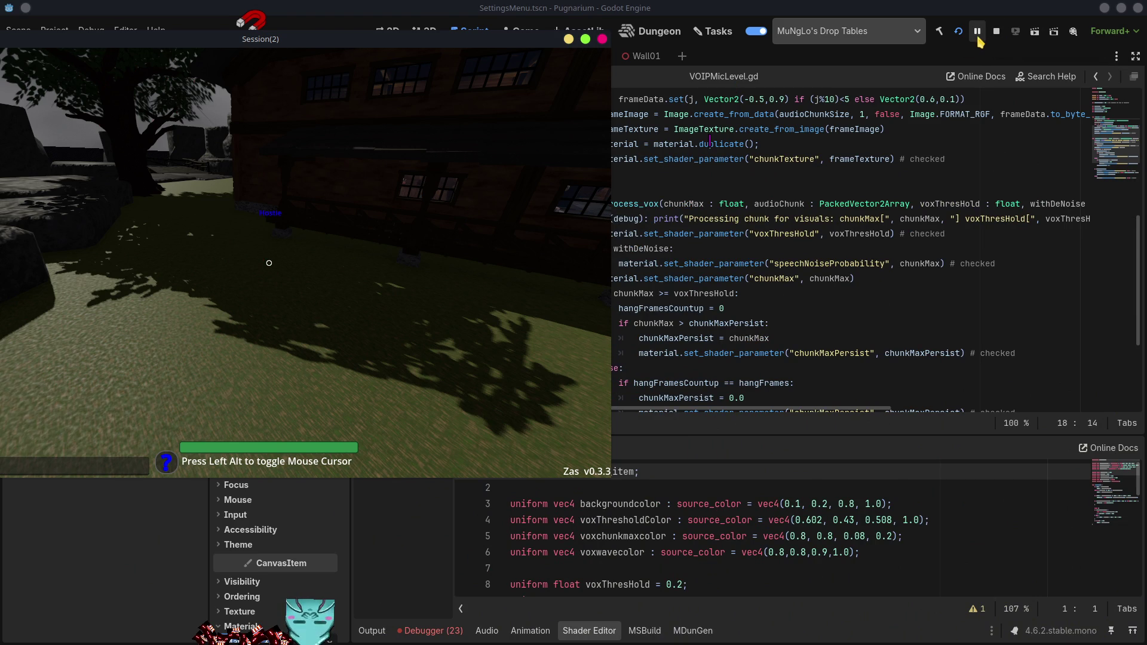
# - Stop both running game instances from the editor and run the project again
pyautogui.click(995, 33)
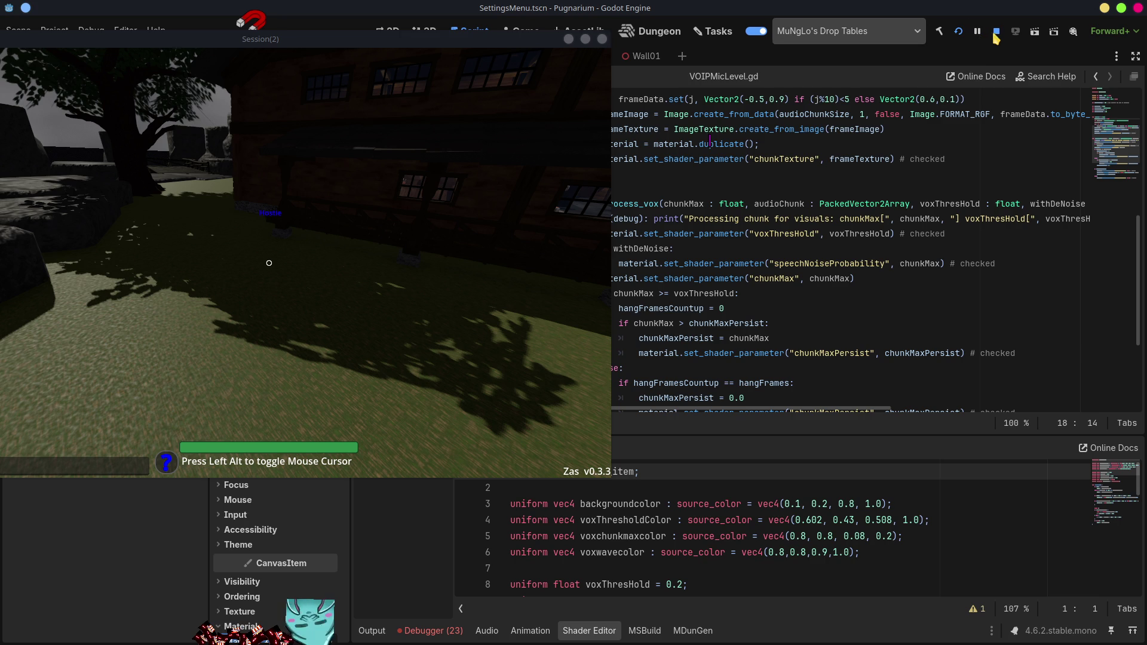
pyautogui.click(993, 35)
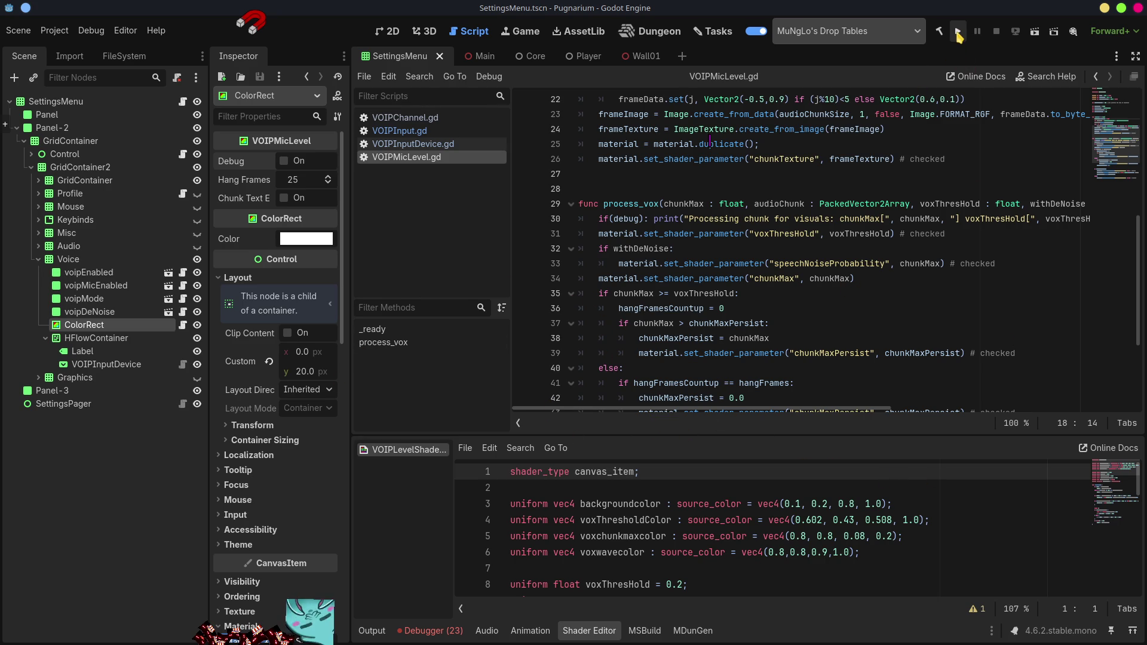
pyautogui.click(958, 32)
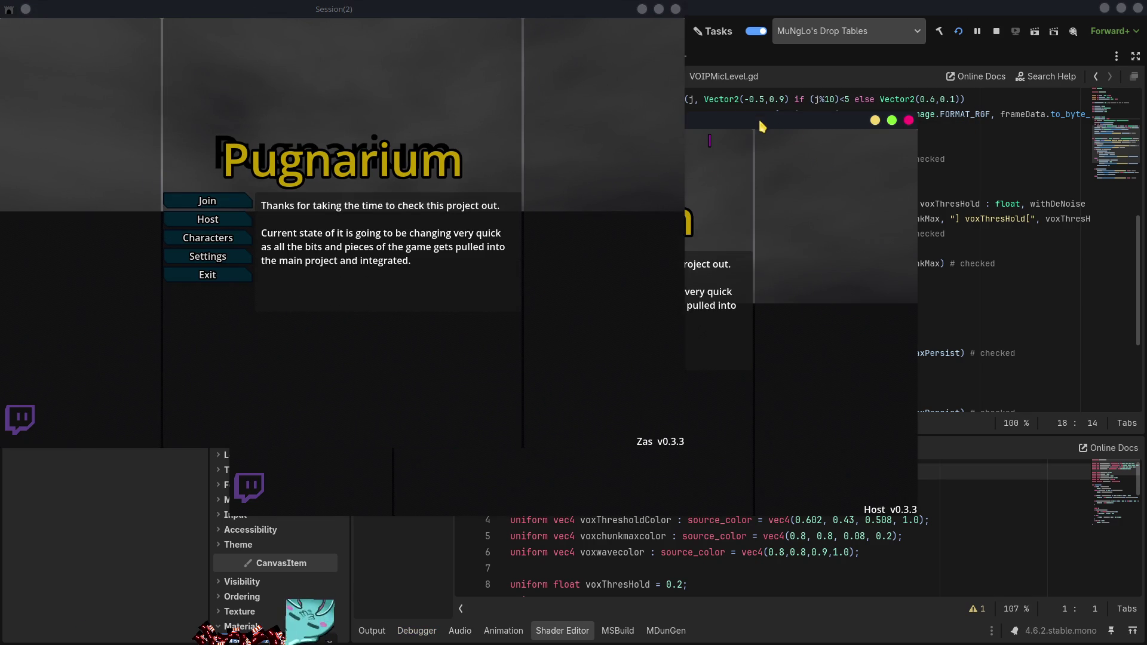
# - Place the game windows apart, host a game with a chosen character, and reposition the Session(2) window
pyautogui.moveTo(766, 118)
pyautogui.mouseDown()
pyautogui.moveTo(944, 123)
pyautogui.moveTo(992, 84)
pyautogui.mouseUp()
pyautogui.moveTo(526, 9); pyautogui.dragTo(308, 51)
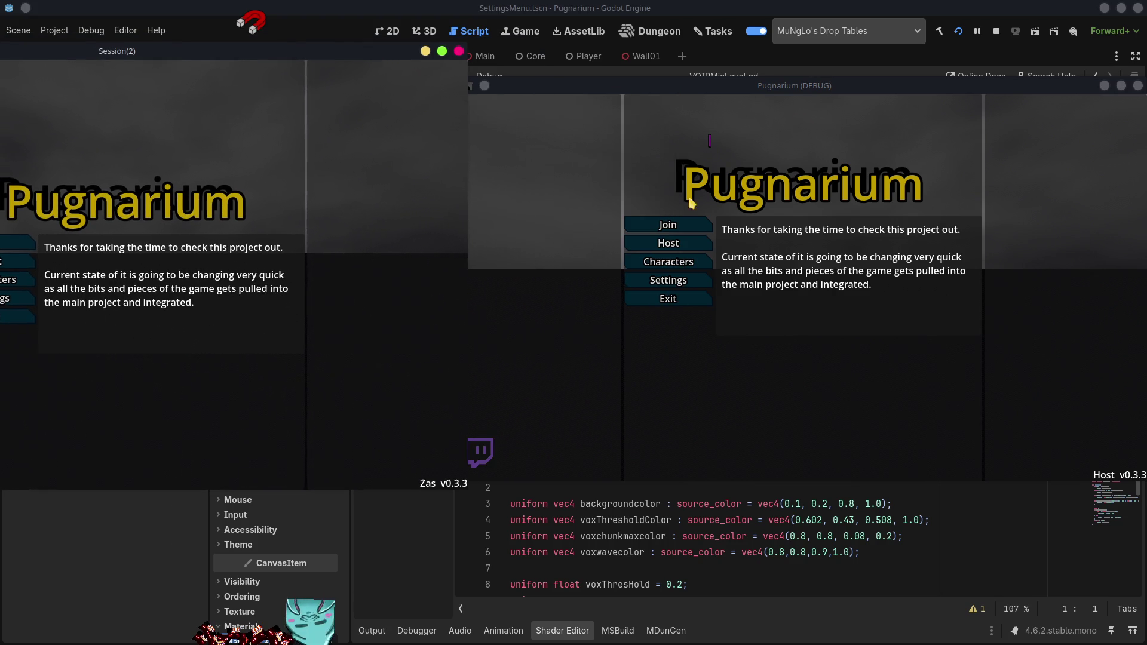
pyautogui.click(679, 245)
pyautogui.click(737, 229)
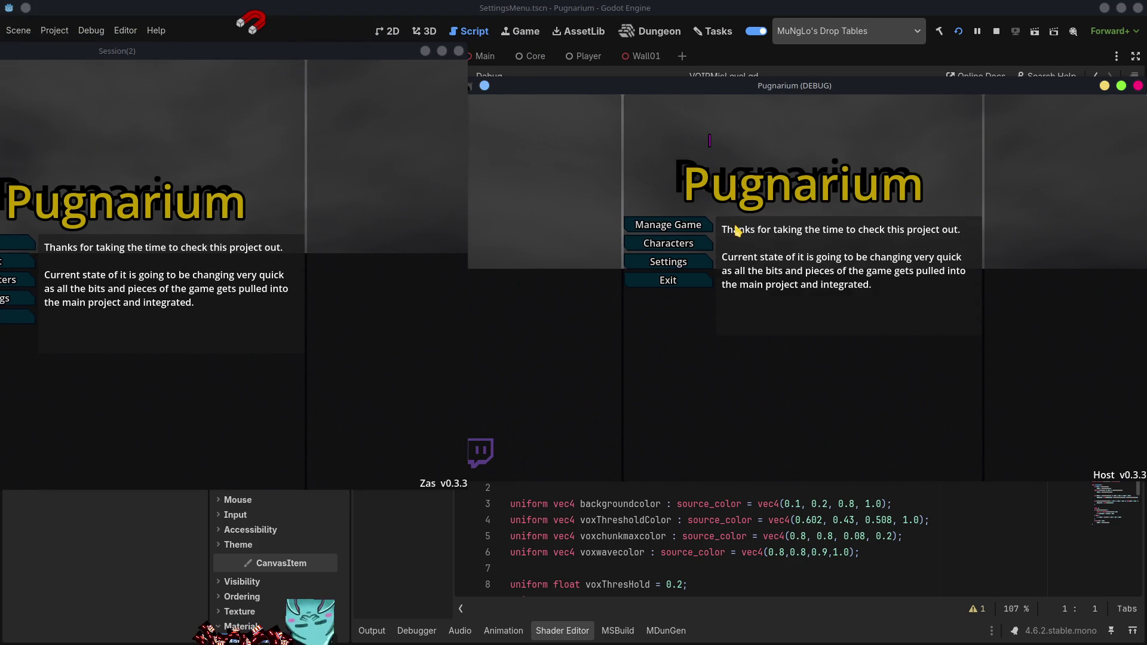
pyautogui.click(804, 234)
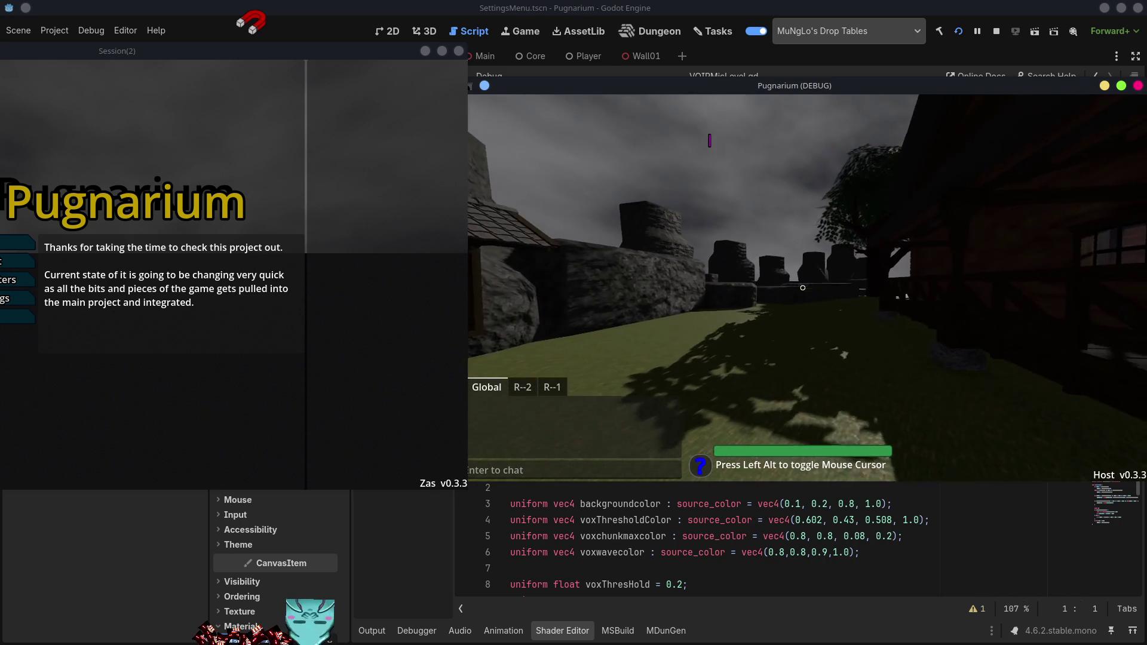
pyautogui.press('alt')
pyautogui.click(287, 379)
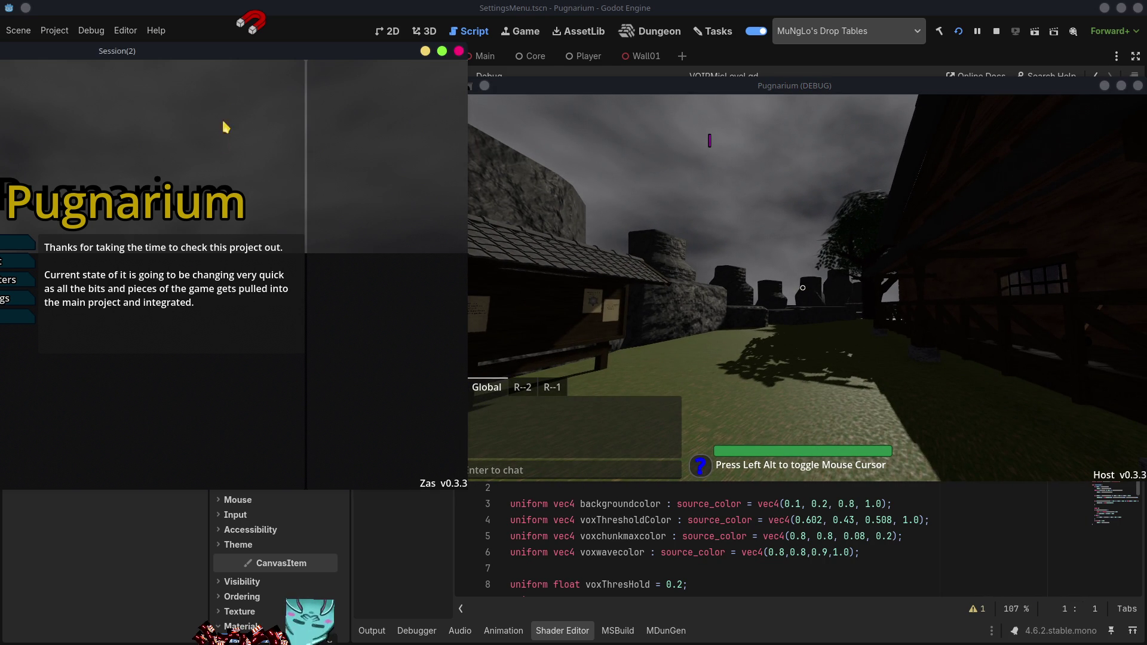
pyautogui.moveTo(227, 54); pyautogui.dragTo(388, 42)
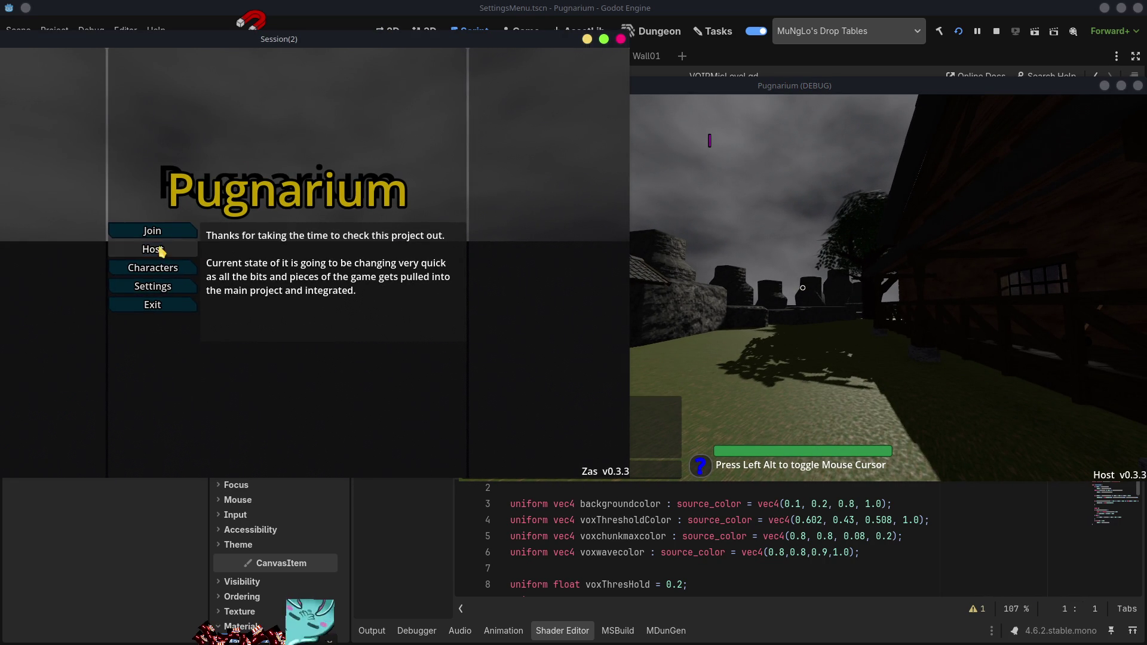
# - Join the hosted game from Session(2) via Reconnect and walk its player up to the host's character
pyautogui.click(156, 232)
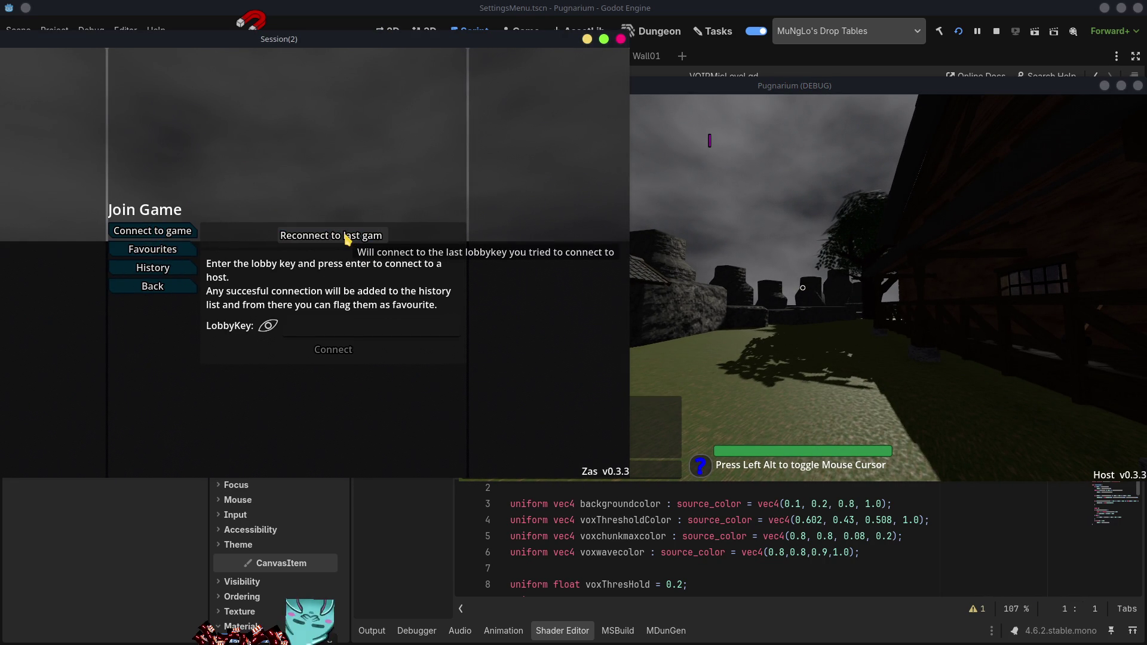
pyautogui.click(346, 240)
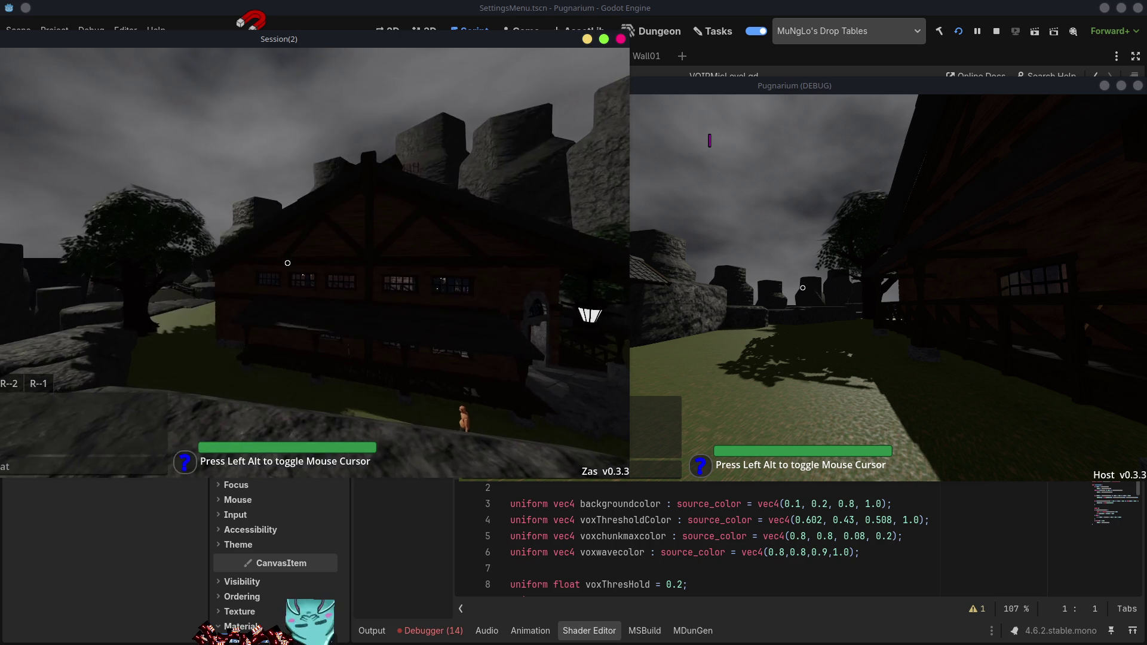
pyautogui.press('w')
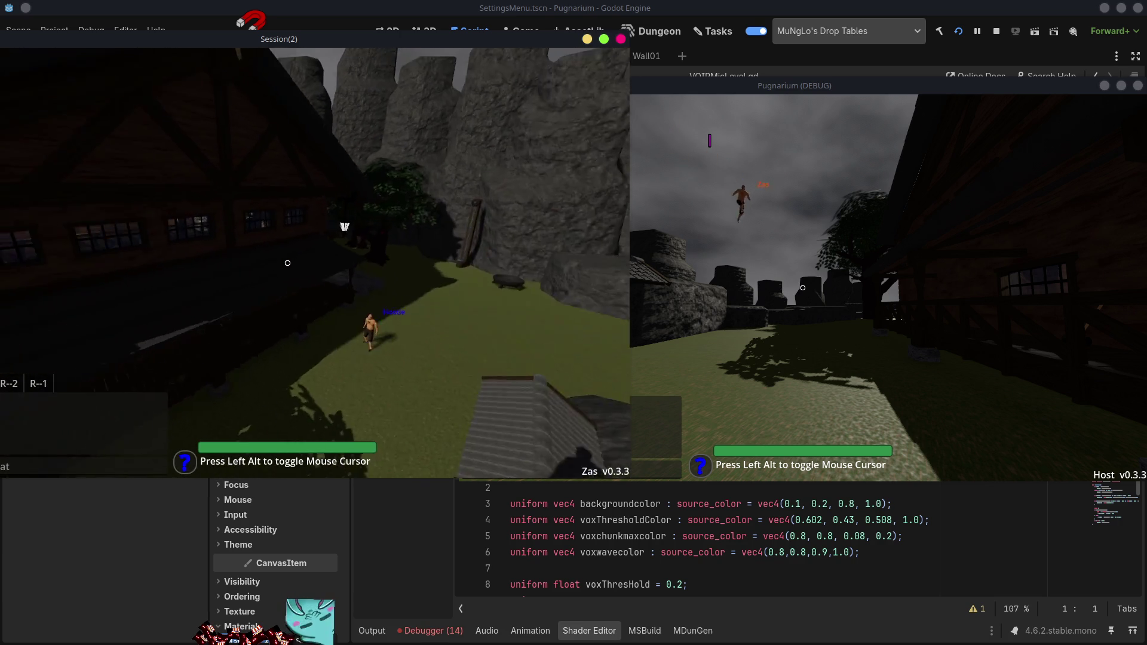
pyautogui.press('w')
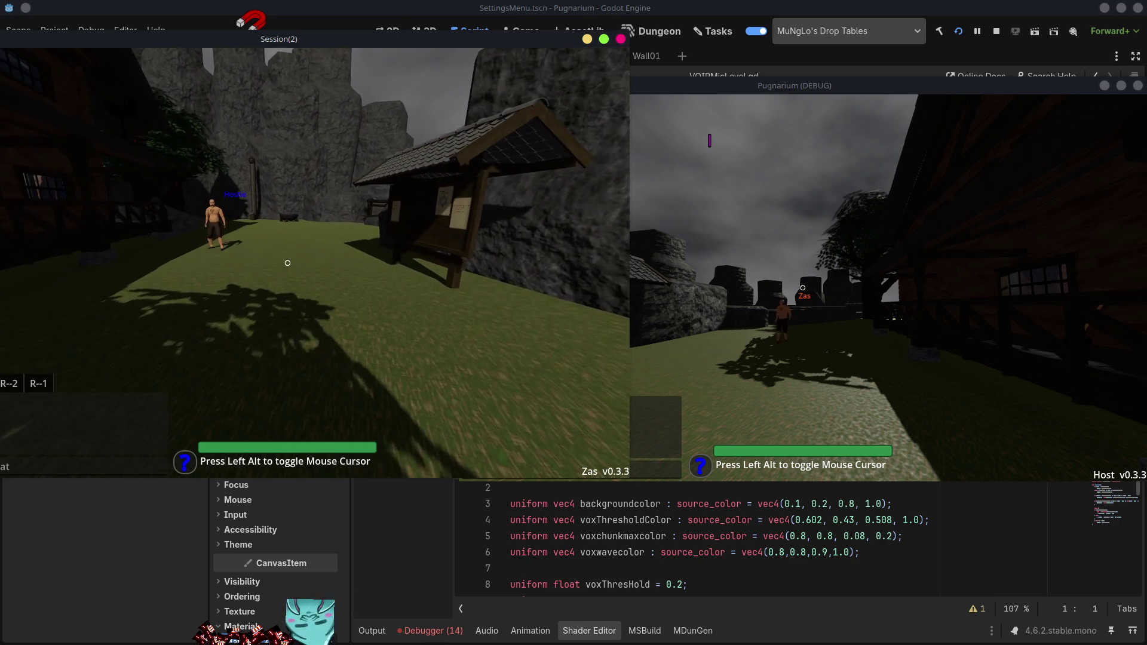
pyautogui.press('w')
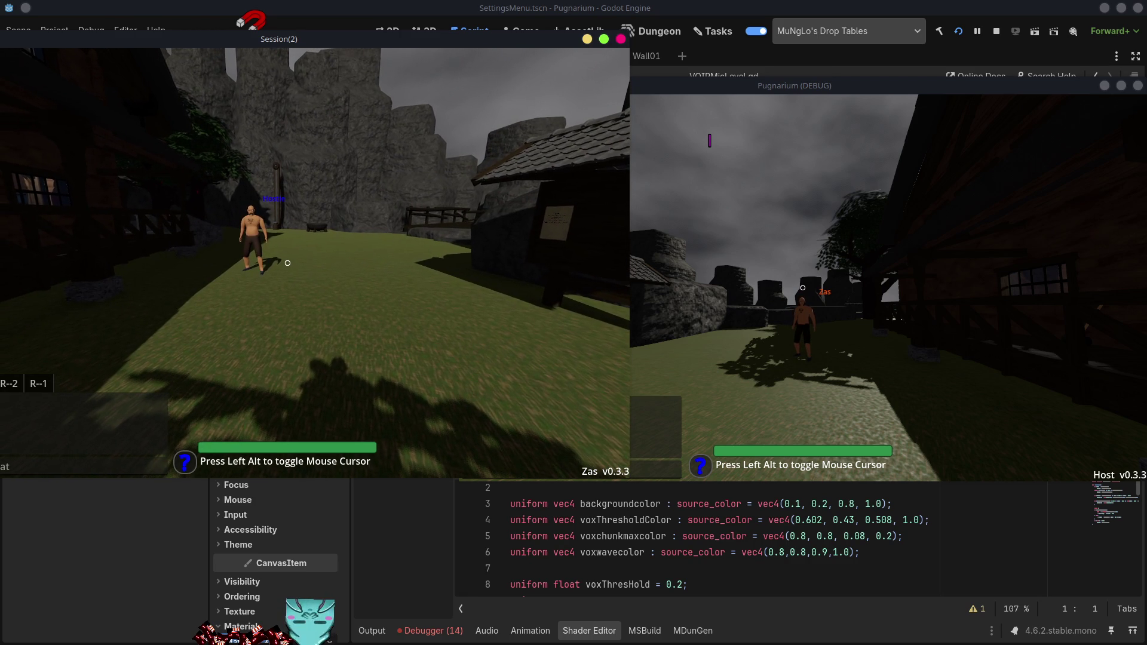
pyautogui.press('s')
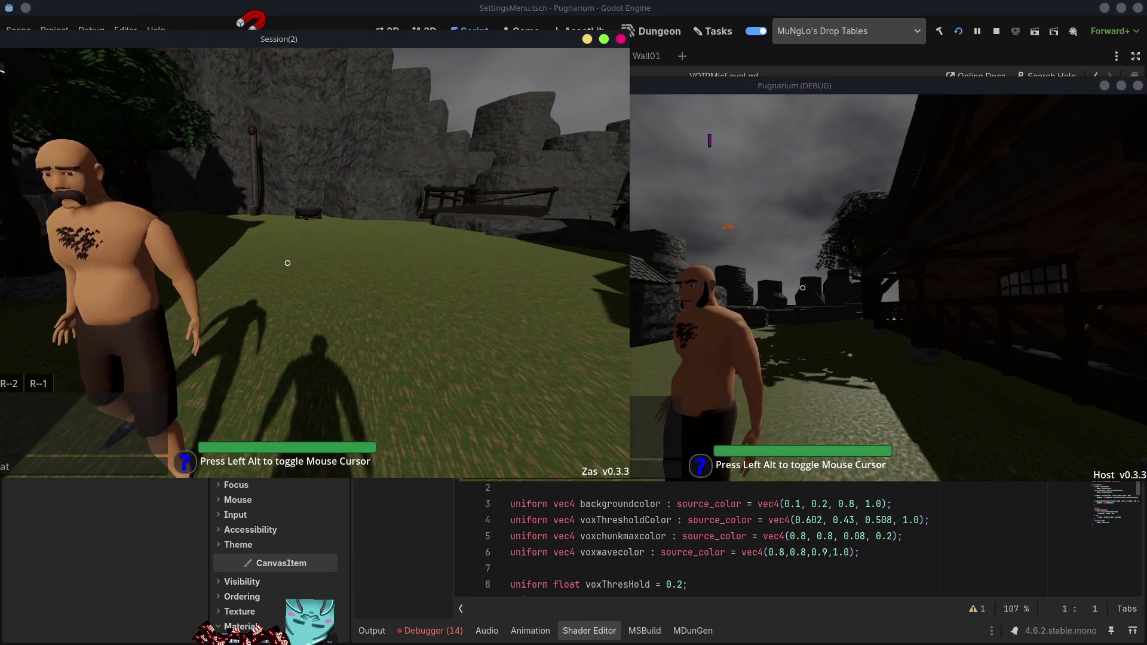
# - Open the Settings menu from Session(2)'s pause menu
pyautogui.press('alt')
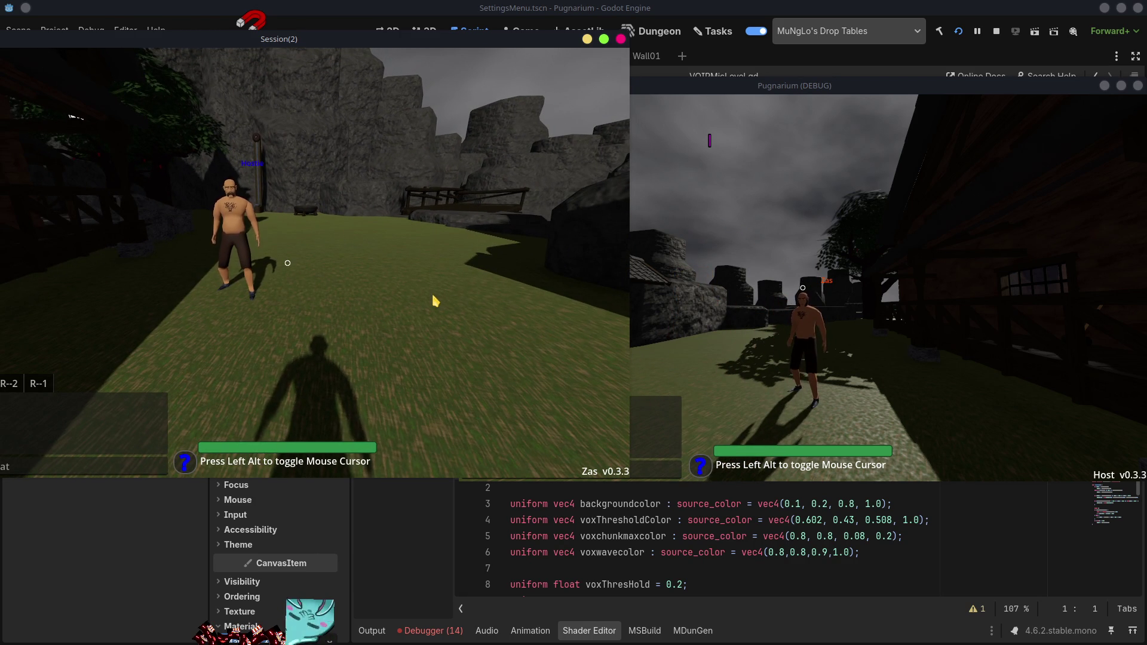
pyautogui.press('Escape')
pyautogui.click(155, 262)
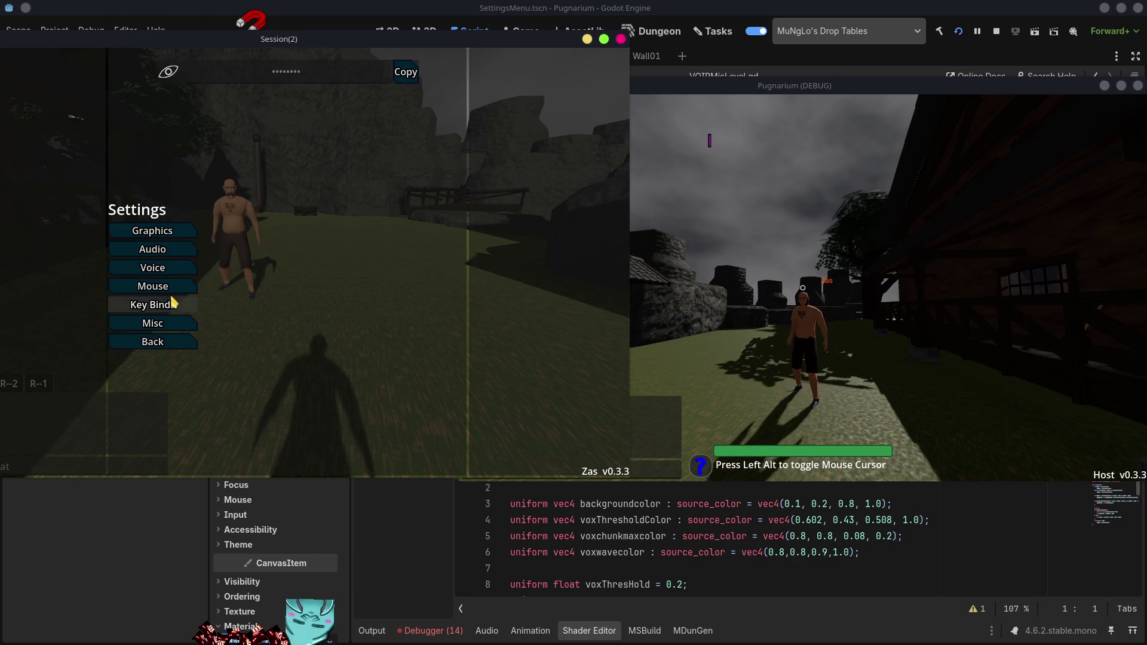
# - View Session(2)'s Voice settings and mic-level bar, then resume and walk near the host
pyautogui.click(159, 270)
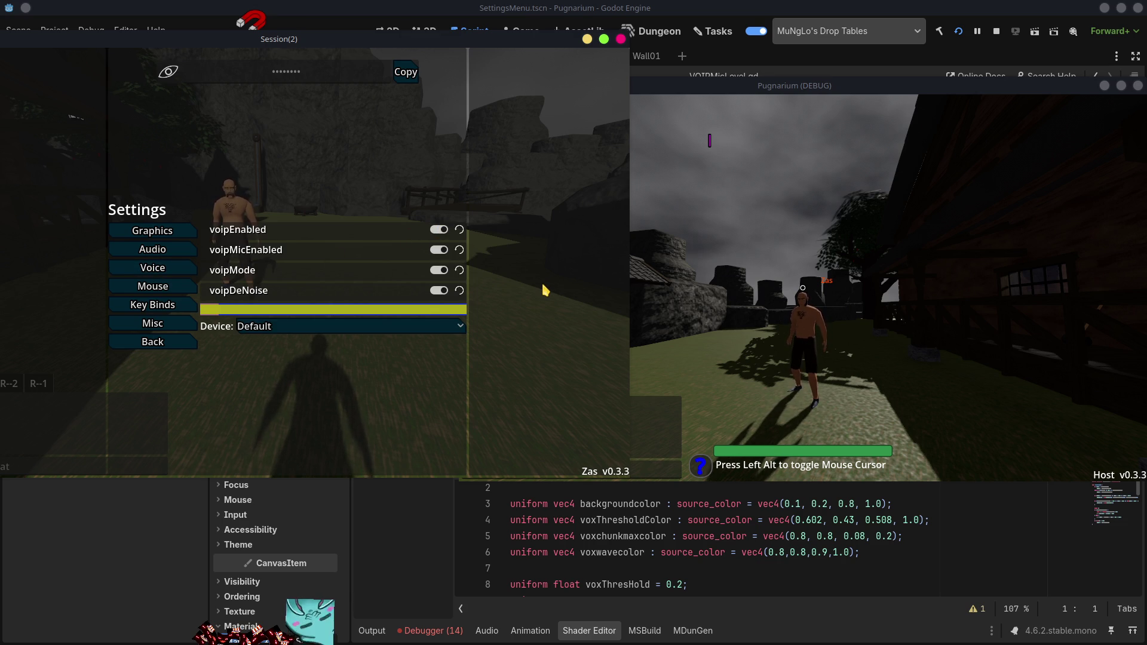
pyautogui.press('Escape')
pyautogui.press('w')
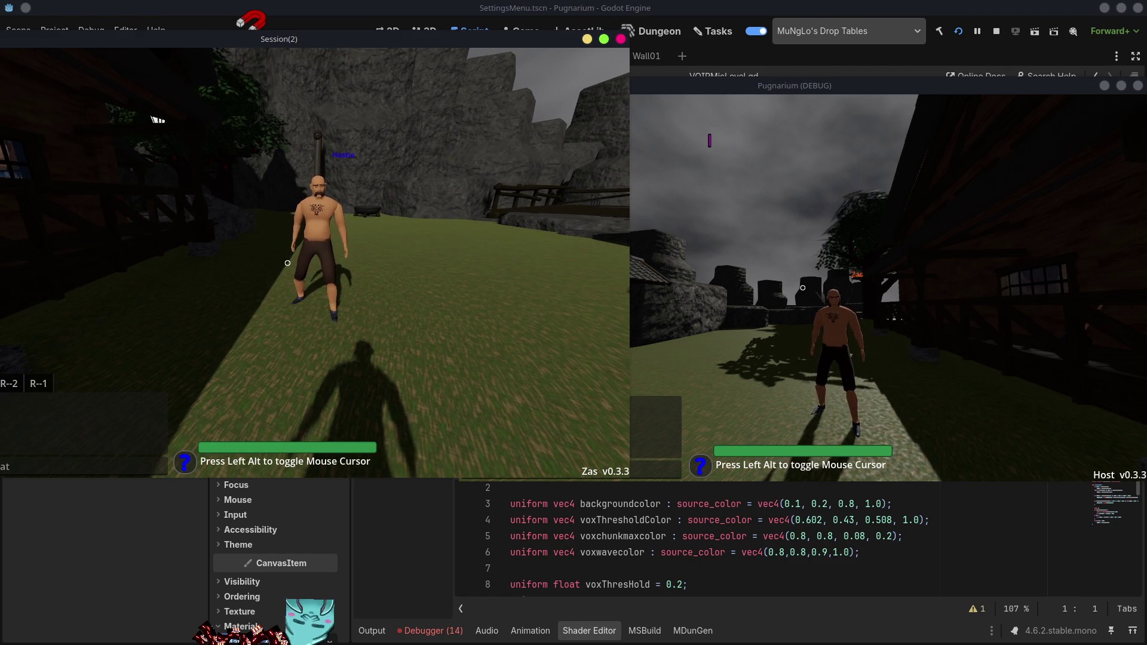
pyautogui.press('s')
# - Switch to the host game window and open its pause menu
pyautogui.press('alt')
pyautogui.click(748, 318)
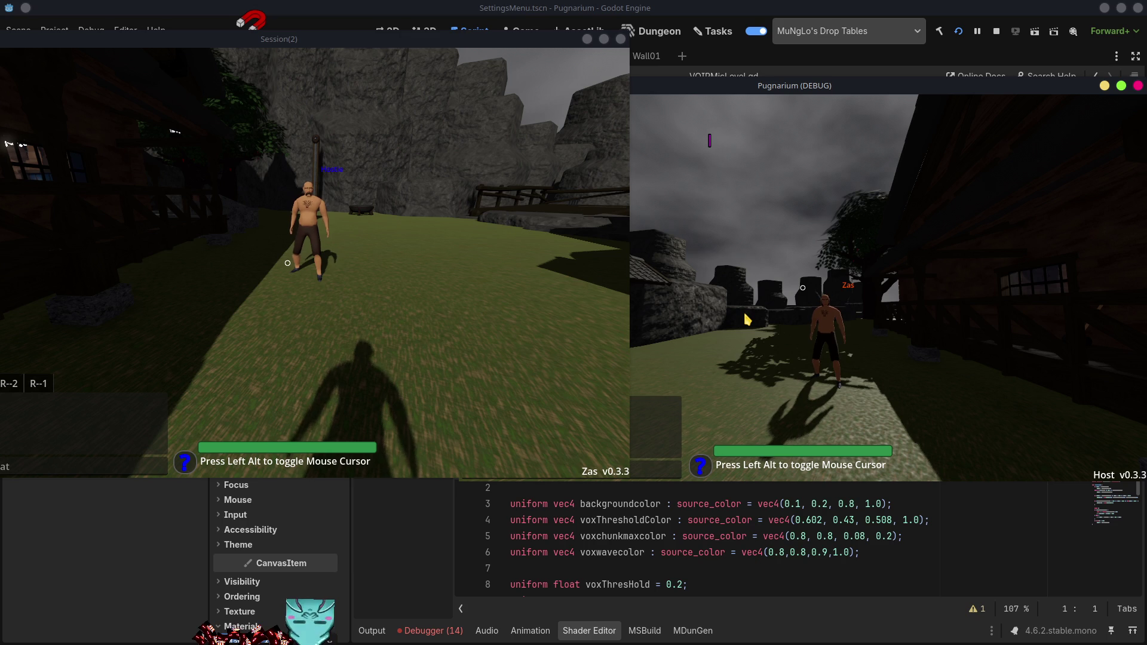
pyautogui.press('Escape')
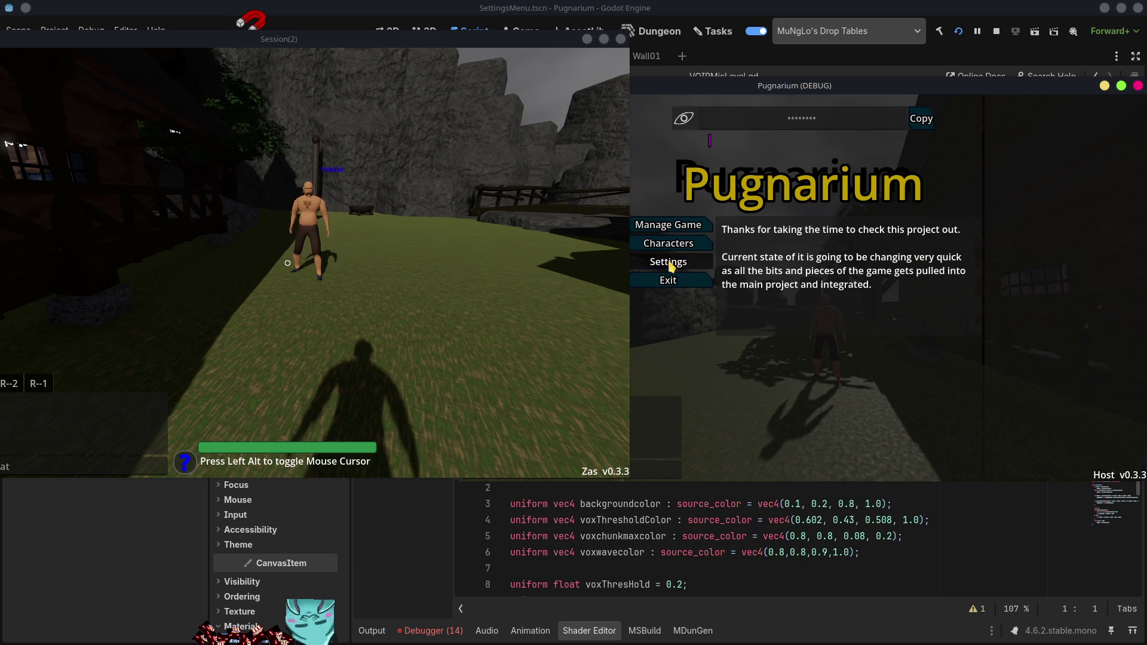
# - Check the host's Voice settings and mic-level bar, then close settings and return to the game
pyautogui.click(670, 263)
pyautogui.click(668, 262)
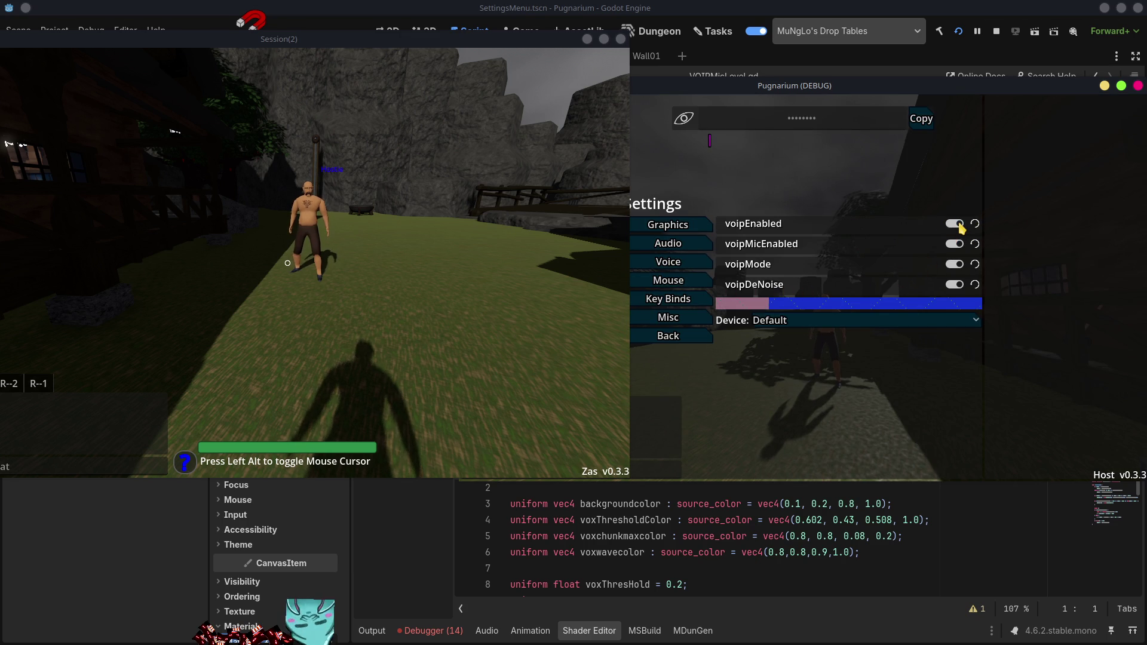
pyautogui.press('Escape')
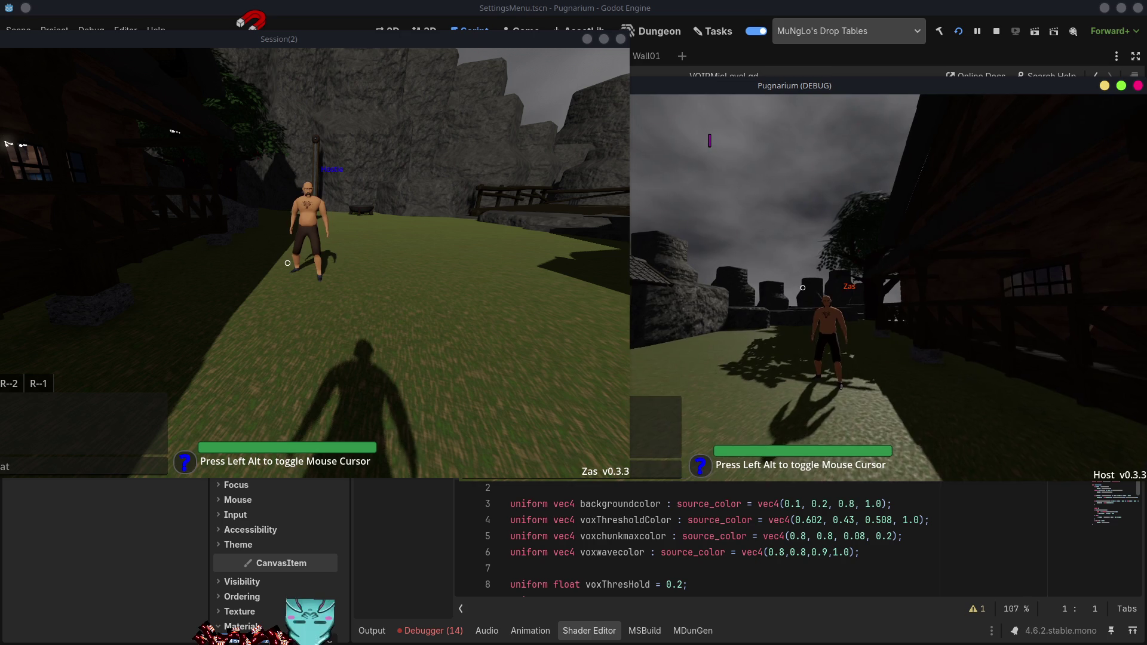
# - Walk the host character around the village past the houses, standing stones and cauldron
pyautogui.press('w')
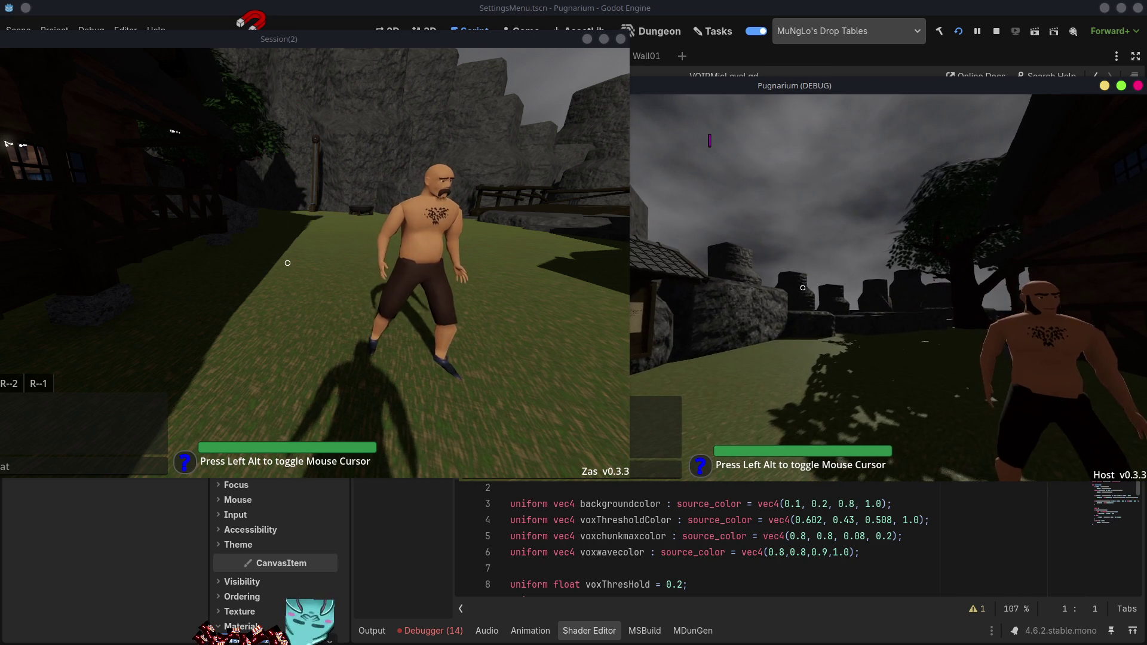
pyautogui.press('w')
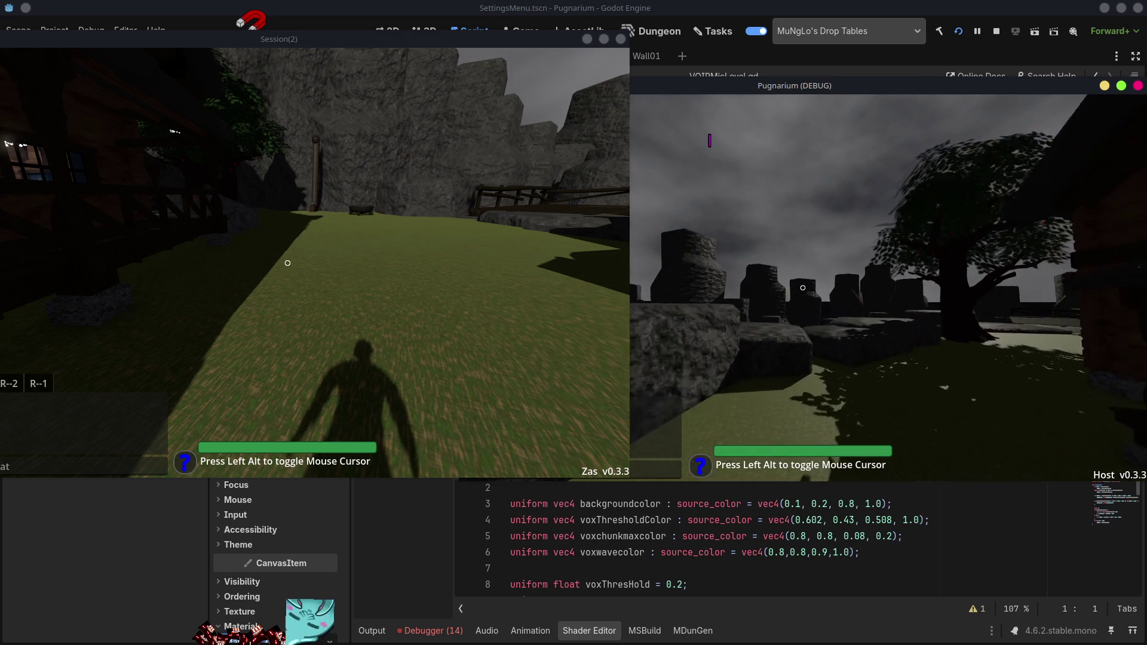
pyautogui.moveTo(802, 288)
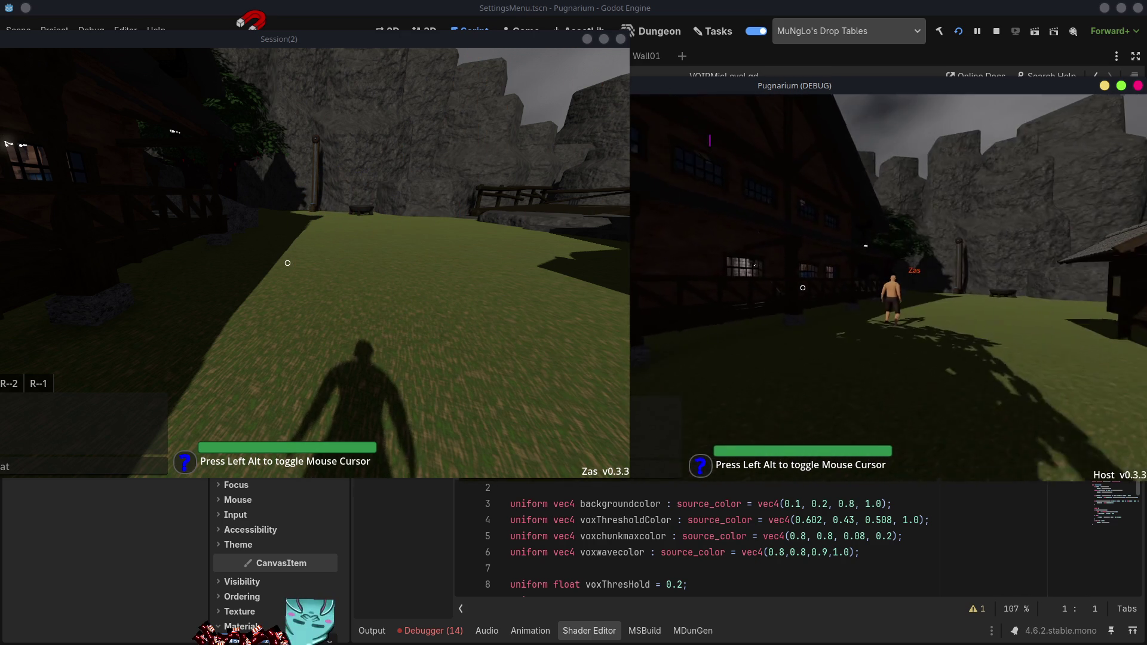
pyautogui.press('w')
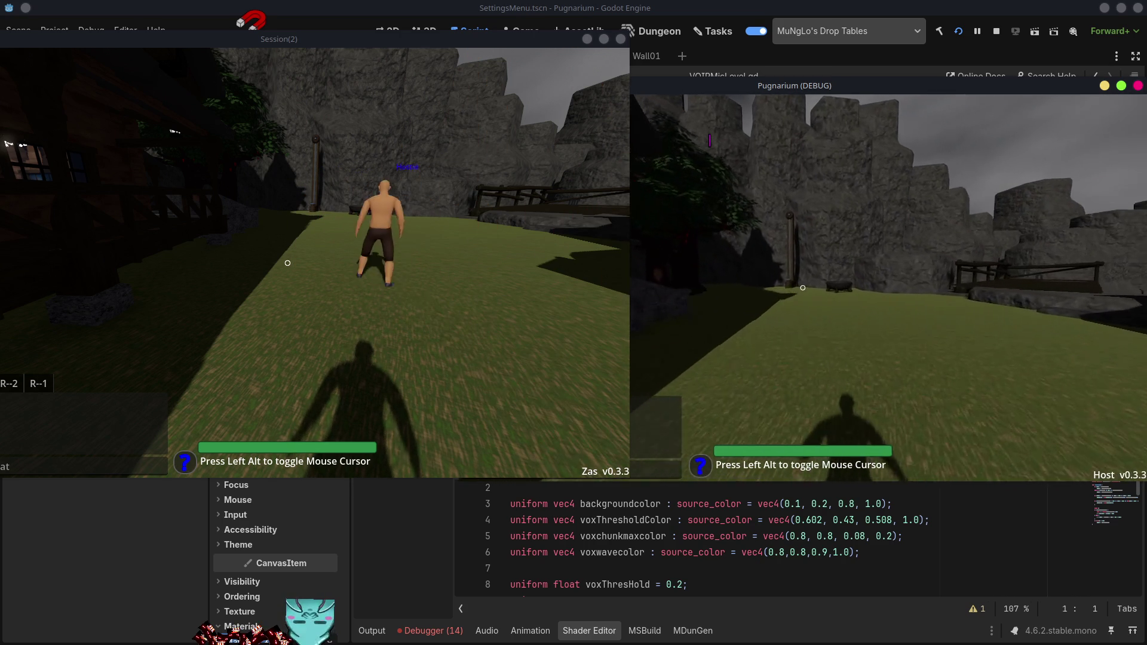
pyautogui.press('w')
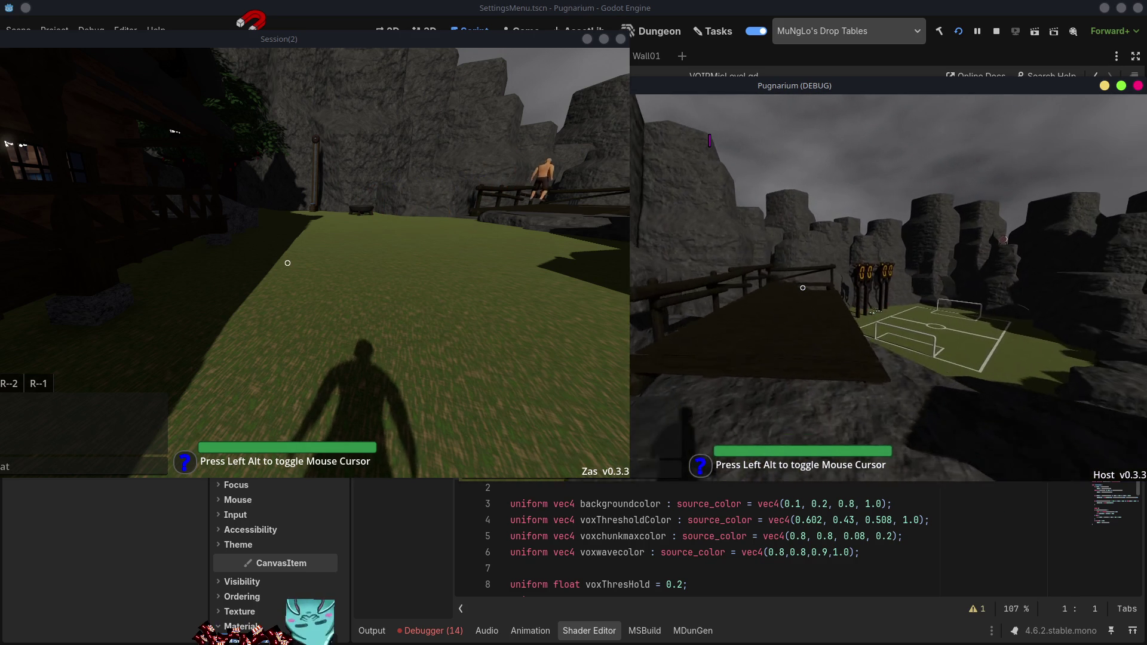
pyautogui.press('w')
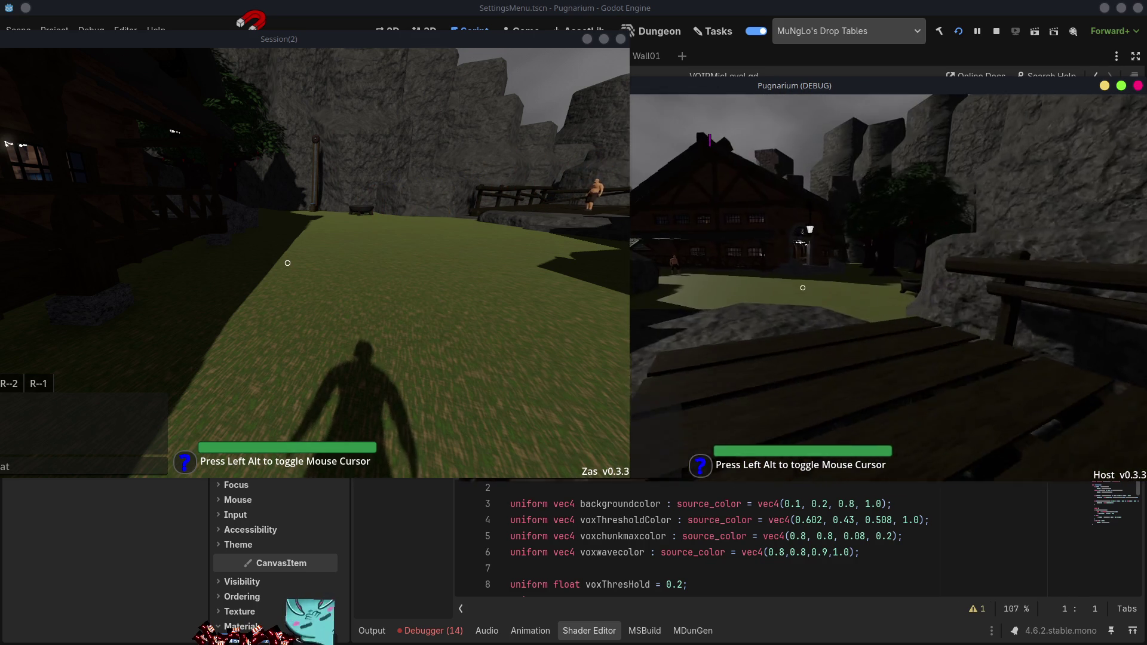
pyautogui.press('w')
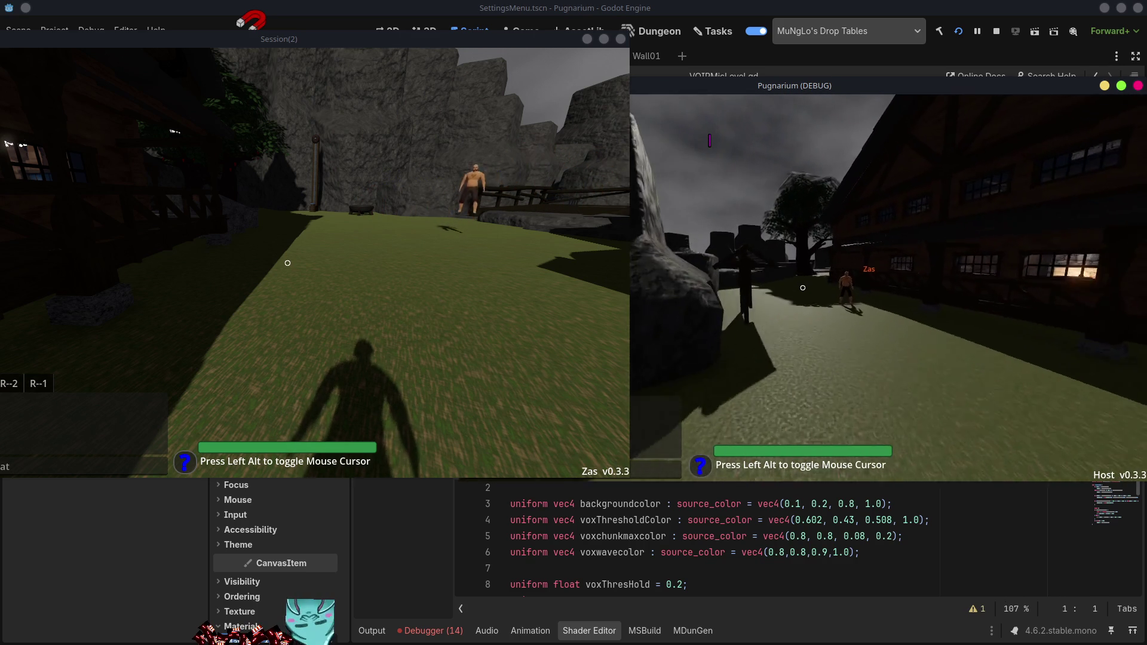
pyautogui.press('w')
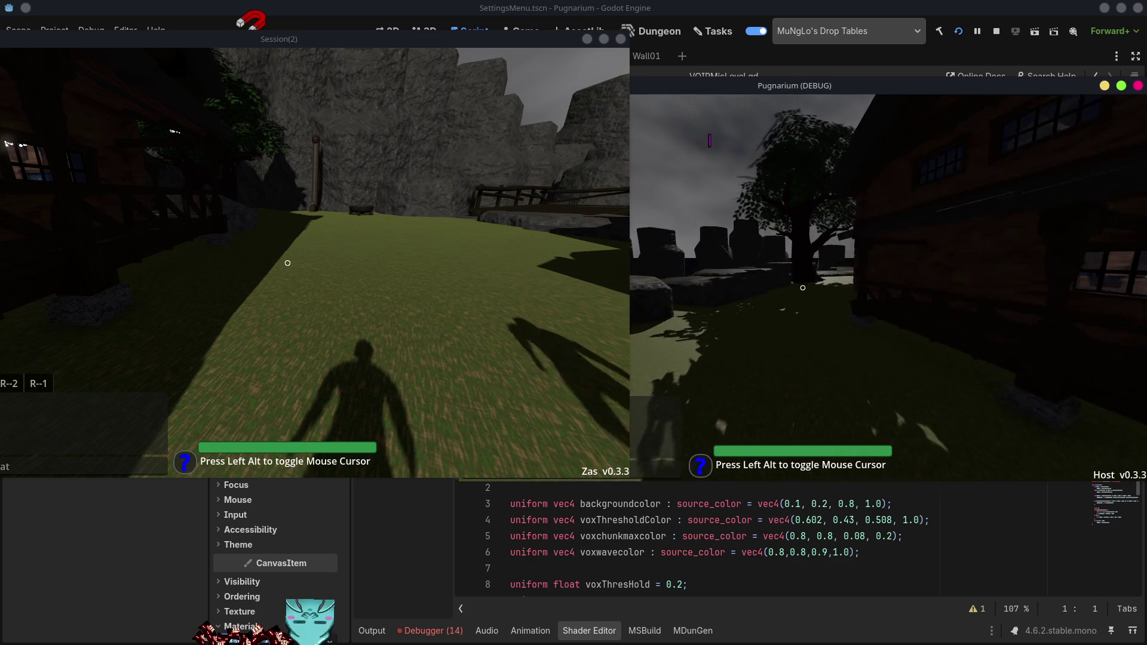
pyautogui.press('w')
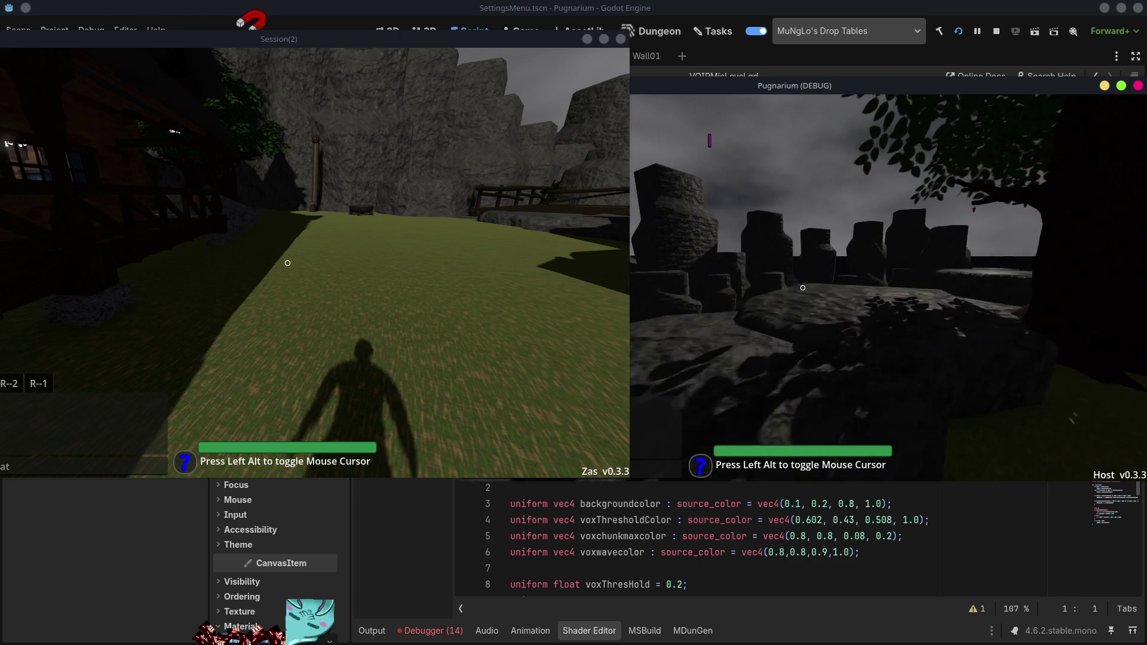
pyautogui.press('w')
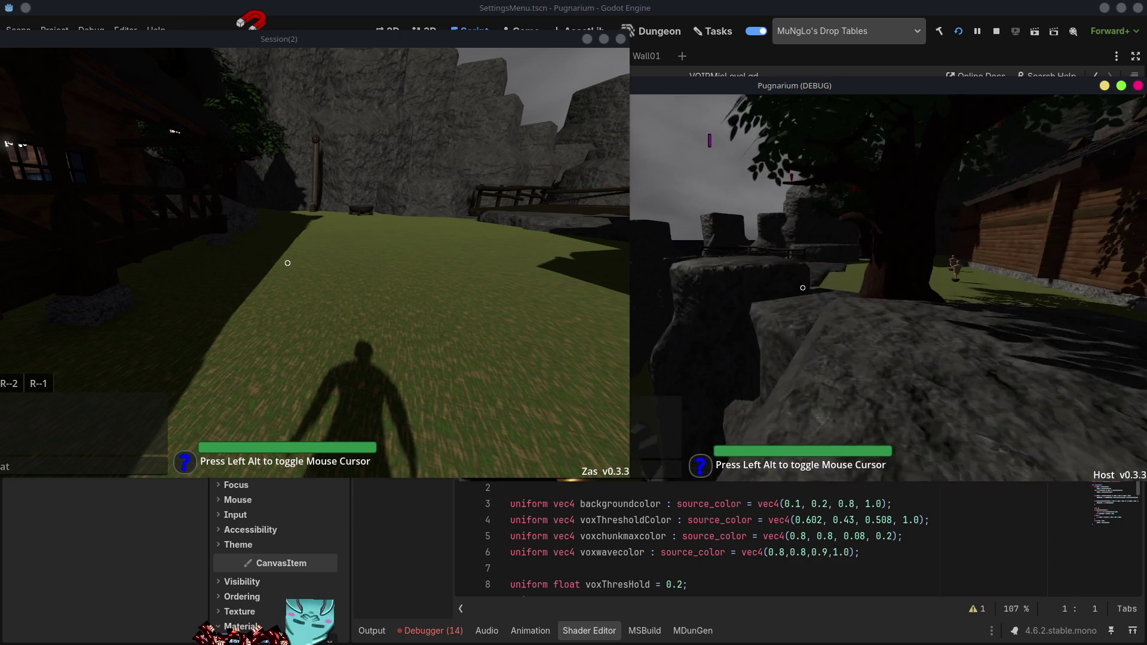
pyautogui.press('w')
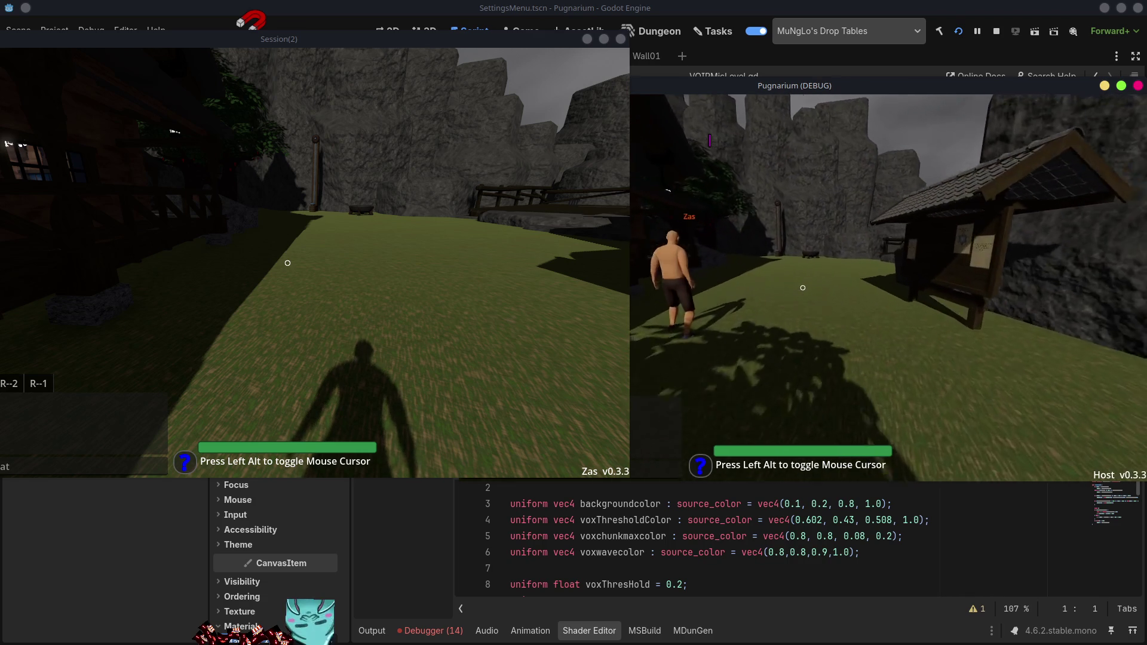
pyautogui.press('w')
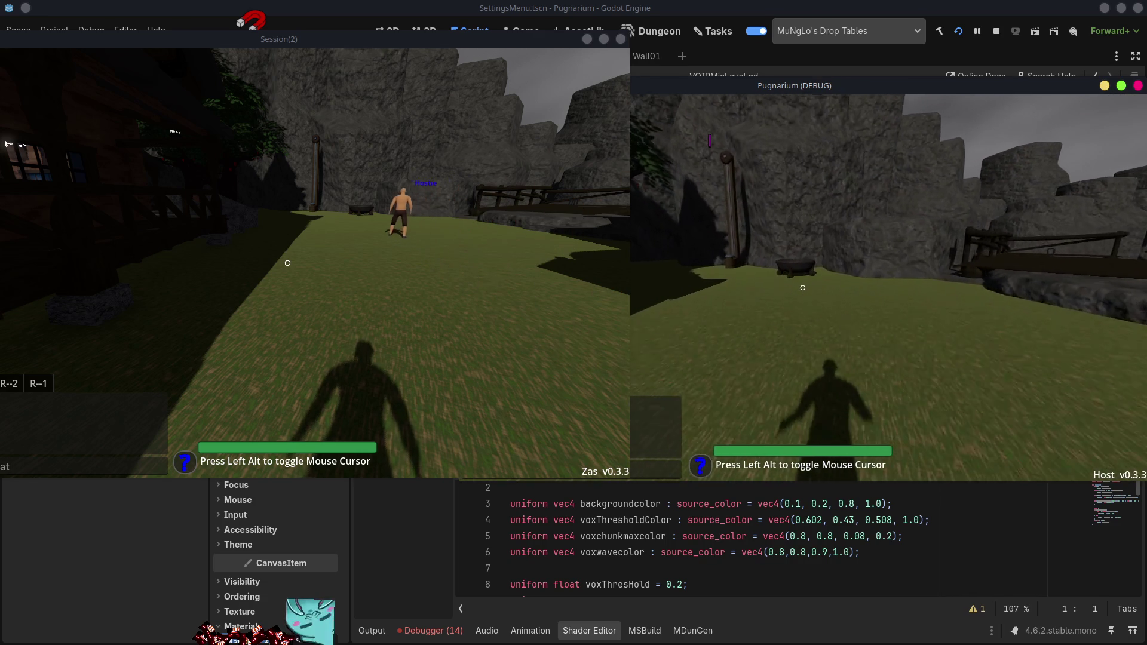
pyautogui.press('w')
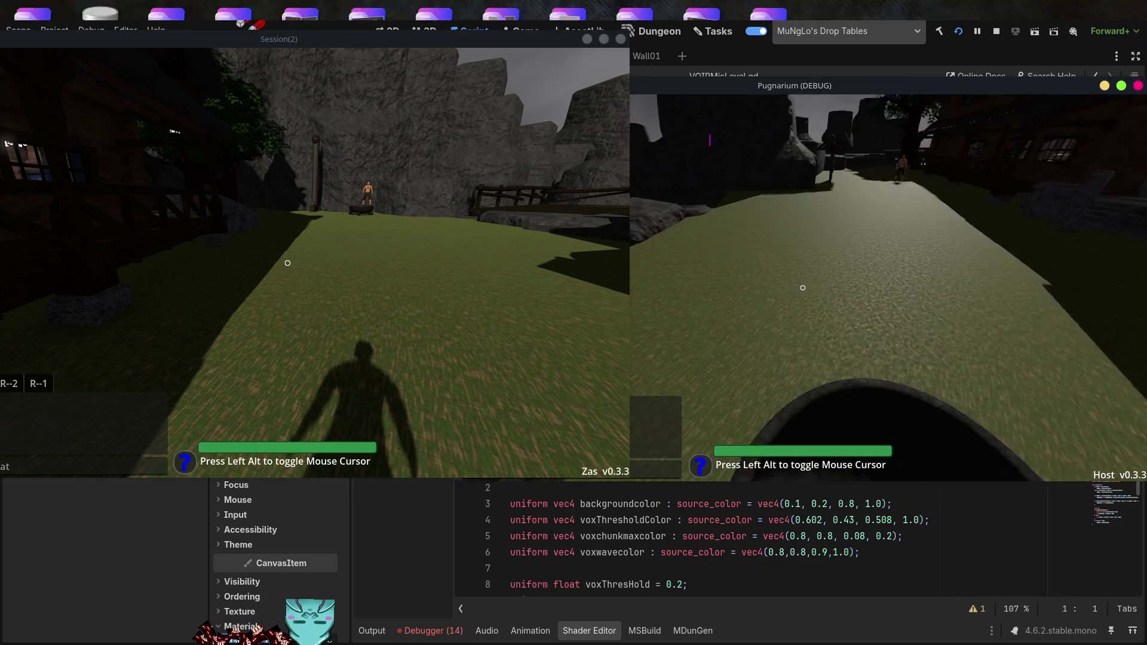
# - Walk the host character up to Zas and around him, then bring the Godot editor to the front
pyautogui.press('w')
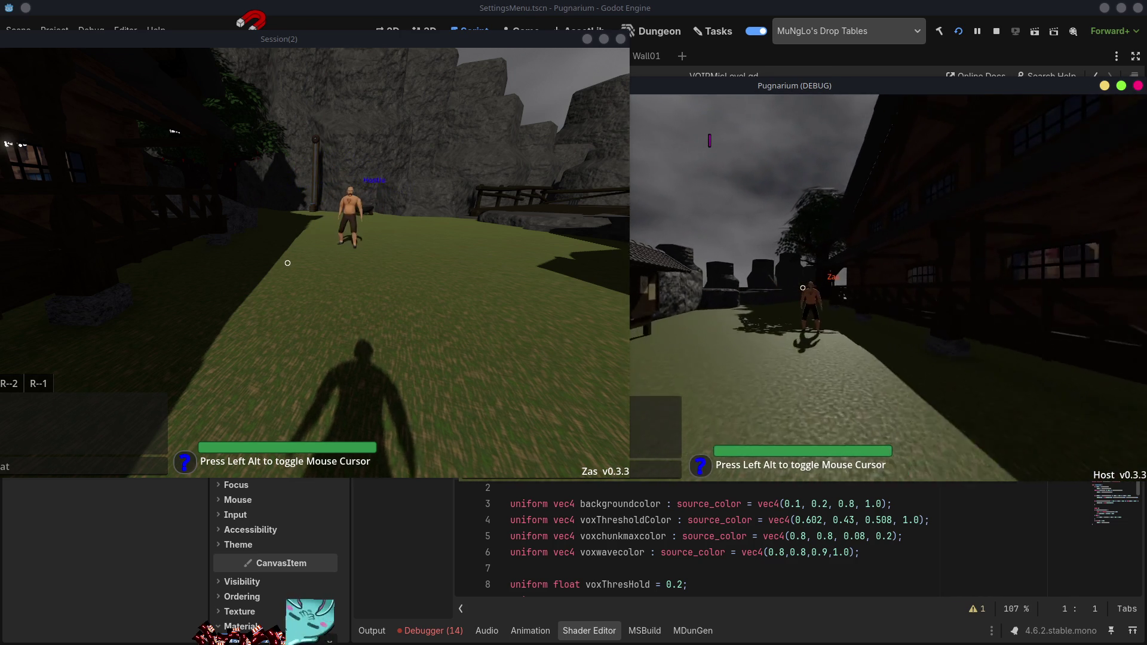
pyautogui.press('w')
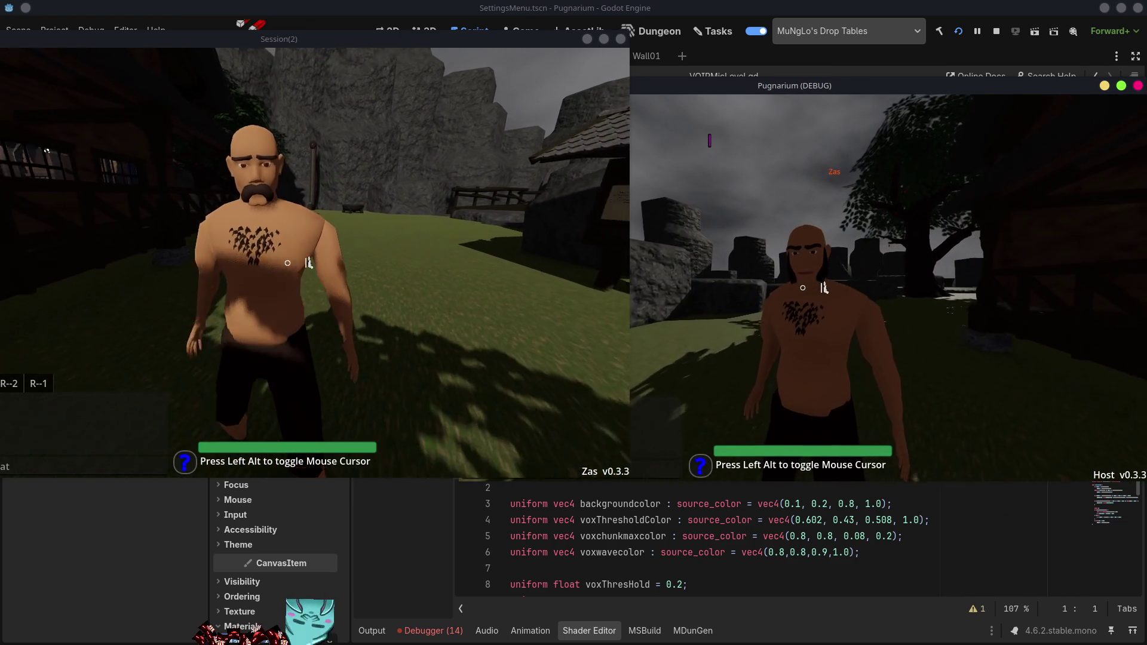
pyautogui.press('s')
pyautogui.press('w')
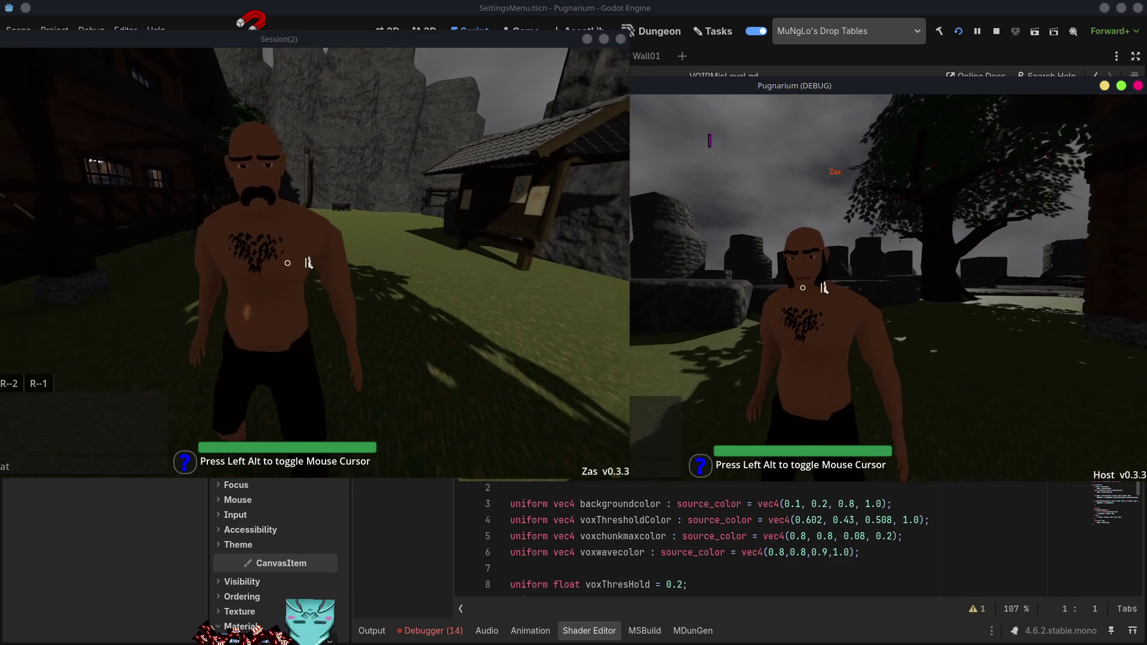
pyautogui.press('a')
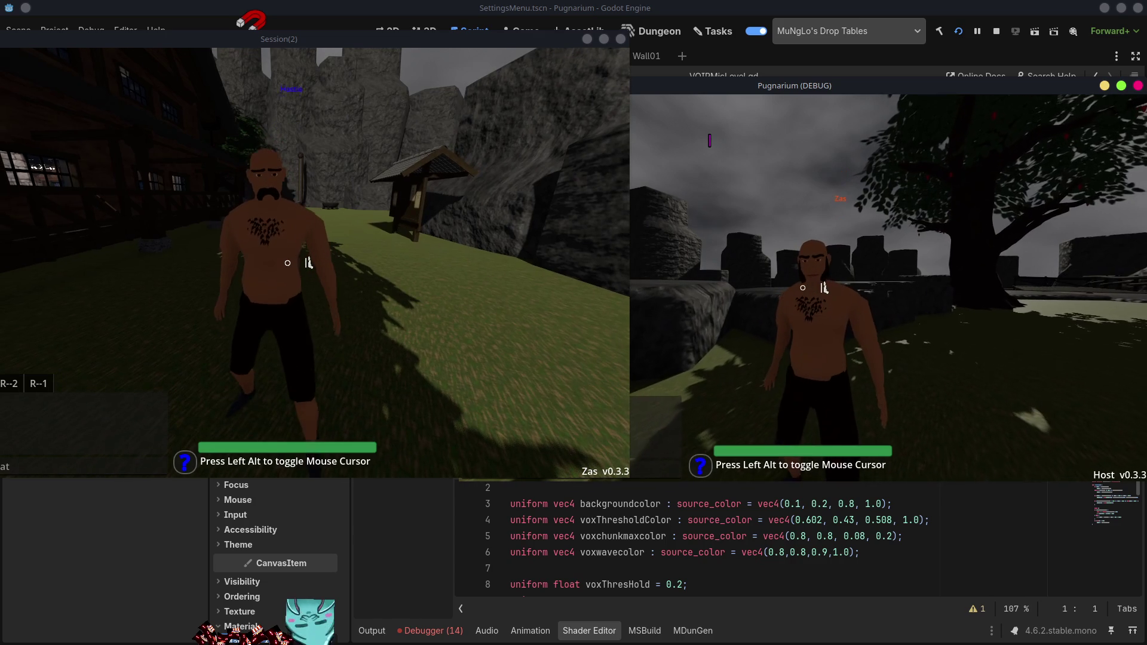
pyautogui.press('a')
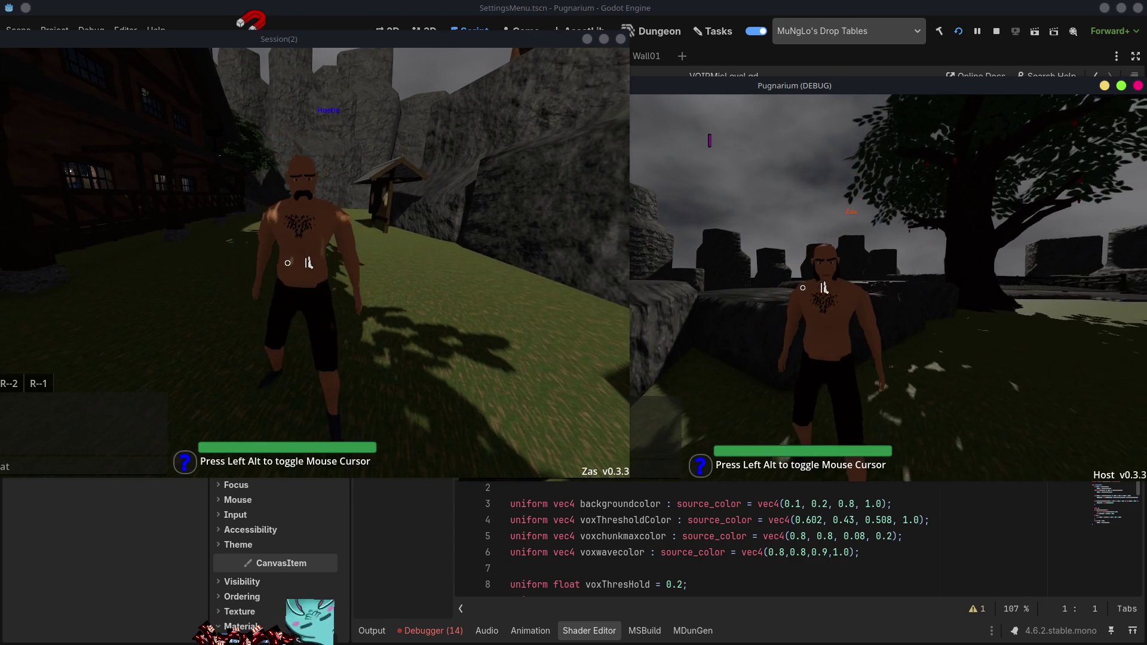
pyautogui.press('w')
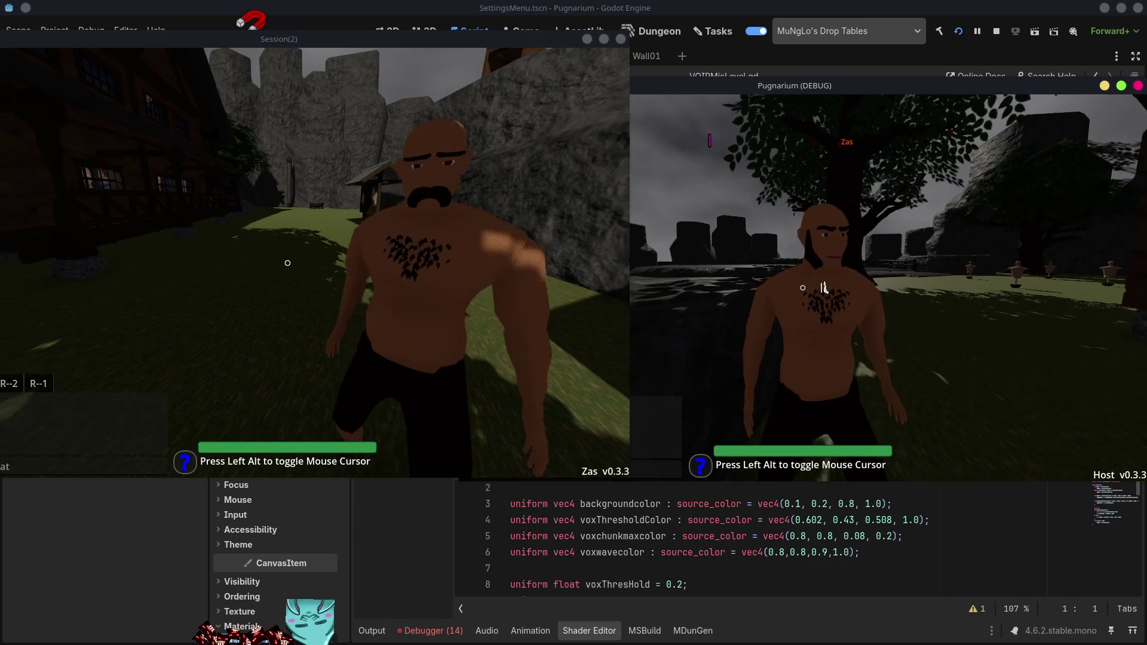
pyautogui.press('s')
pyautogui.press('d')
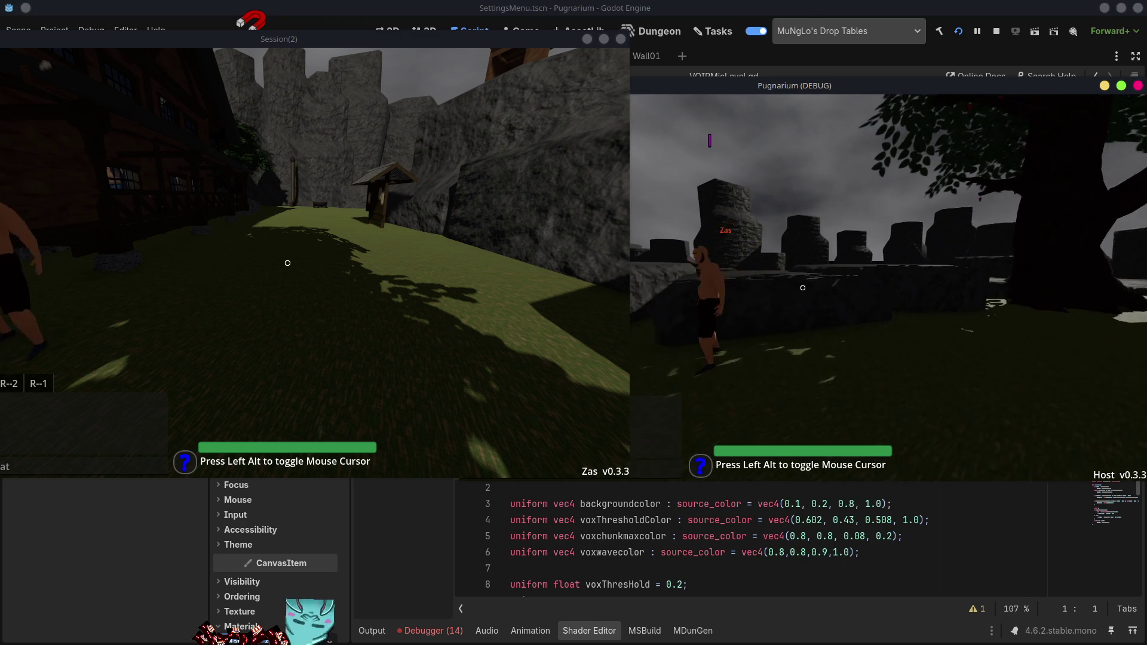
pyautogui.press('d')
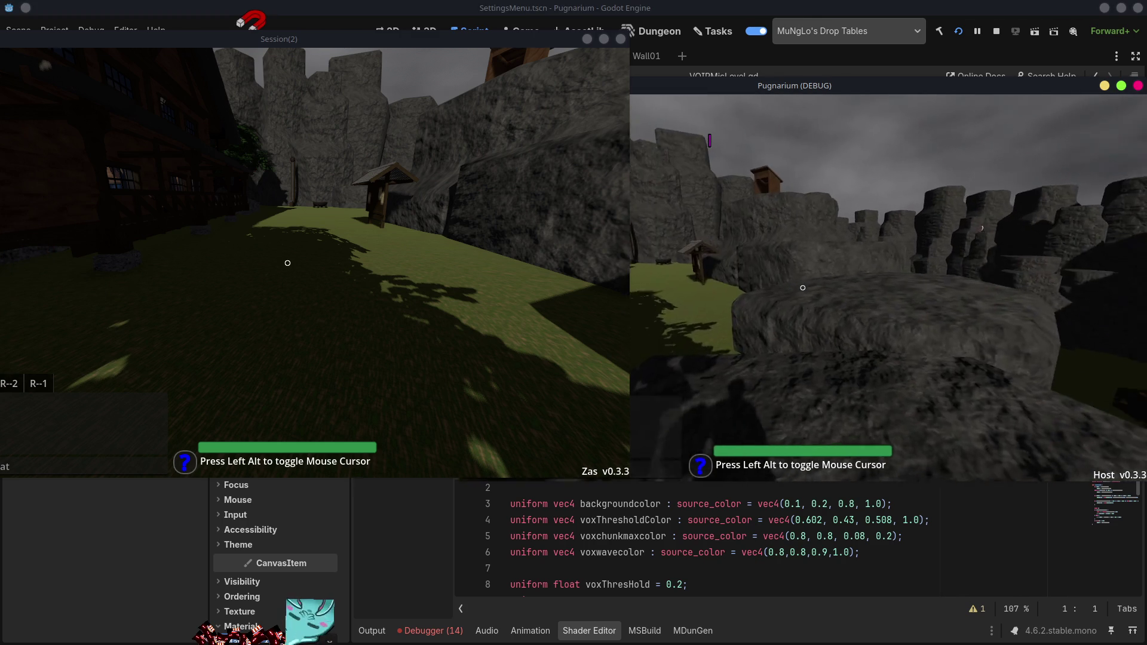
pyautogui.press('w')
pyautogui.press('alt')
pyautogui.click(452, 639)
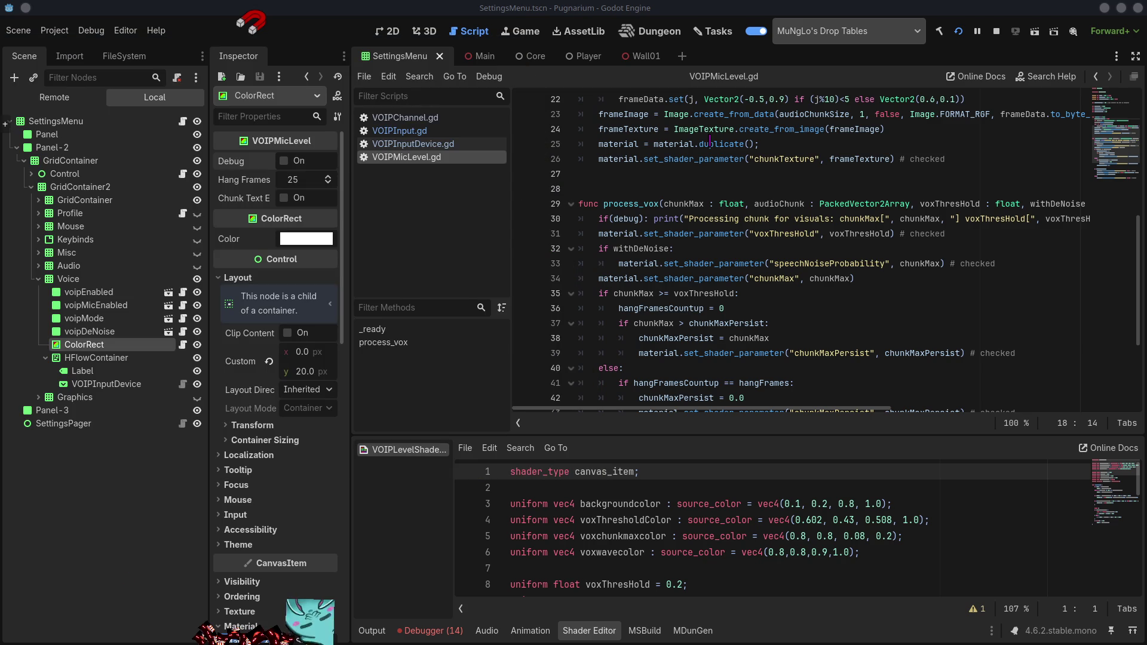
# - Inspect the process_simplify_path and get_node node-not-found errors, clear them, and switch to Session 2
pyautogui.click(441, 629)
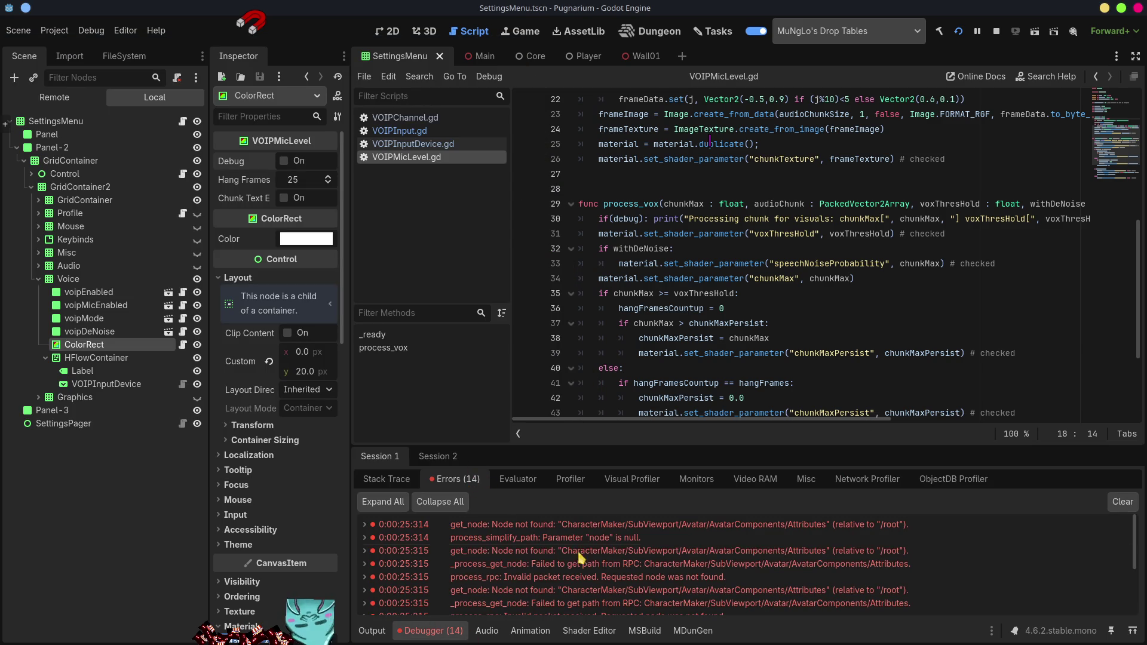
pyautogui.click(855, 537)
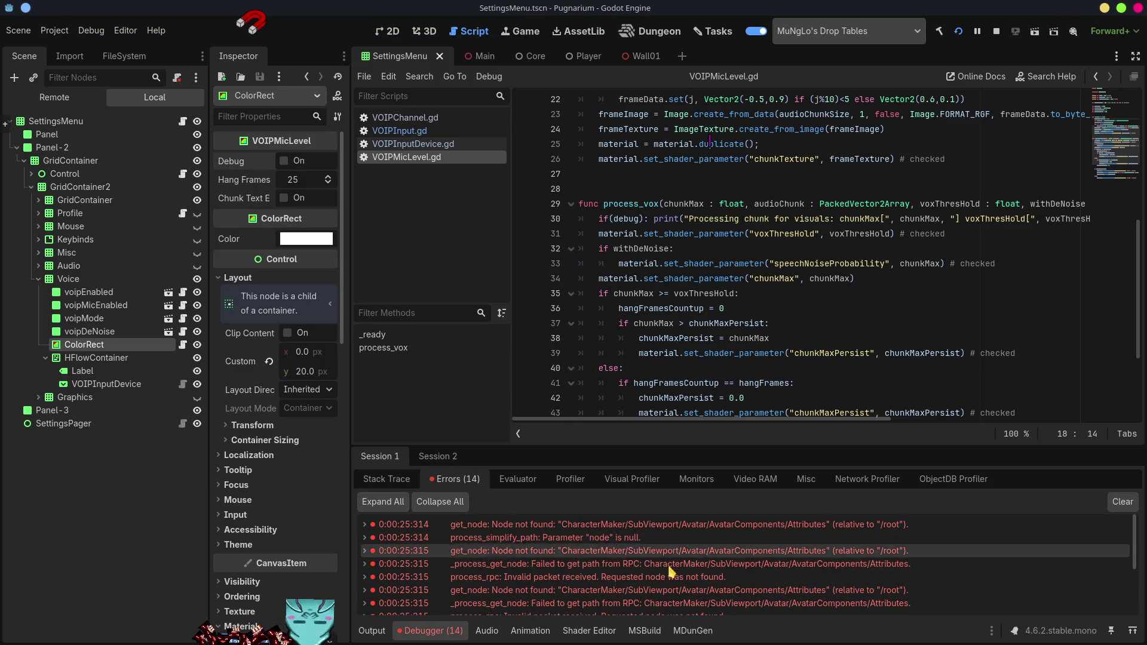
pyautogui.click(679, 583)
pyautogui.scroll(-1, 679, 583)
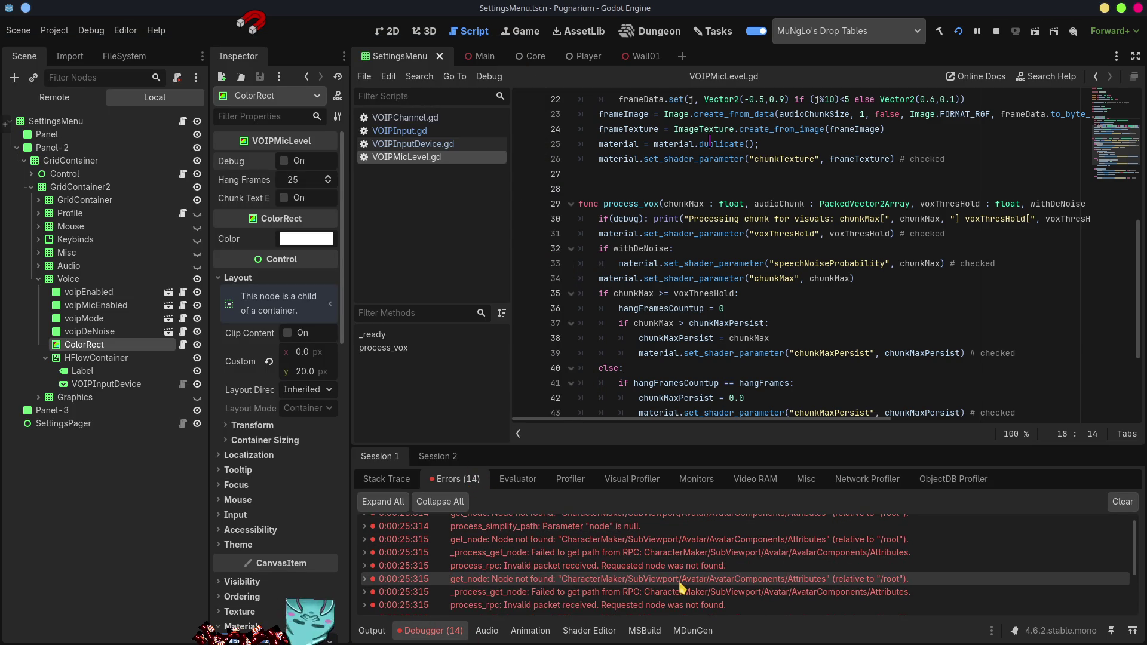
pyautogui.moveTo(681, 588)
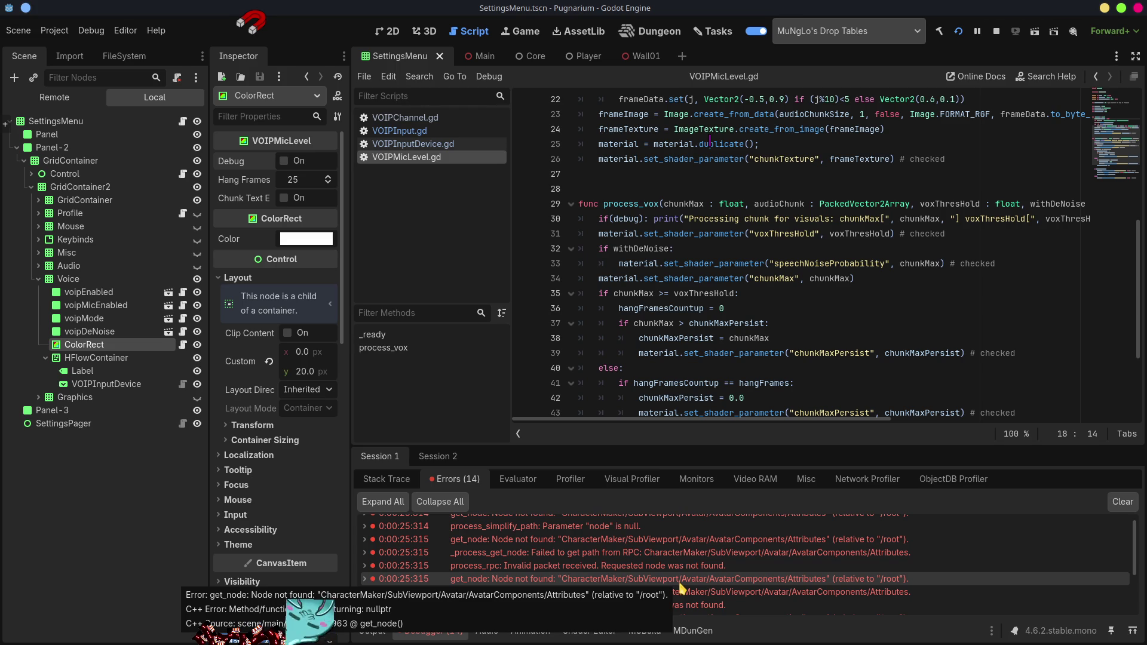
pyautogui.scroll(-3, 681, 588)
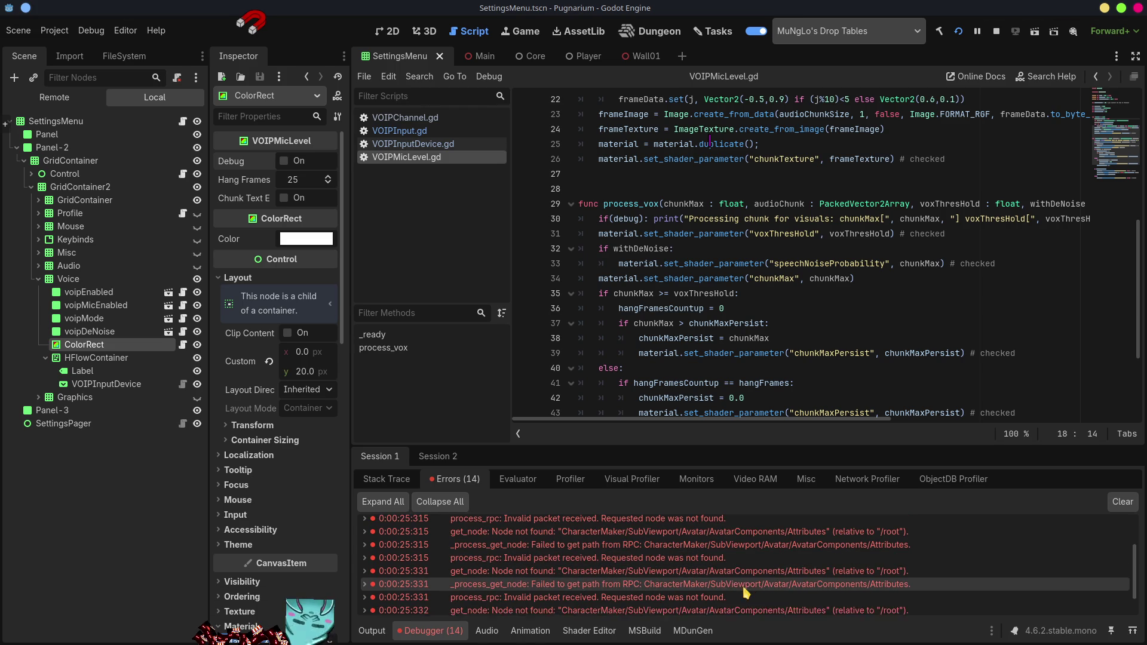
pyautogui.scroll(-2, 745, 591)
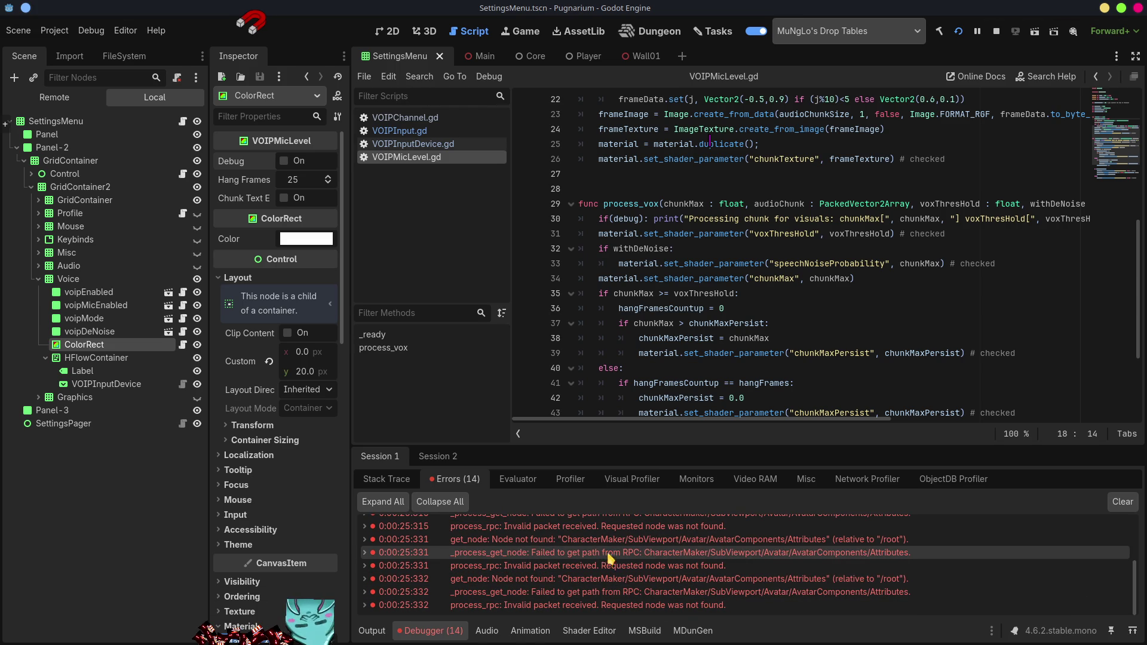
pyautogui.click(1121, 503)
pyautogui.click(439, 457)
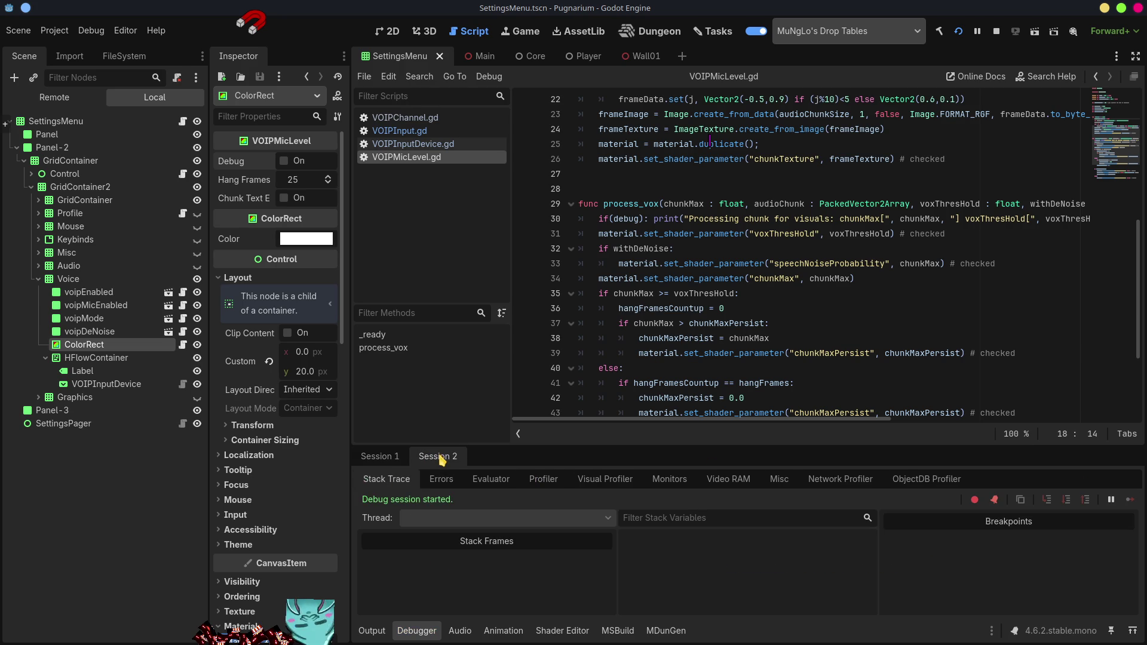
# - Show the Output log, scroll VOIPMicLevel.gd to the top, and switch to VOIPInput.gd
pyautogui.click(379, 633)
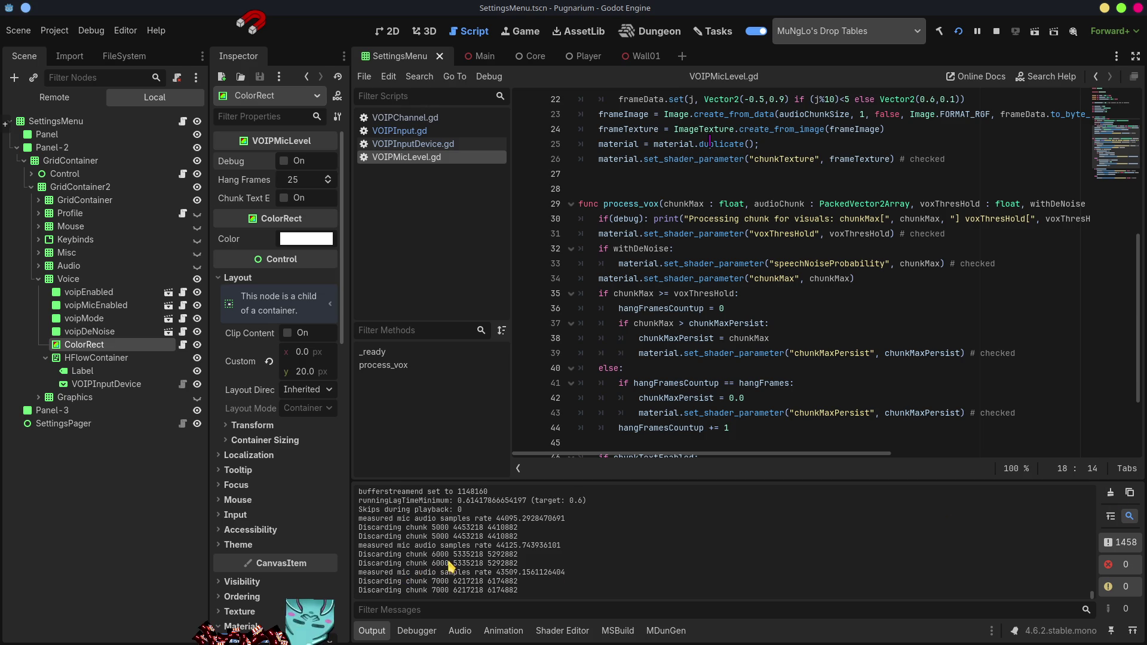
pyautogui.scroll(3, 724, 258)
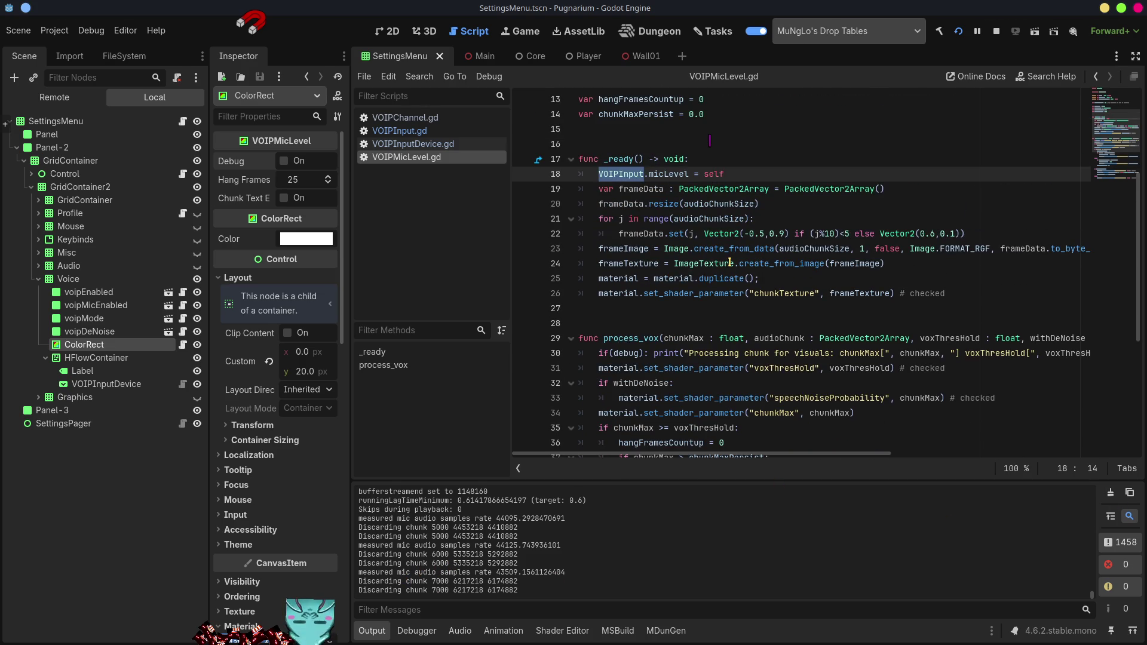
pyautogui.scroll(4, 744, 280)
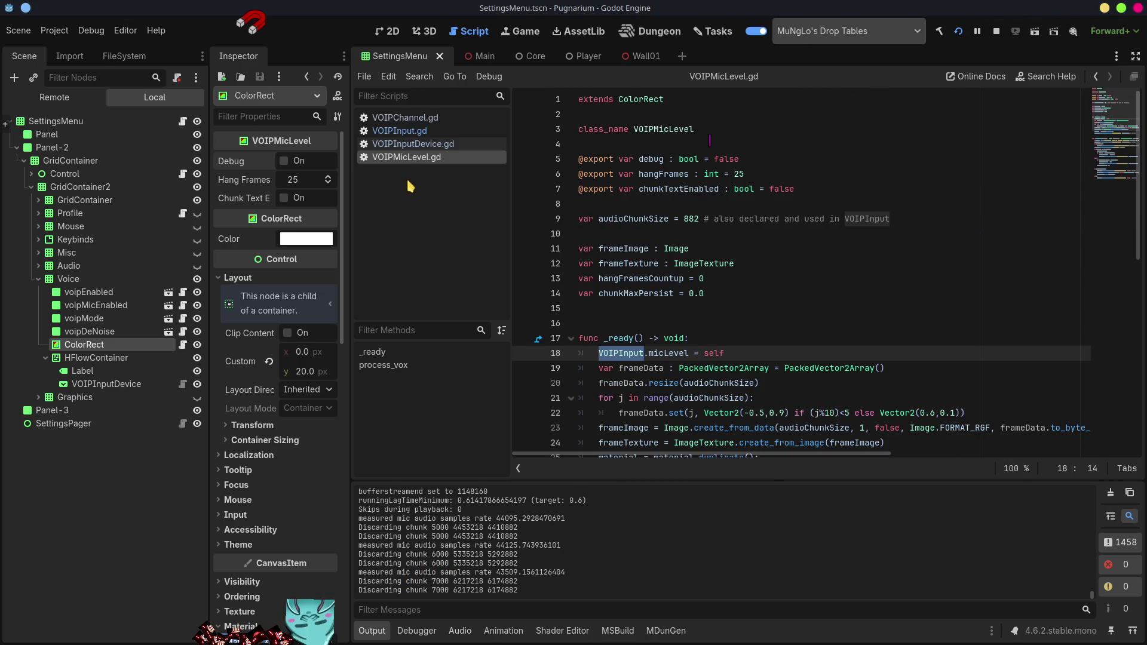
pyautogui.click(420, 133)
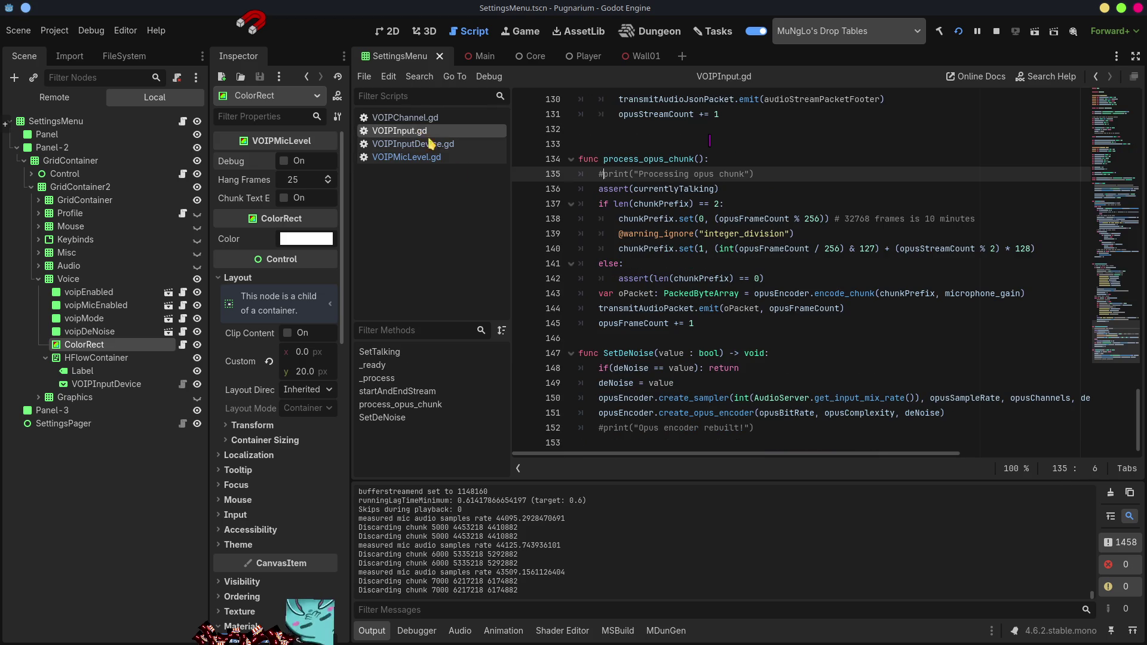
# - Comment out the "My voice chunktime=" print on line 129 of VOIPInput.gd with #
pyautogui.moveTo(668, 307)
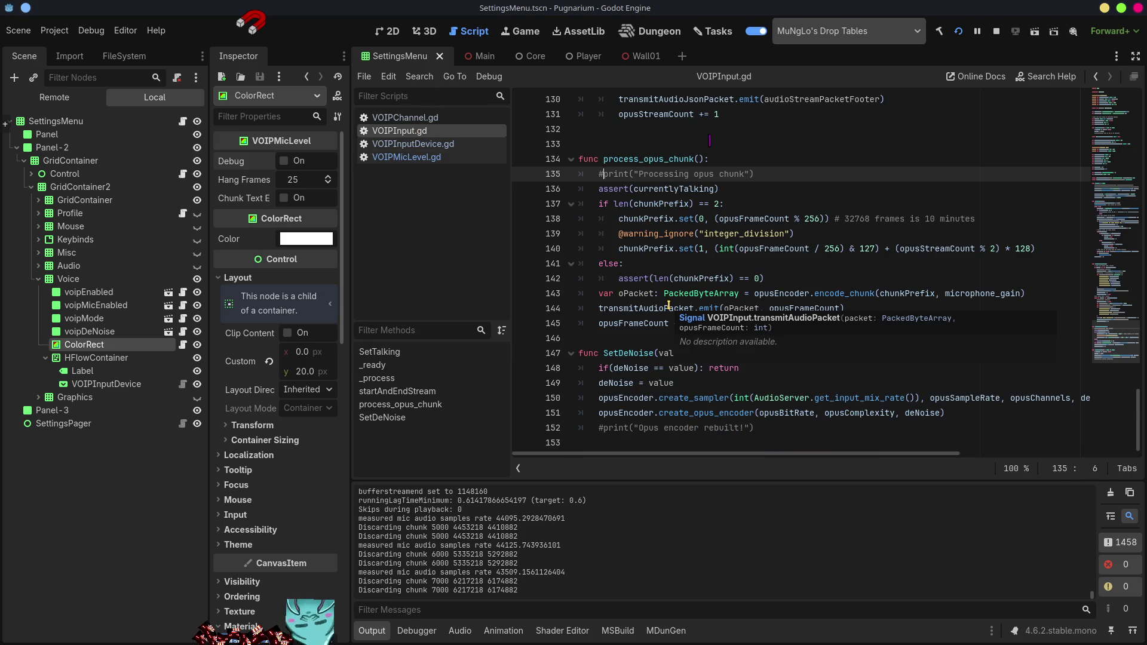
pyautogui.scroll(6, 648, 337)
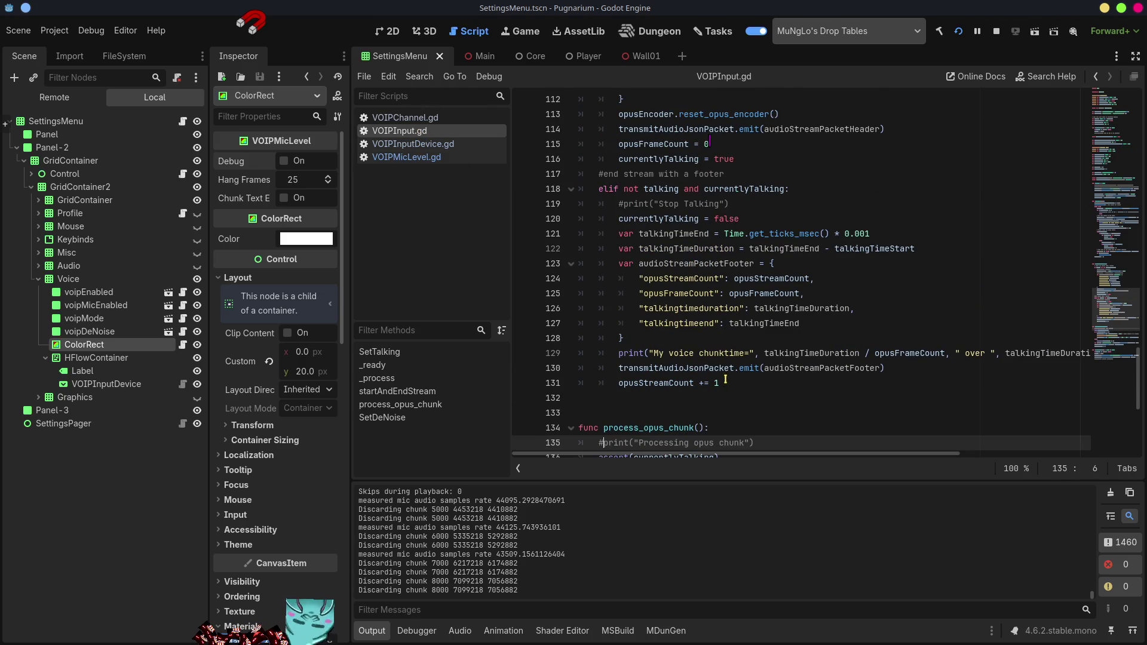
pyautogui.click(618, 353)
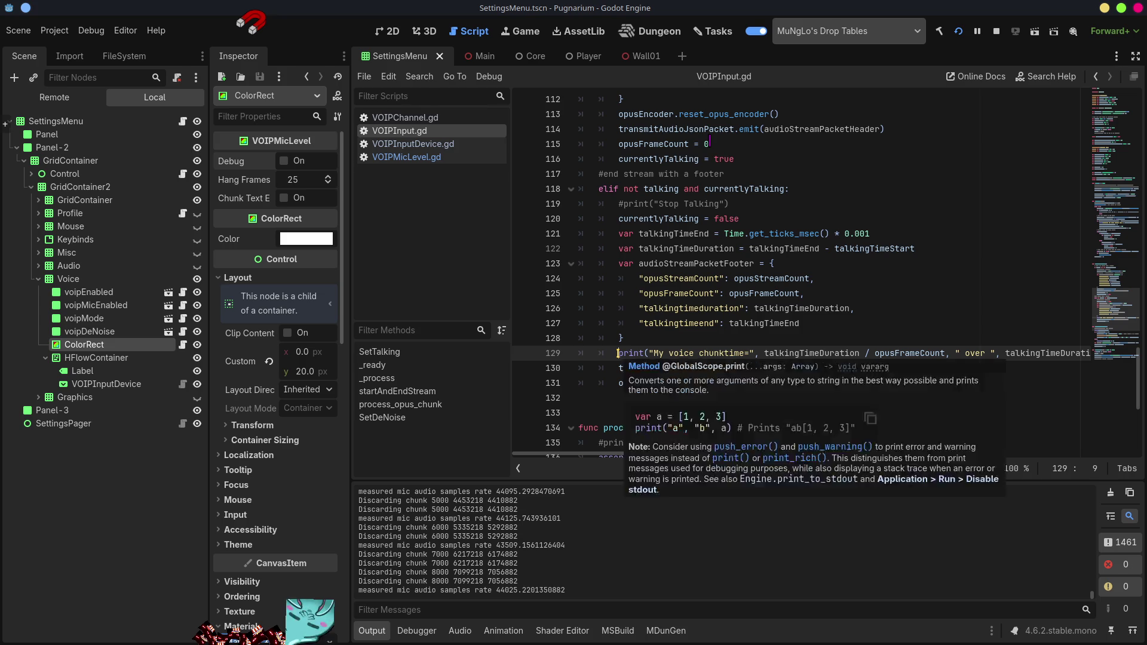
pyautogui.write('#')
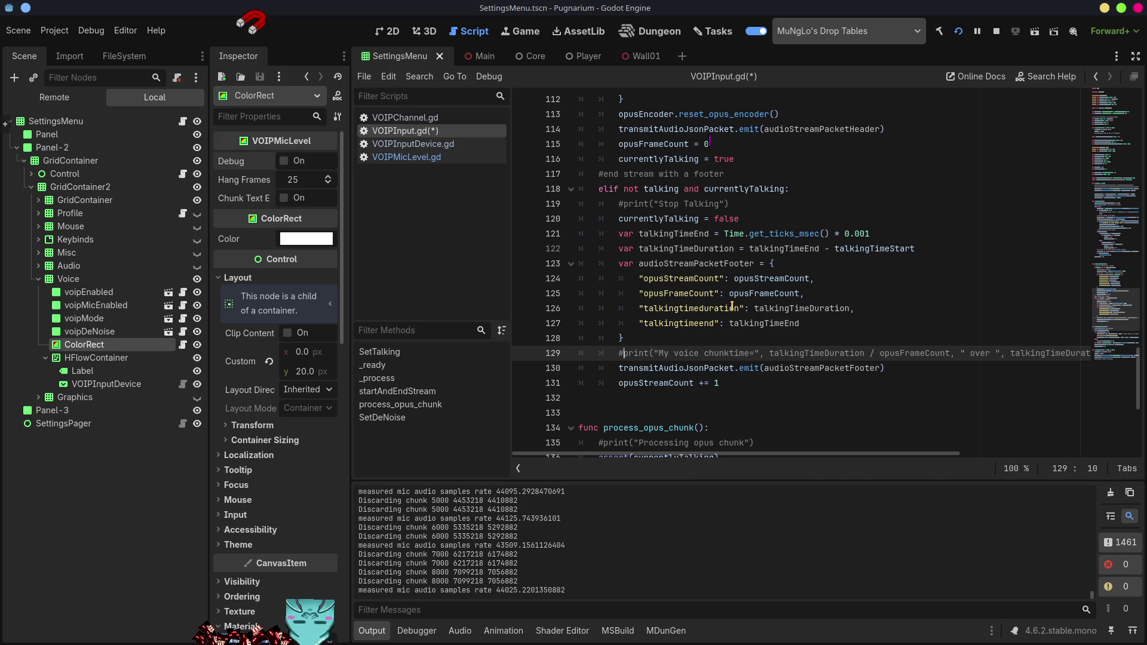
# - Review the rest of VOIPInput.gd, then bring up VOIPMicLevel.gd
pyautogui.scroll(5, 740, 319)
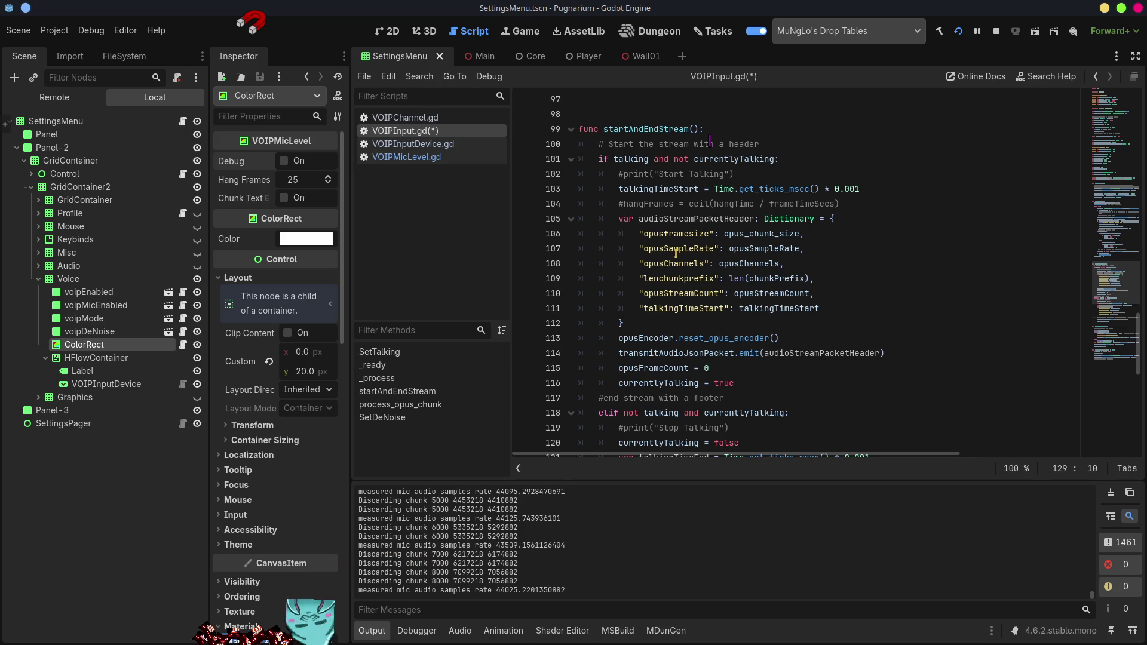
pyautogui.scroll(2, 676, 251)
pyautogui.scroll(3, 675, 253)
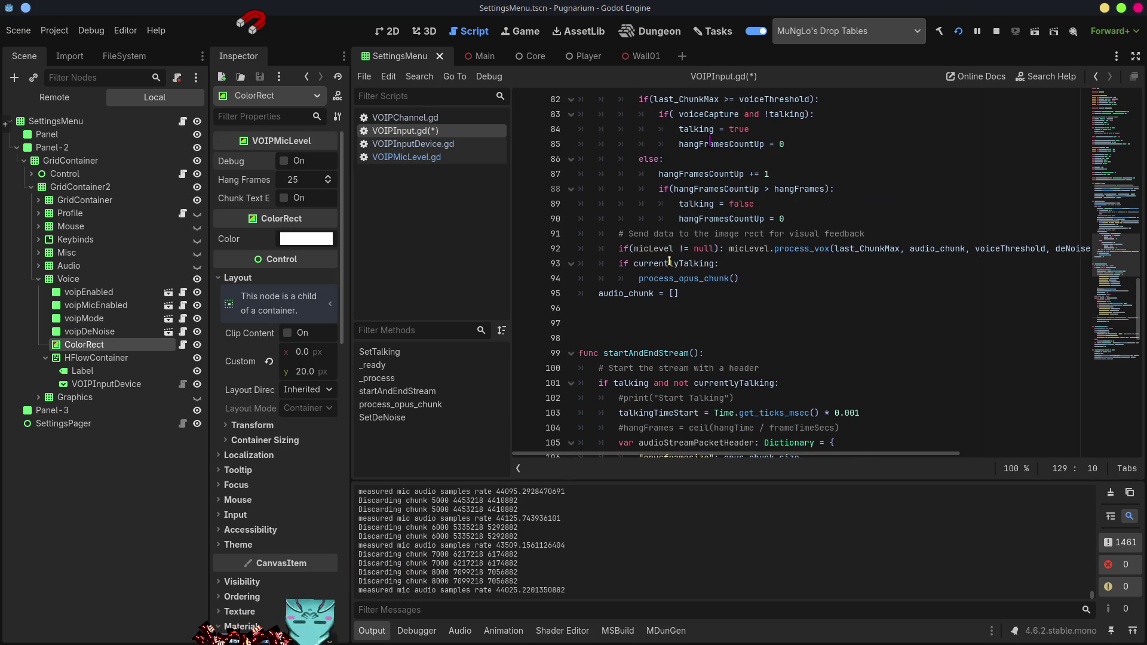
pyautogui.scroll(5, 653, 287)
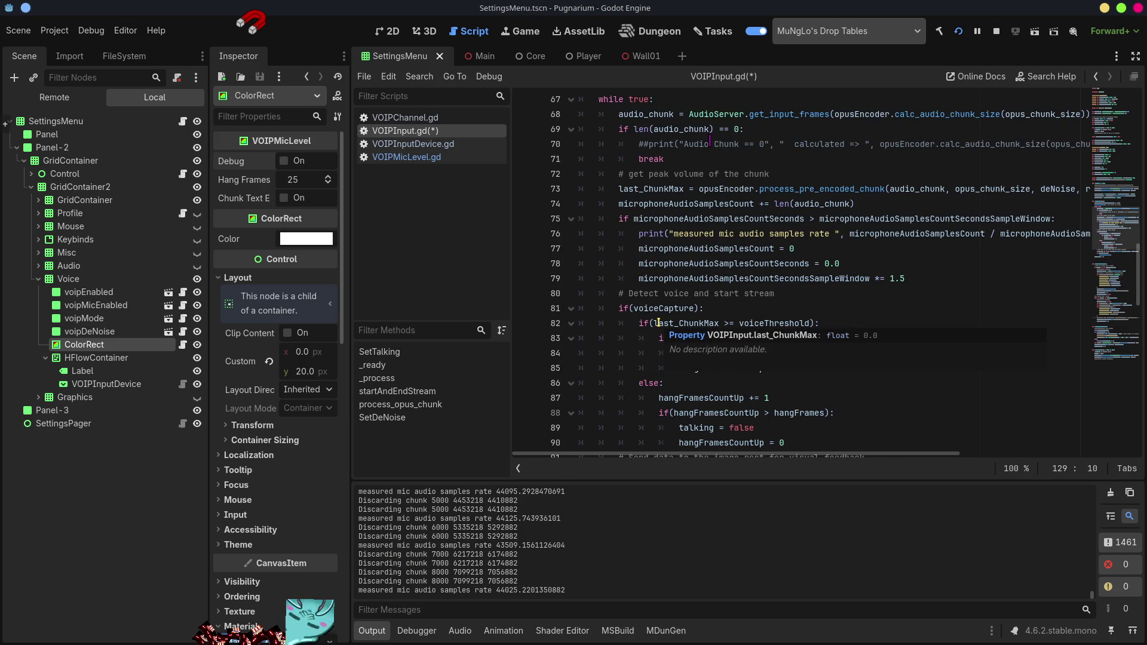
pyautogui.scroll(2, 658, 323)
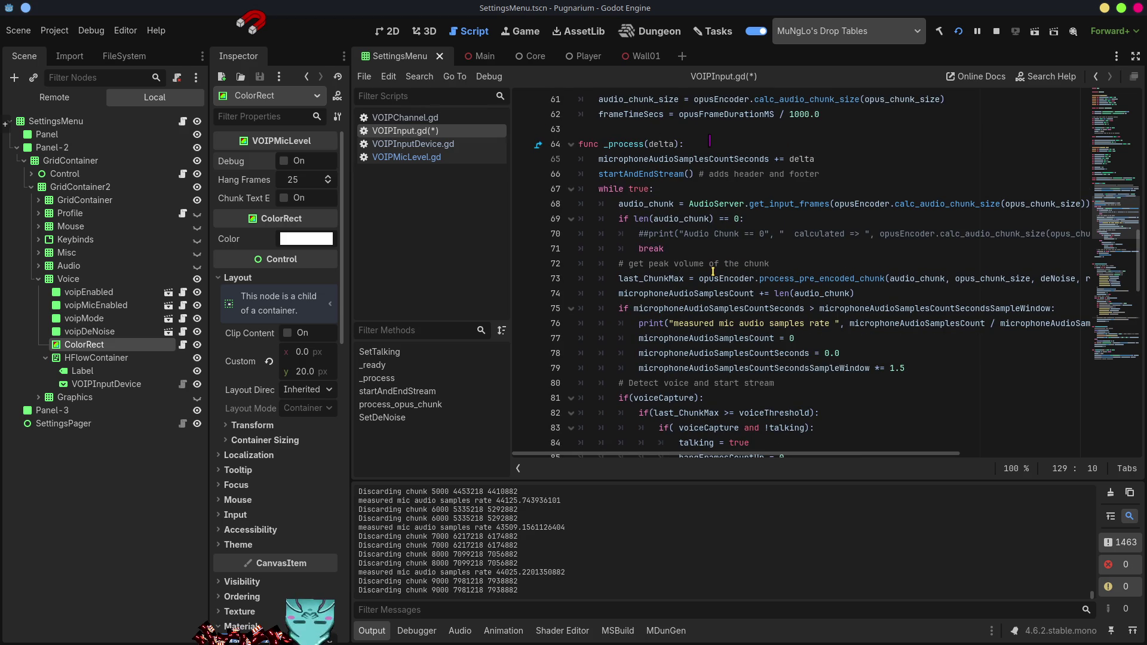
pyautogui.scroll(5, 698, 283)
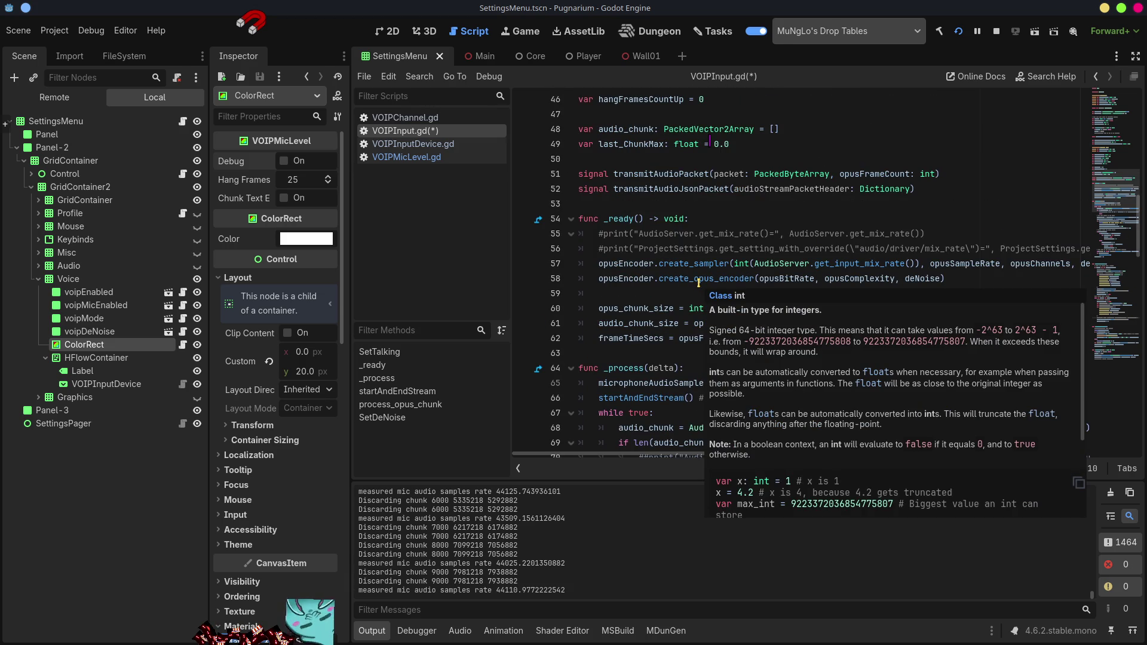
pyautogui.scroll(-15, 699, 283)
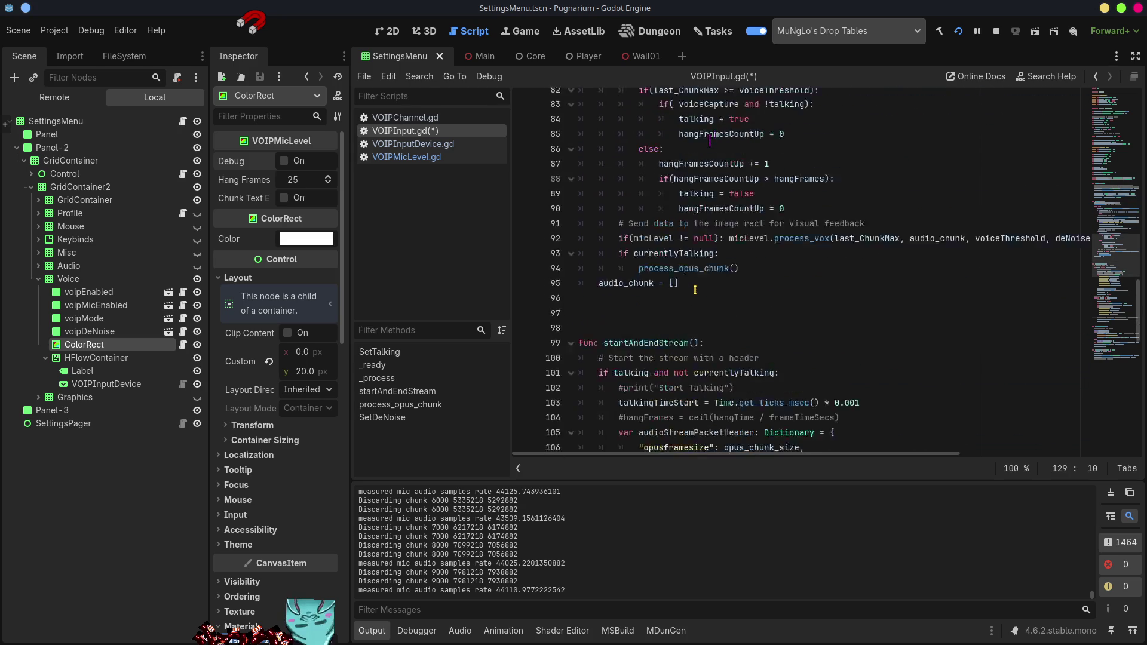
pyautogui.scroll(-5, 695, 289)
pyautogui.scroll(-5, 695, 290)
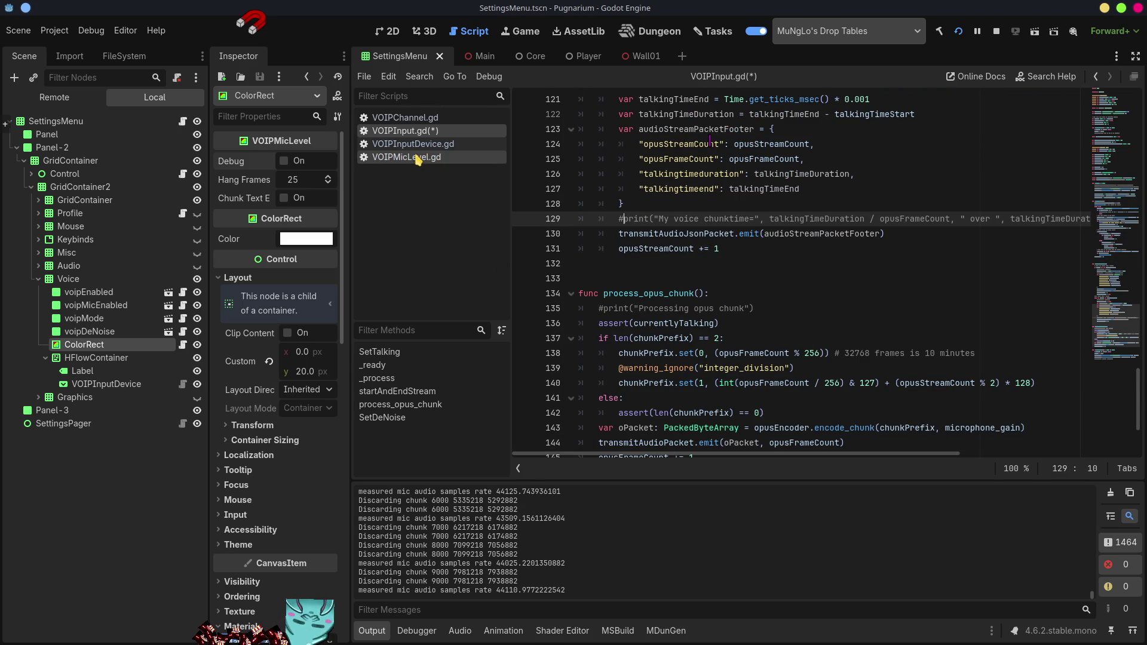
pyautogui.click(436, 156)
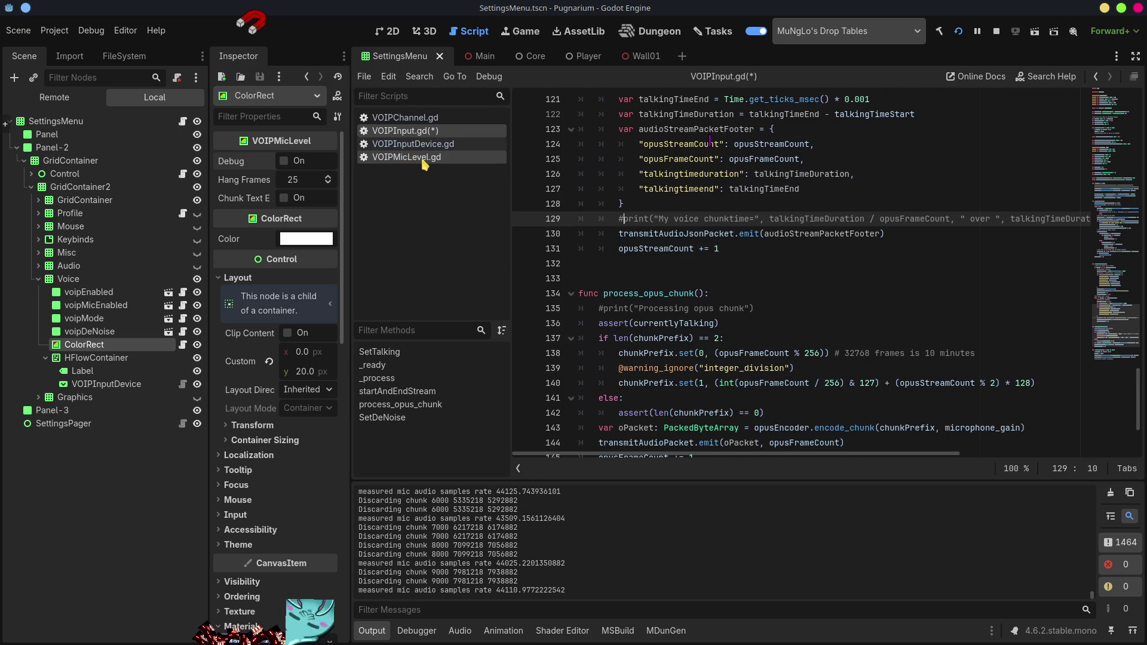
pyautogui.scroll(-5, 804, 346)
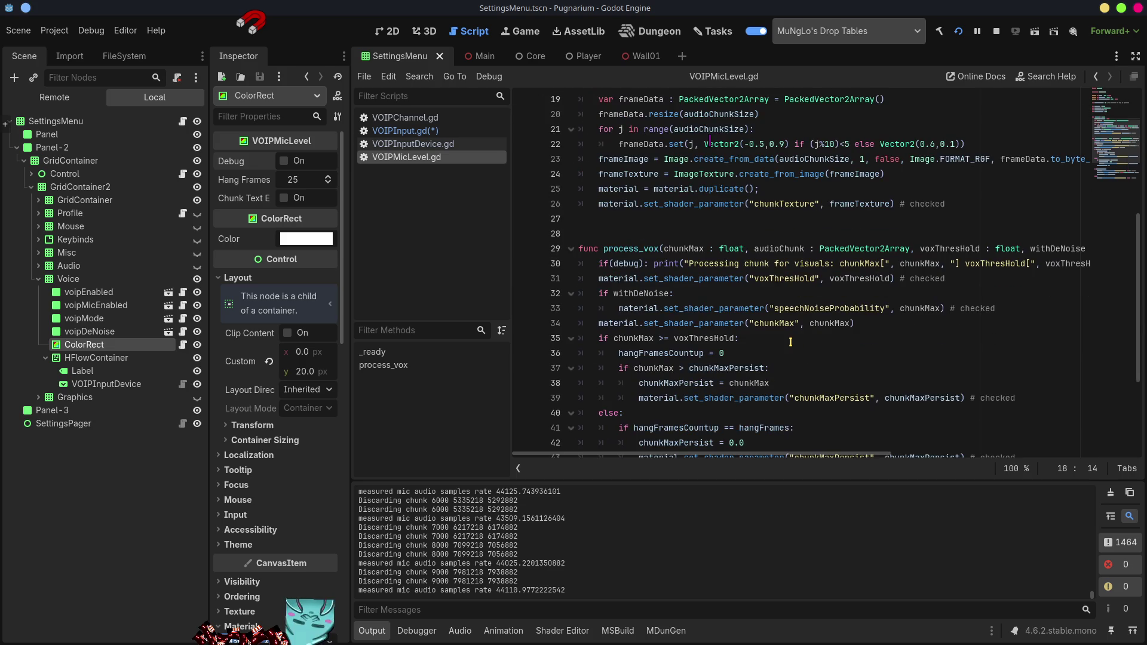
pyautogui.scroll(-3, 790, 342)
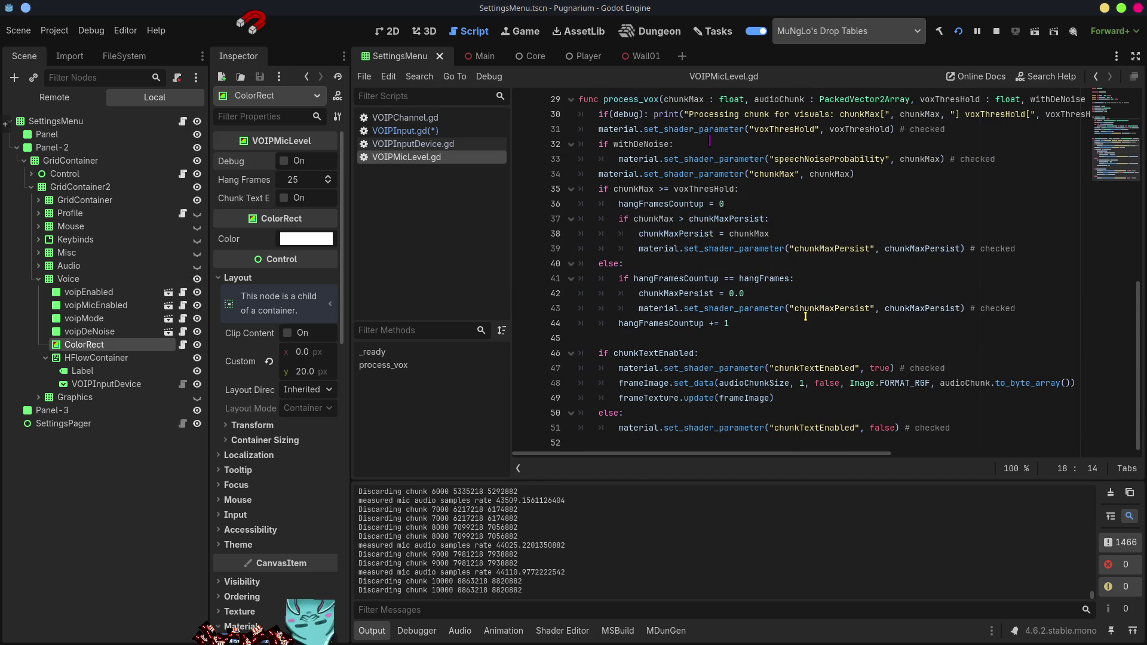
pyautogui.scroll(5, 801, 317)
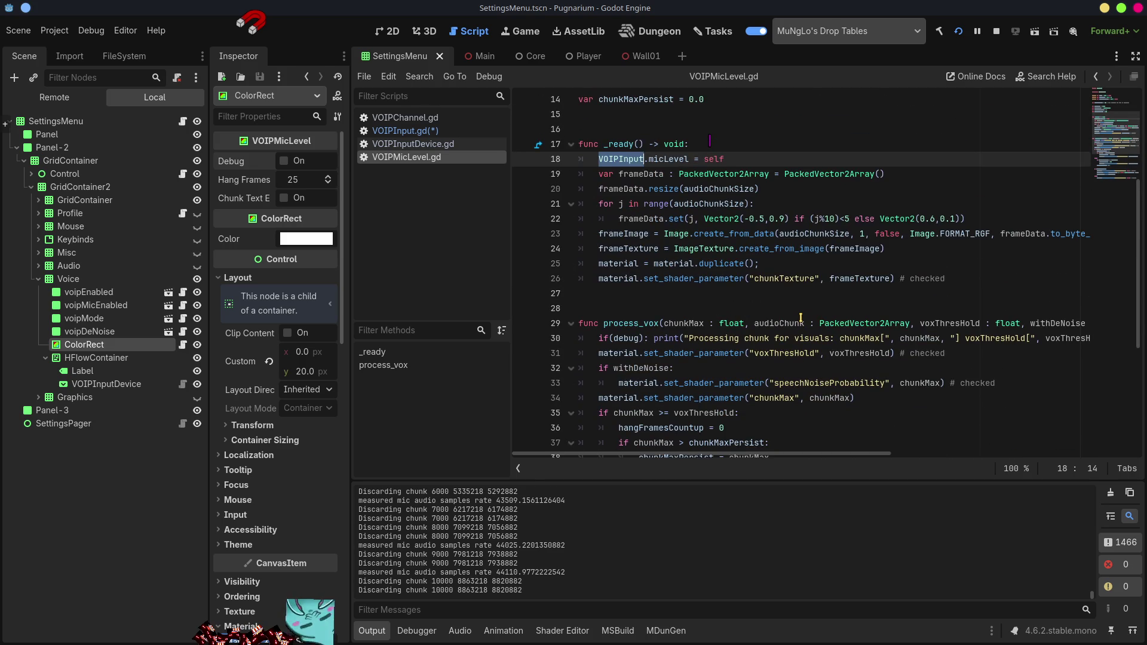
pyautogui.scroll(4, 782, 313)
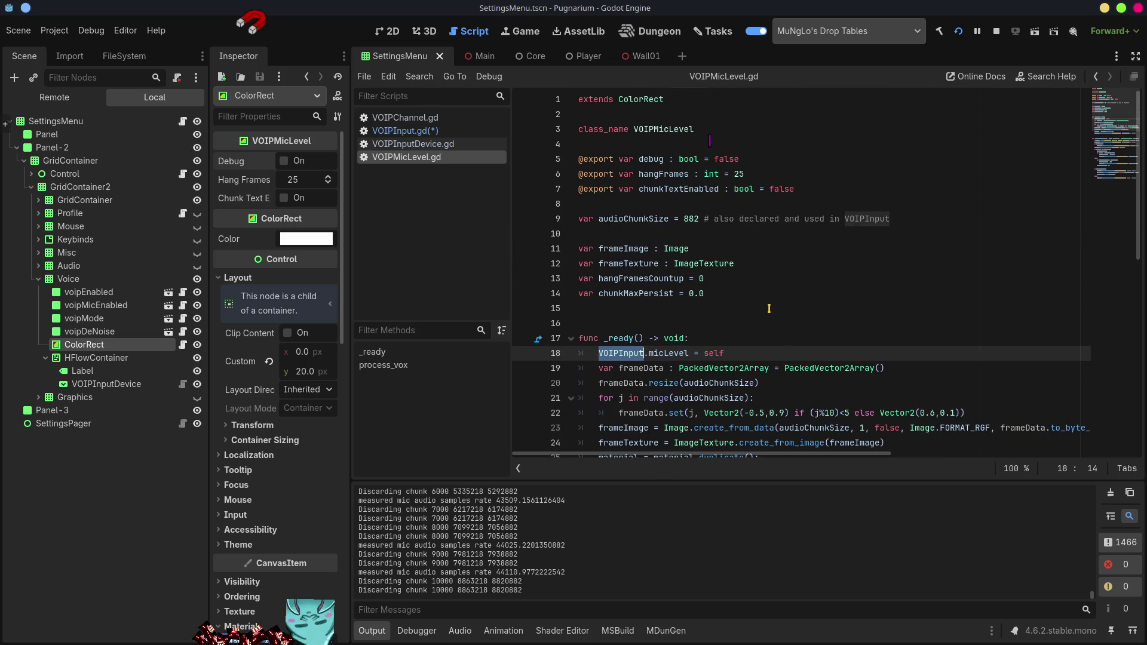
pyautogui.click(409, 131)
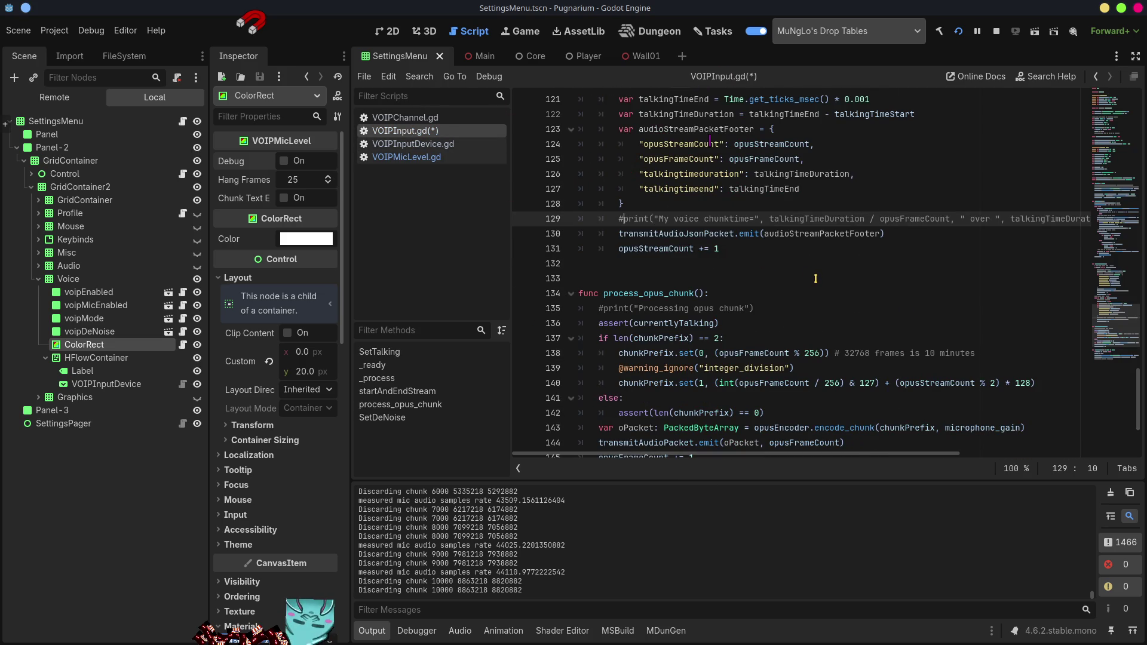
# - Save the VOIPInput.gd edits with Ctrl+S
pyautogui.hotkey('ctrl', 's')
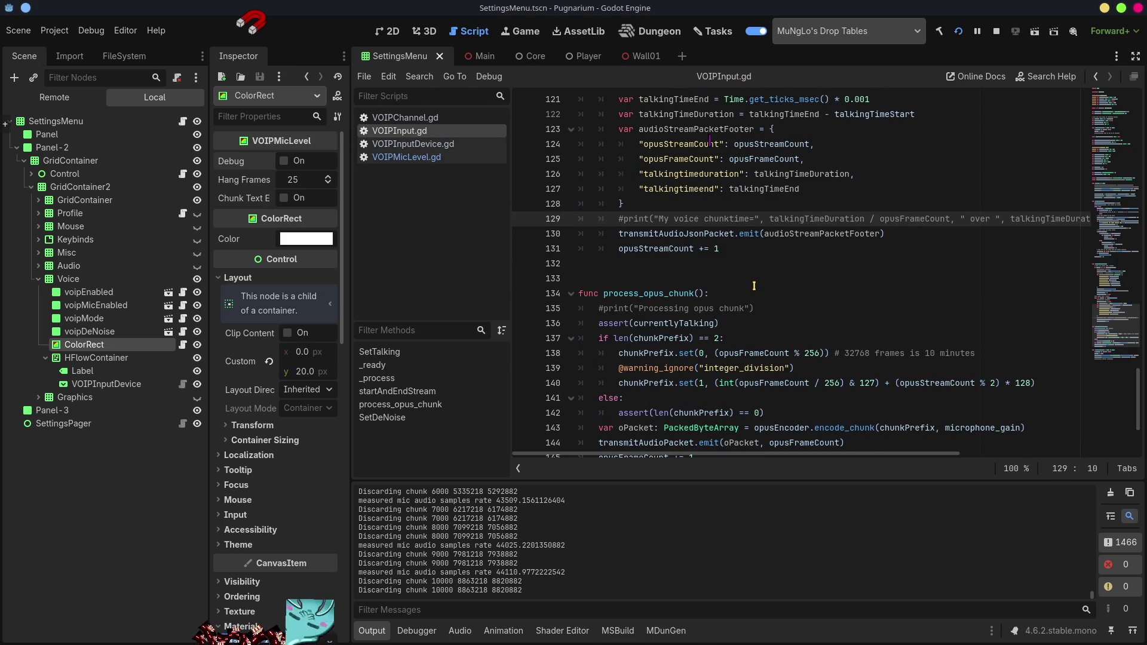
pyautogui.scroll(-2, 753, 286)
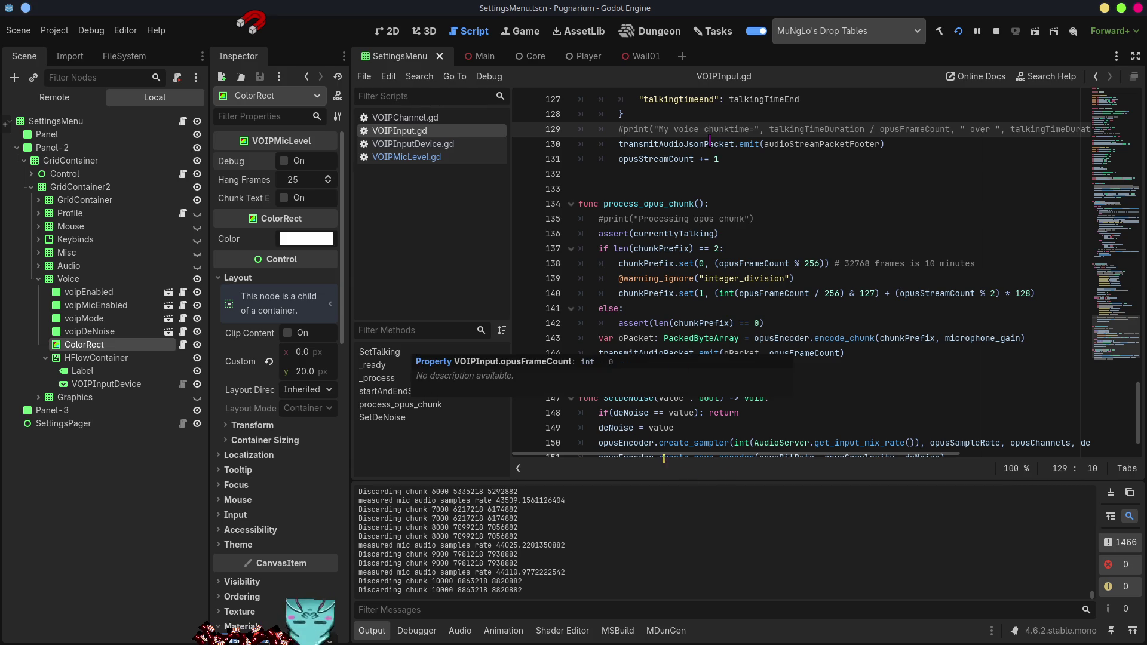
pyautogui.scroll(-1, 854, 356)
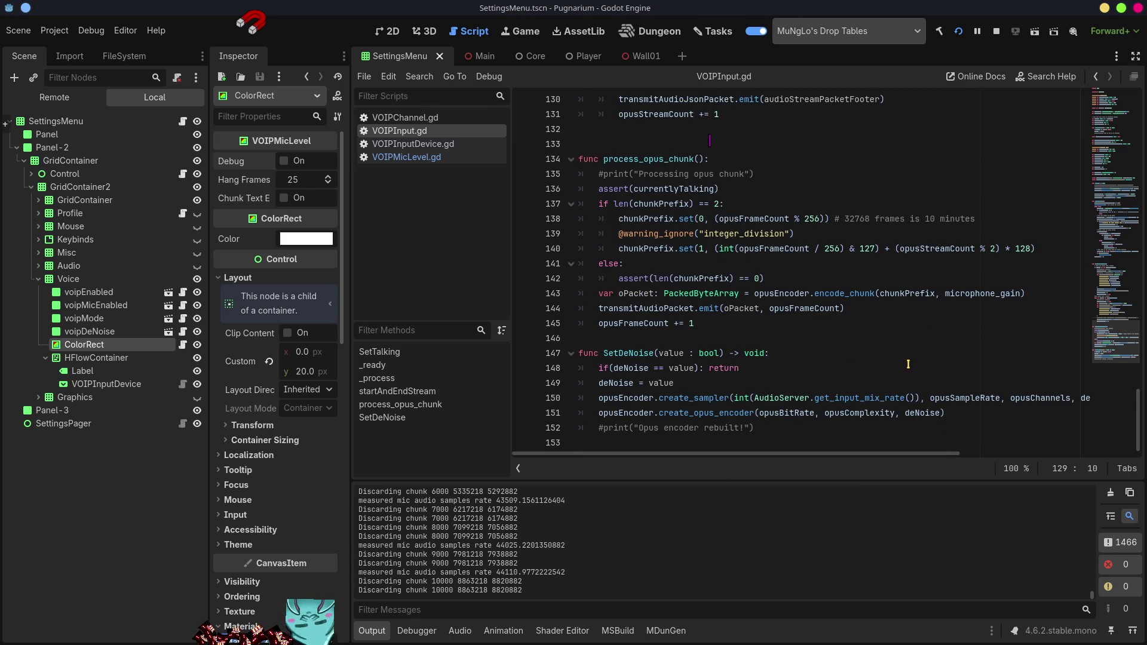
# - Comment out the "measured mic audio samples rate" print on line 76, then minimize the editor
pyautogui.scroll(7, 908, 364)
pyautogui.scroll(4, 687, 352)
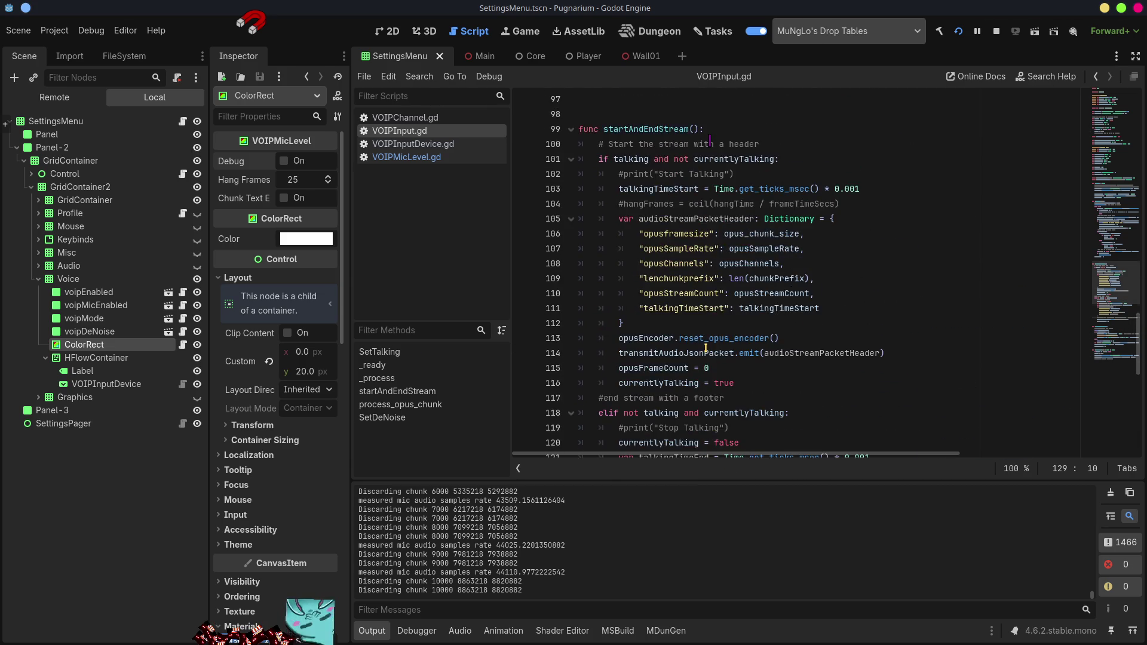
pyautogui.scroll(5, 705, 349)
pyautogui.scroll(5, 711, 346)
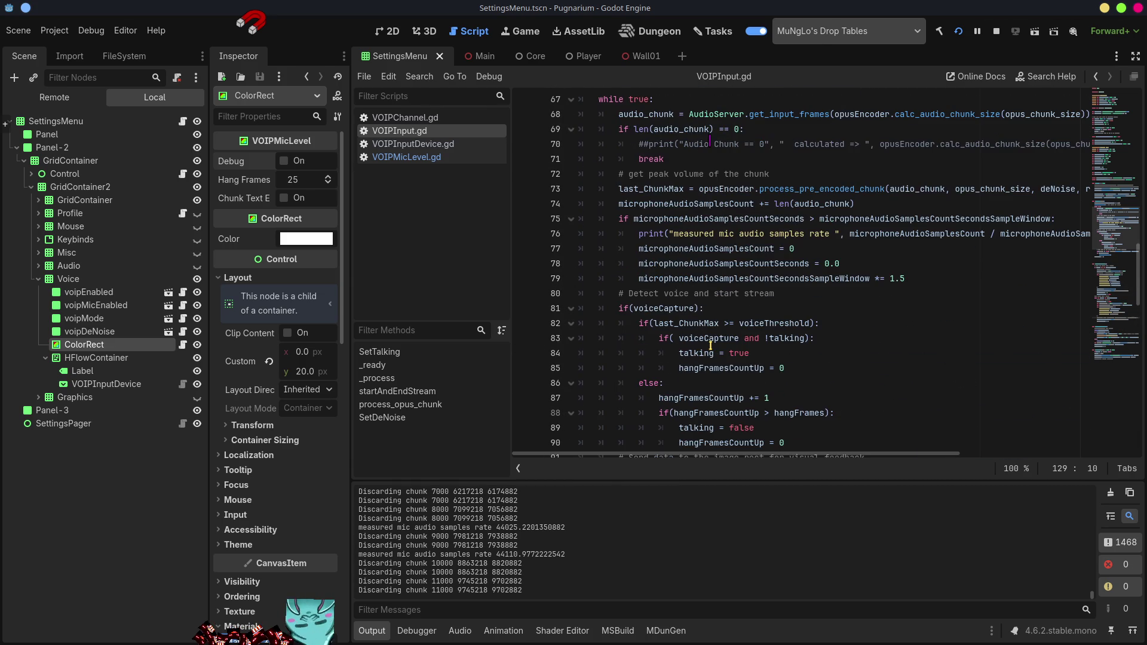
pyautogui.click(636, 234)
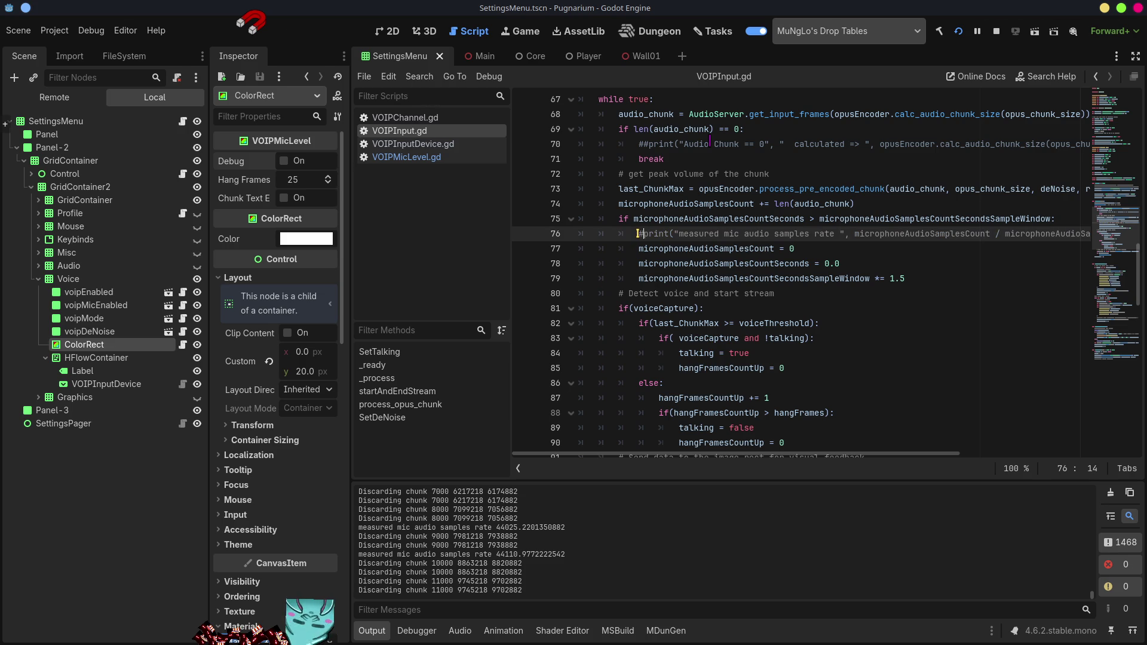
pyautogui.write('#')
pyautogui.click(1104, 8)
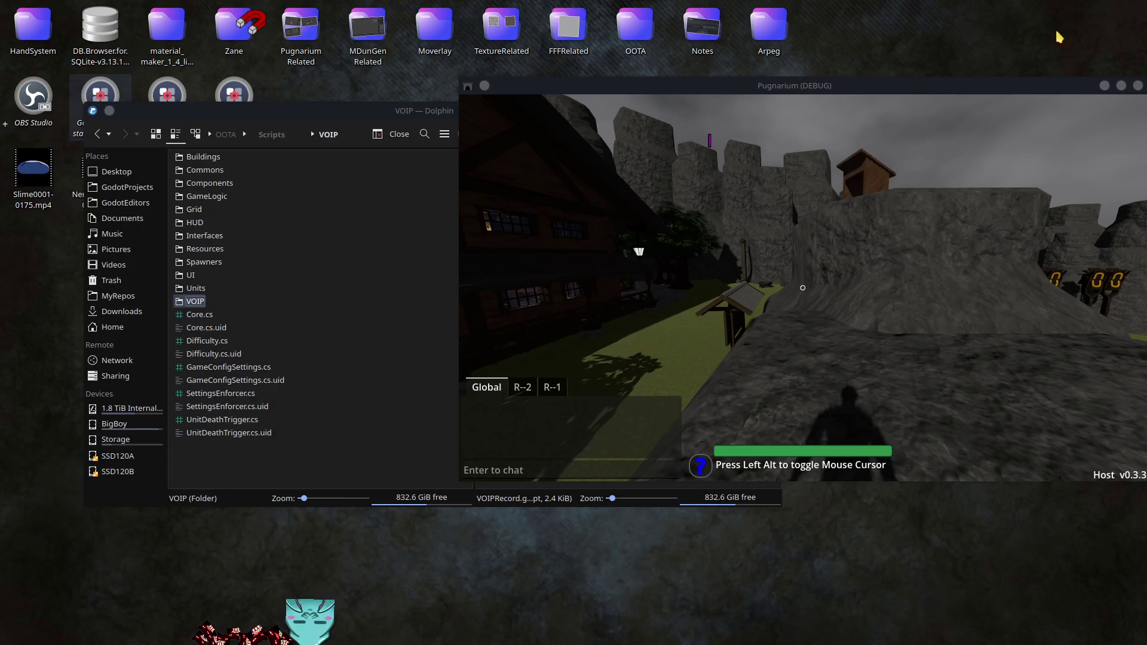
# - Walk the host character off the rocks onto the grass toward the other player
pyautogui.click(746, 292)
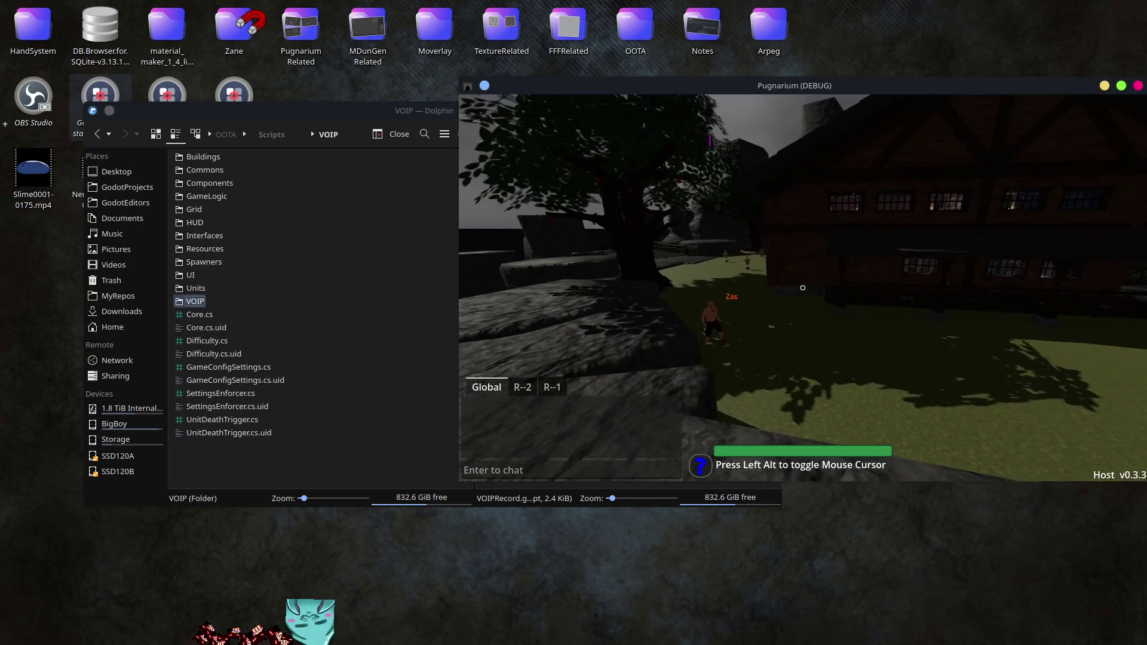
pyautogui.press('w')
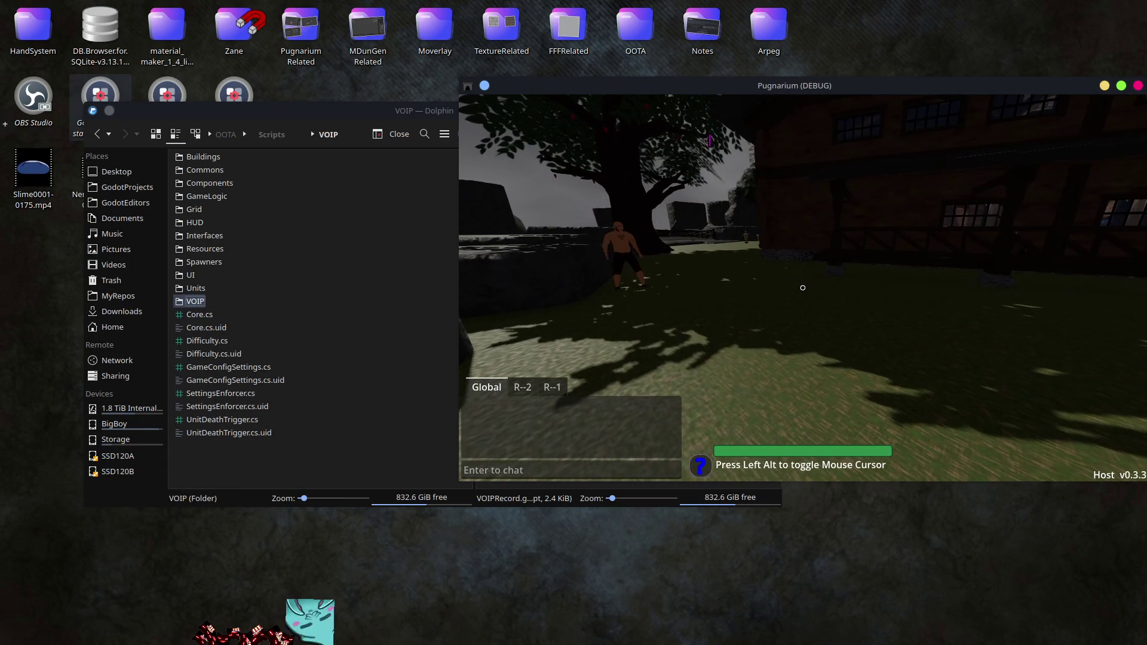
pyautogui.hotkey('alt', 'Tab')
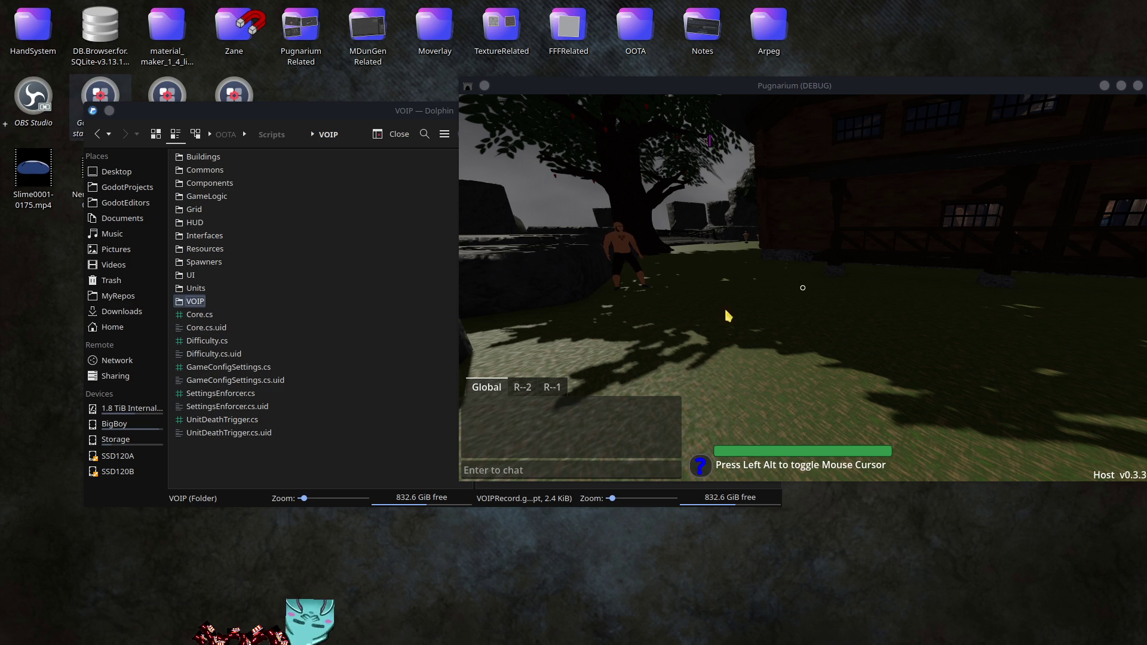
# - Walk the host down the hall toward the fireplace room, release the mouse, and close the window
pyautogui.click(648, 315)
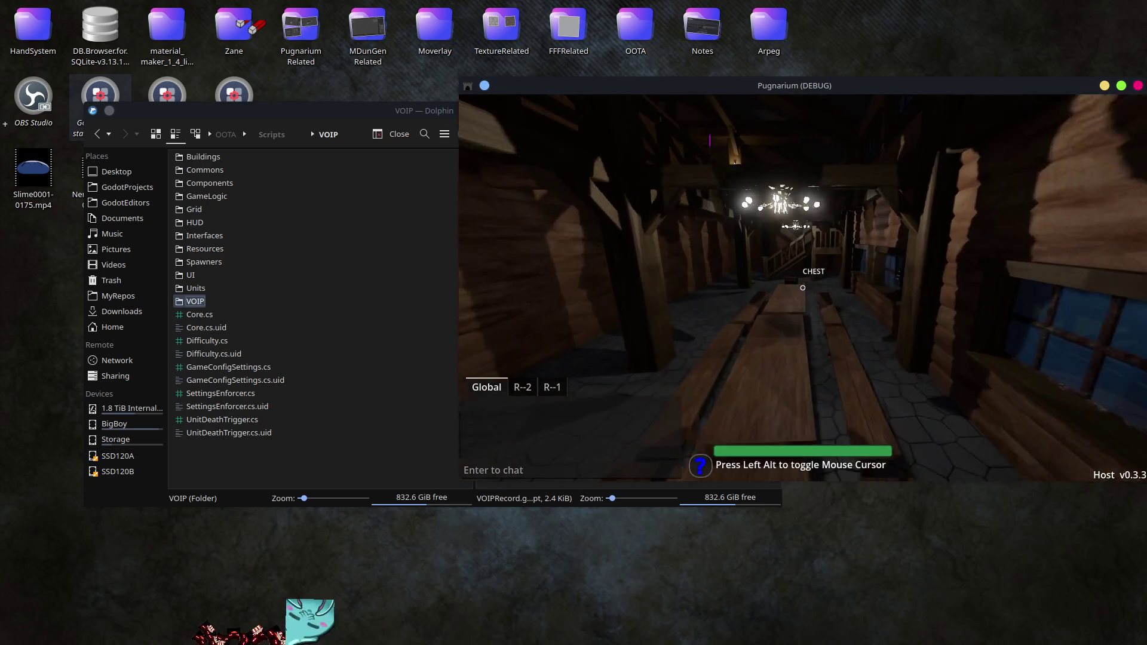
pyautogui.press('w')
pyautogui.moveTo(803, 287)
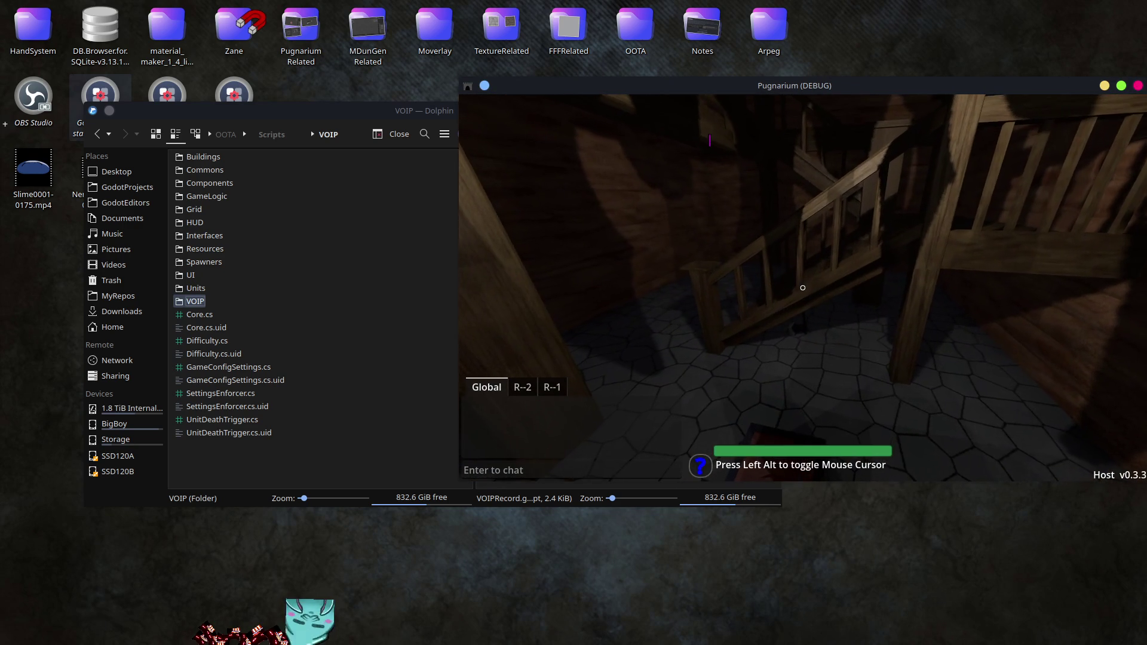
pyautogui.press('w')
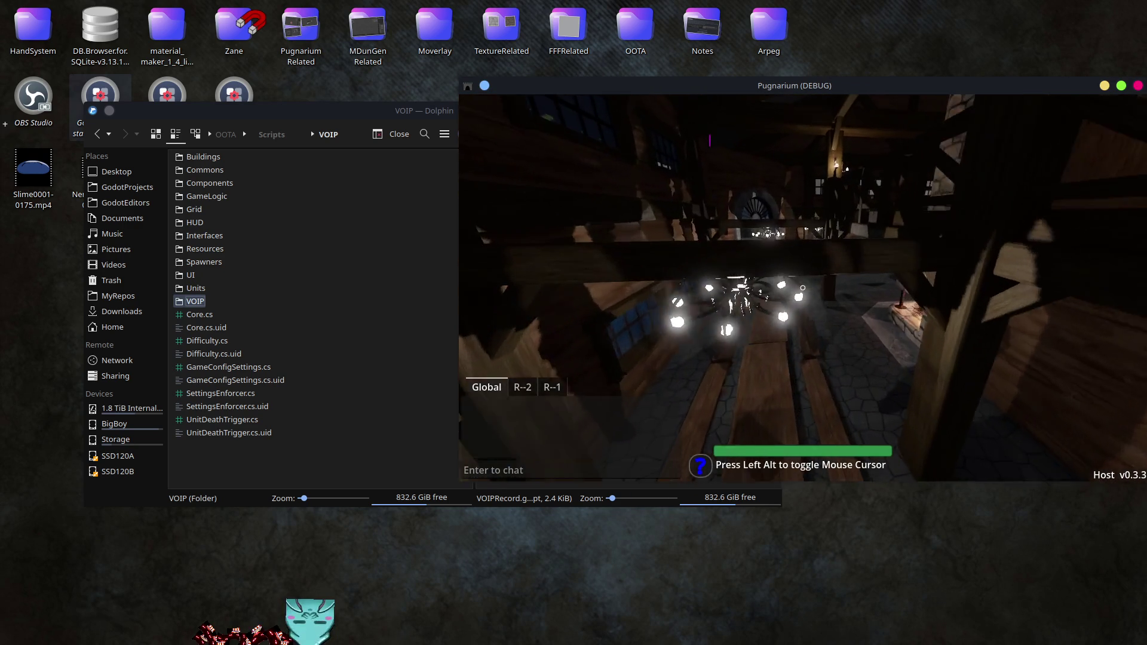
pyautogui.press('w')
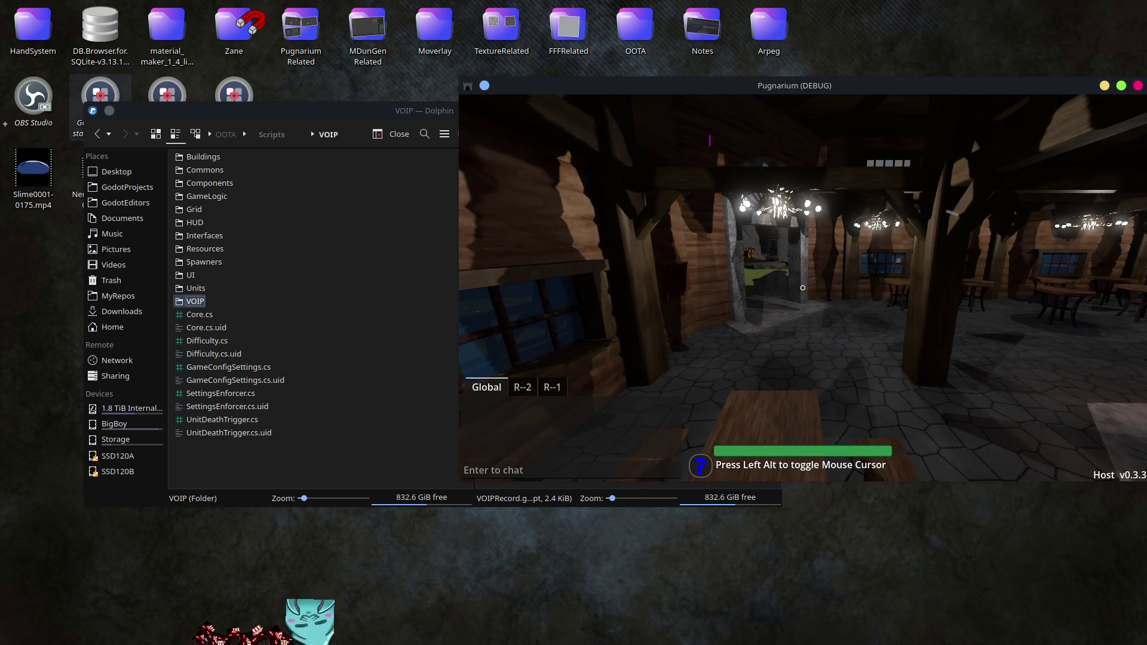
pyautogui.press('alt')
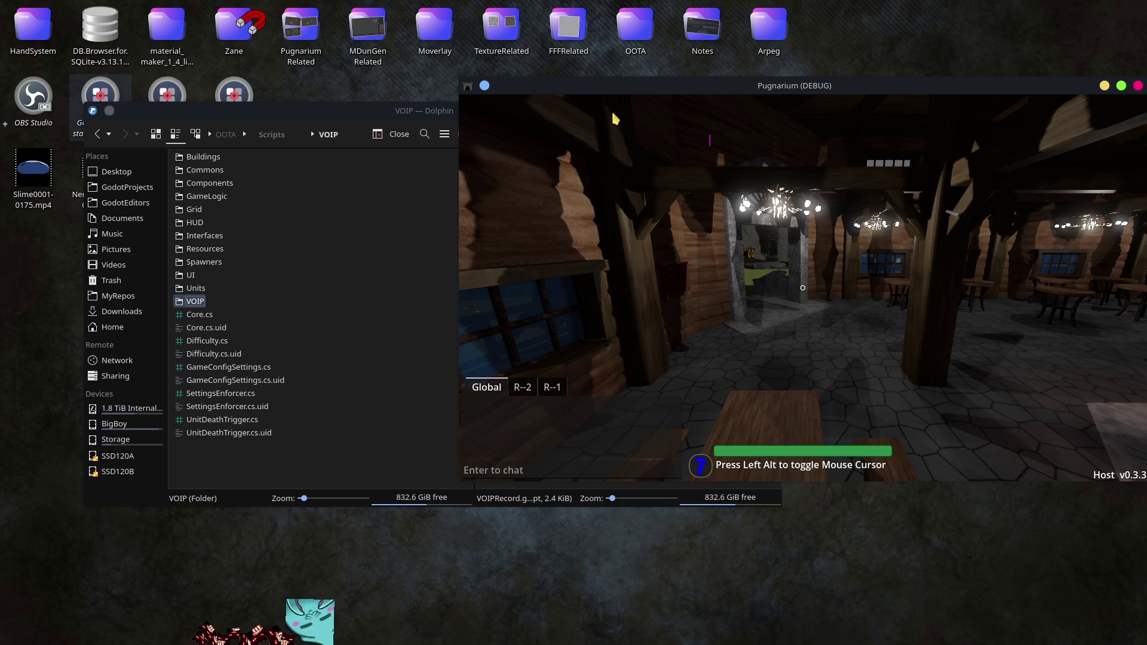
pyautogui.click(1137, 86)
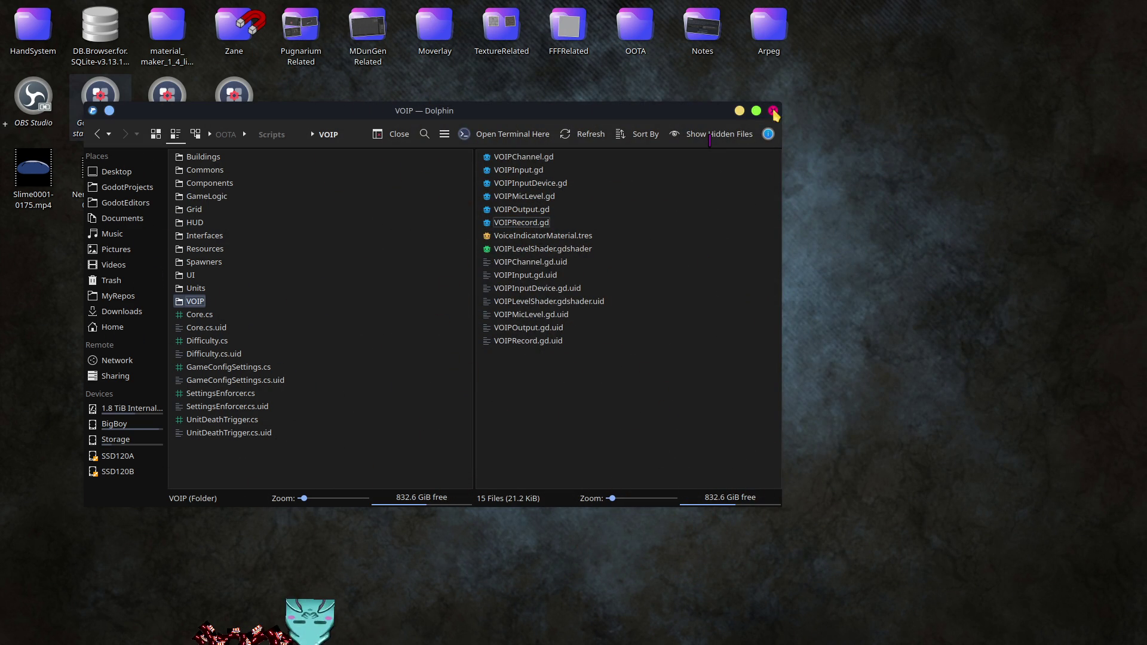
# - Close the Dolphin file manager window showing the VOIP folder
pyautogui.click(773, 111)
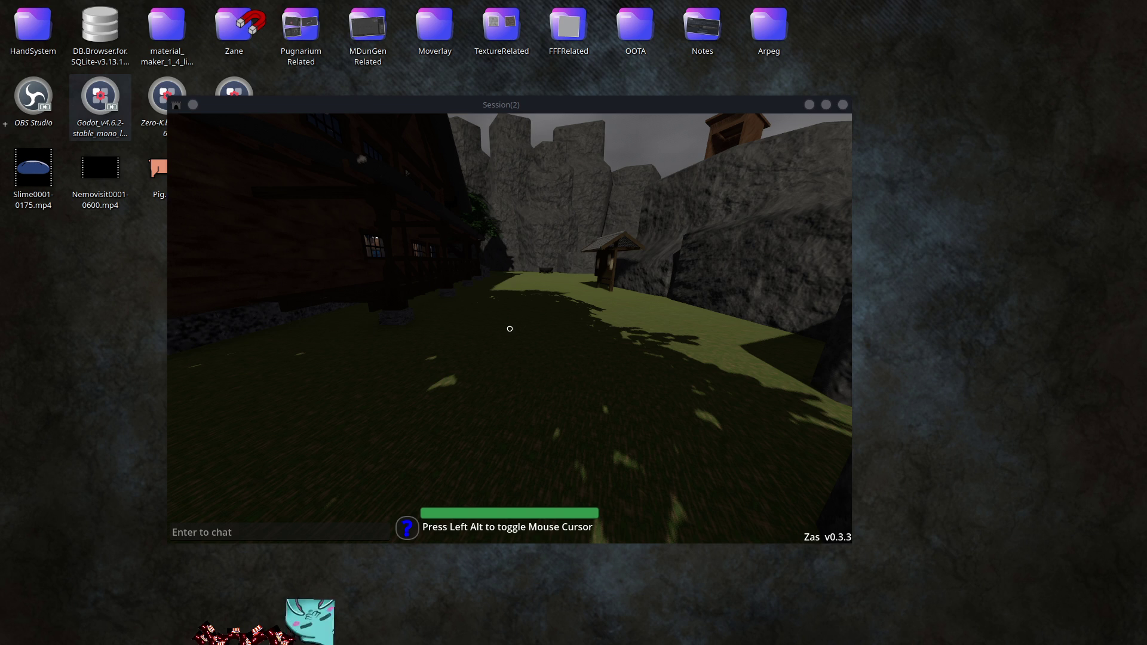
# - Move the Session(2) game window aside and close it, then toss the desktop mascot toward the centre
pyautogui.click(529, 302)
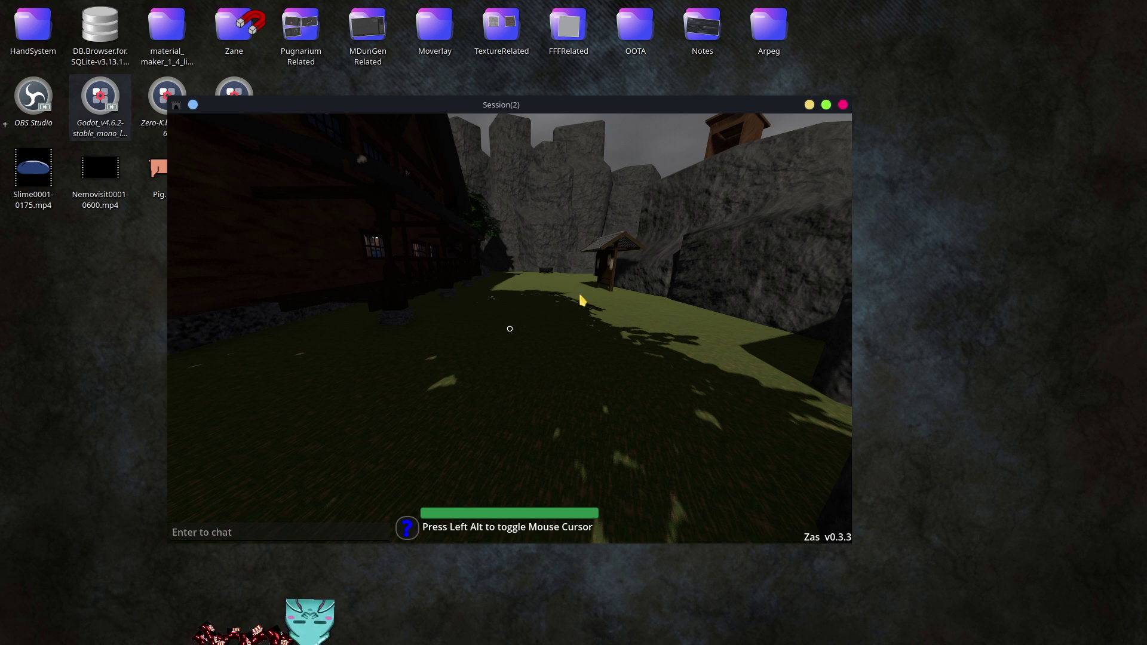
pyautogui.moveTo(631, 108)
pyautogui.mouseDown()
pyautogui.moveTo(852, 98)
pyautogui.moveTo(727, 84)
pyautogui.moveTo(738, 81)
pyautogui.mouseUp()
pyautogui.click(904, 34)
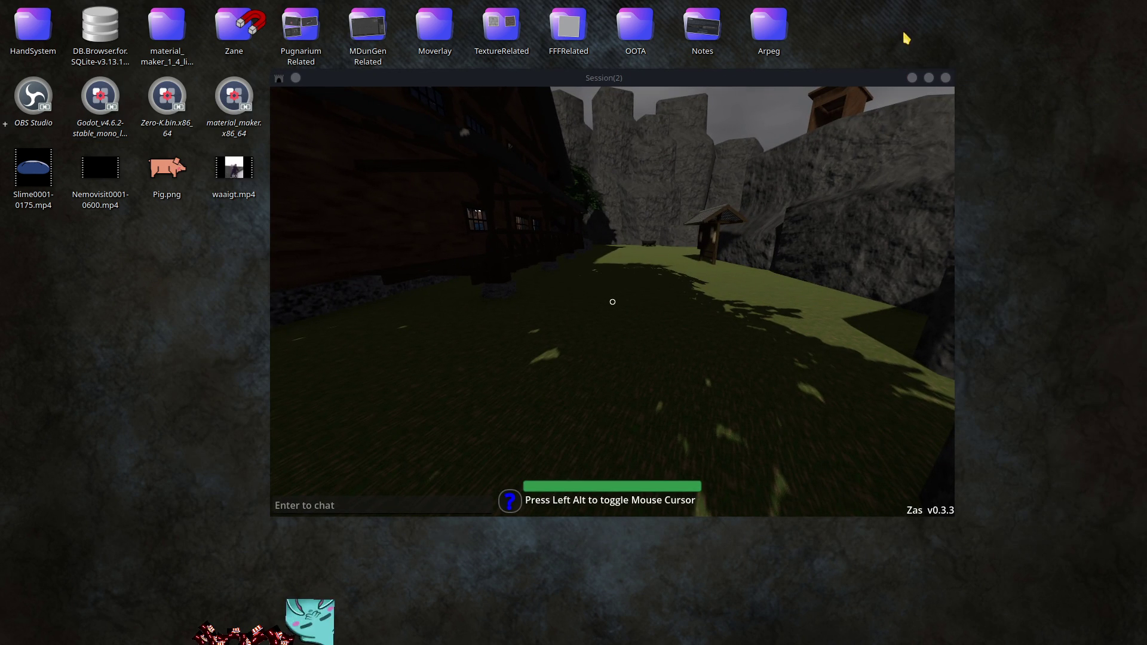
pyautogui.click(945, 78)
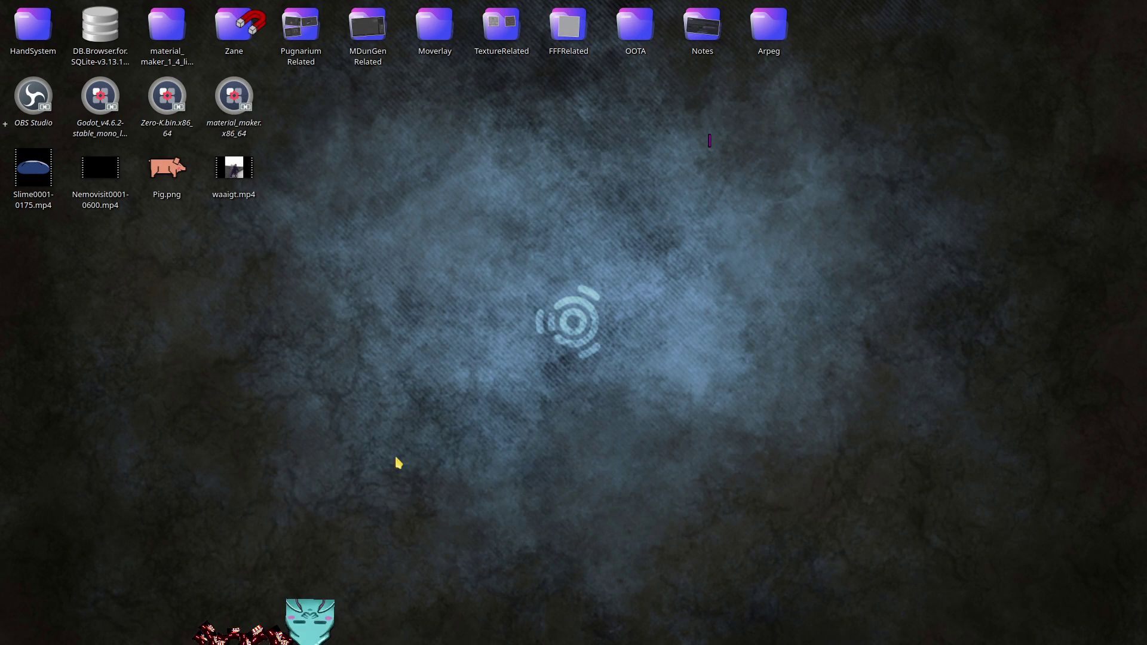
pyautogui.moveTo(330, 613); pyautogui.dragTo(364, 562)
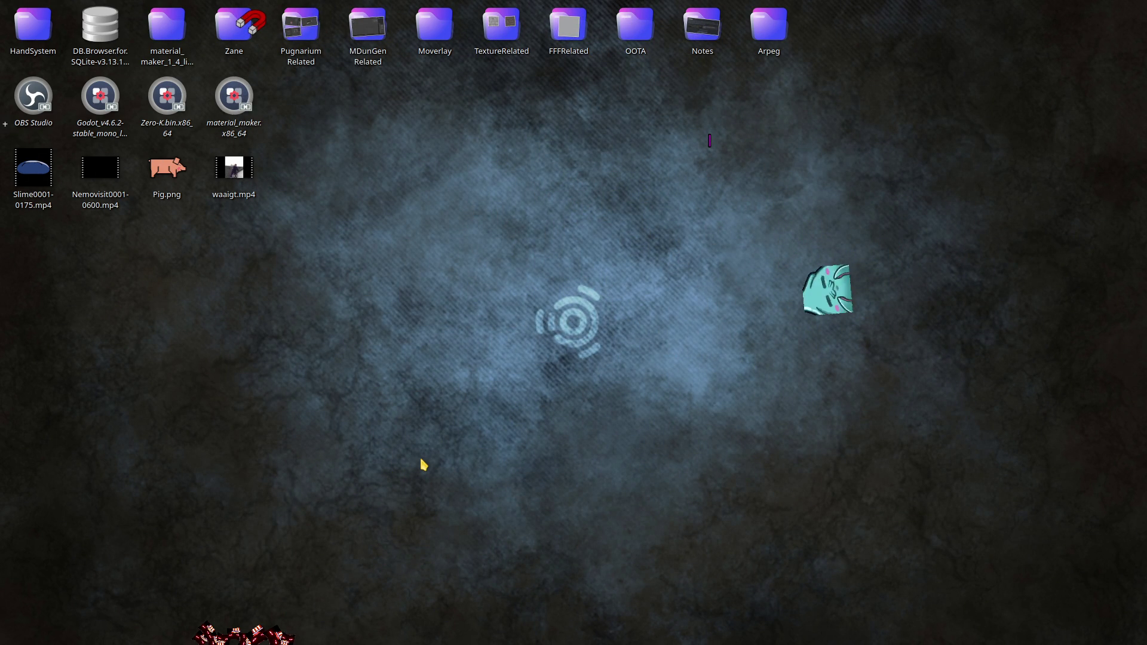